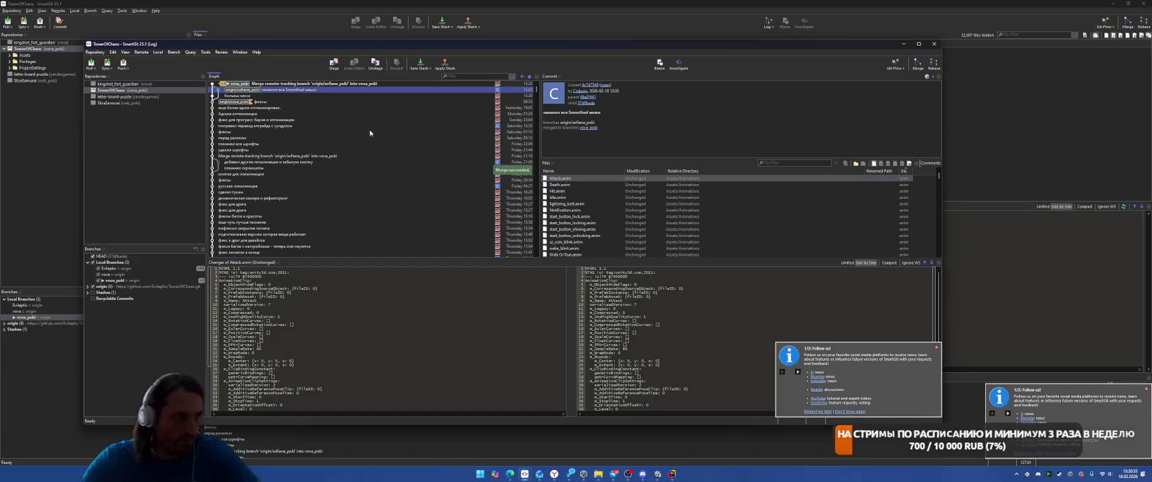
Step: Push the branch to origin with Ctrl+P, then minimise the SmartGit log and main windows
{"action": "key", "text": "ctrl+p"}
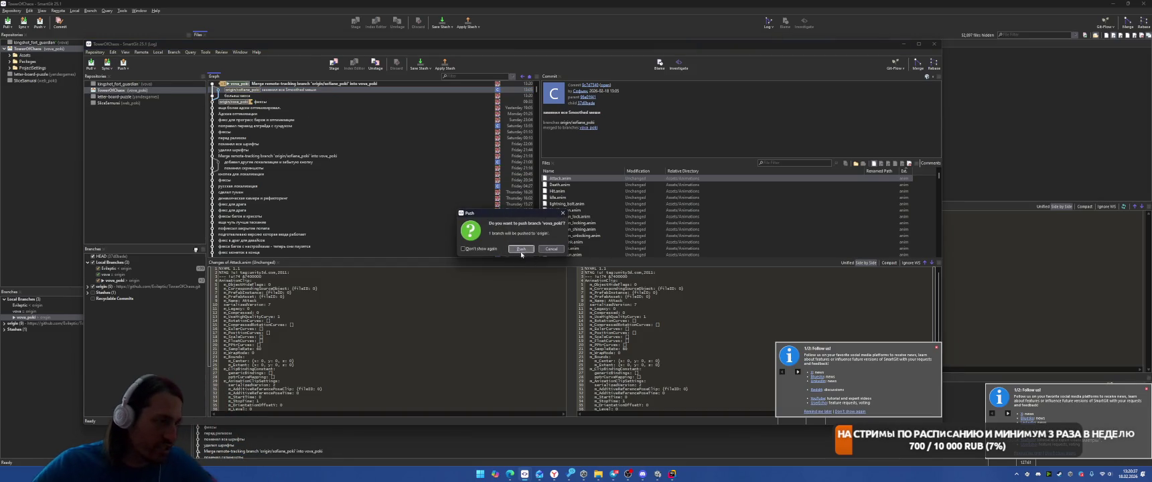
{"action": "left_click", "coordinate": [520, 248]}
{"action": "scroll", "coordinate": [735, 207], "scroll_direction": "down", "scroll_amount": 5}
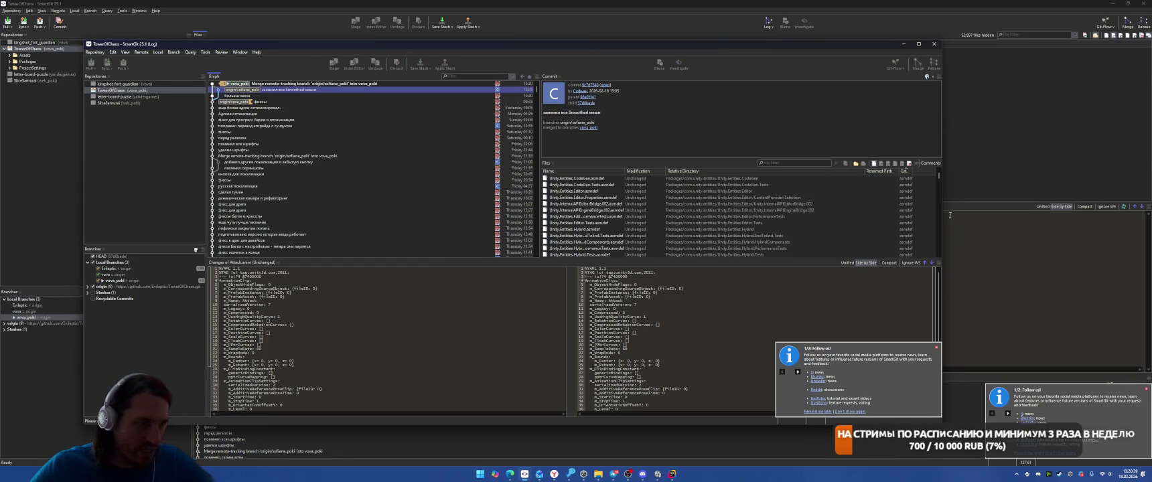
{"action": "left_click_drag", "start_coordinate": [938, 178], "coordinate": [939, 167]}
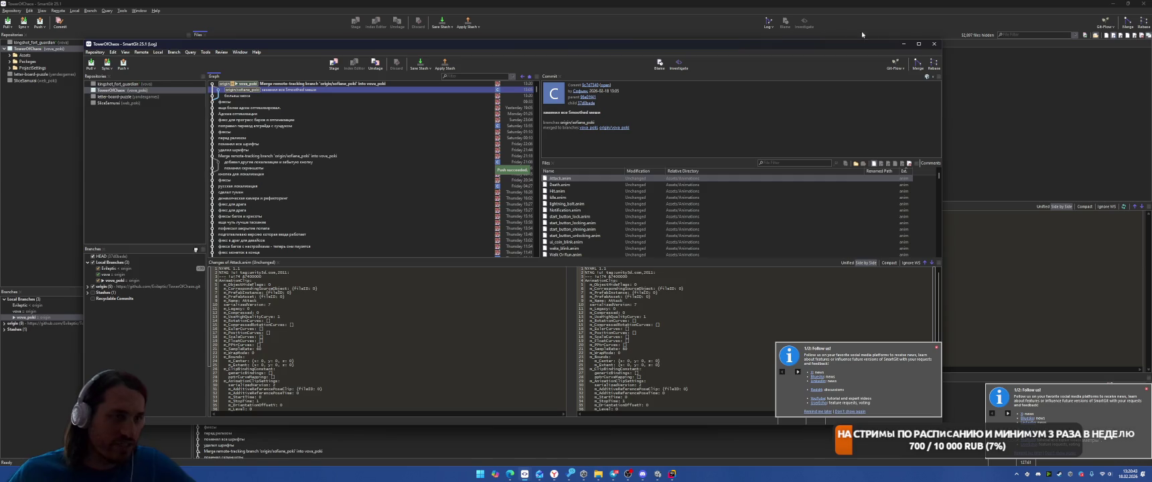
{"action": "left_click", "coordinate": [903, 48]}
{"action": "left_click", "coordinate": [1113, 4]}
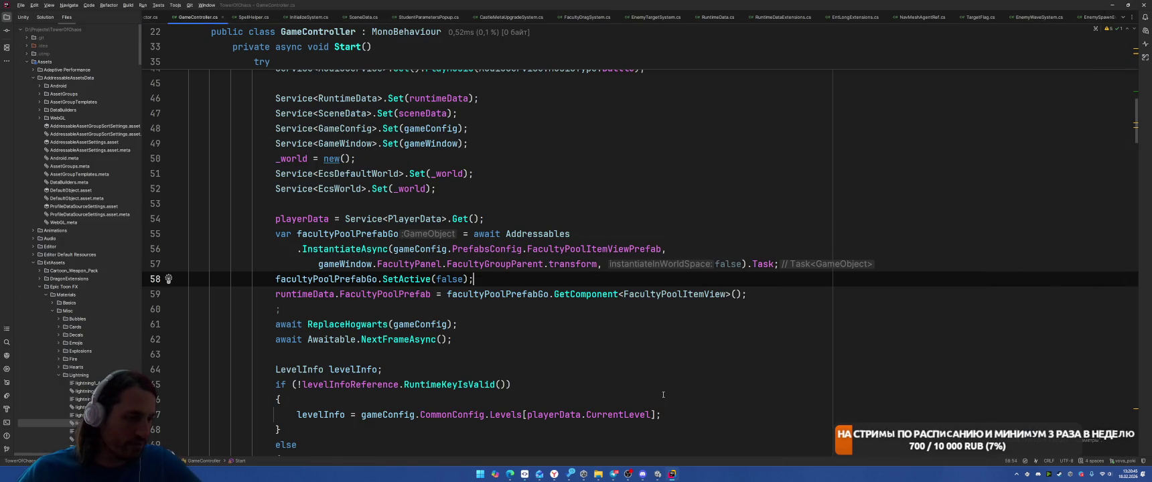
Step: Bring the Unity editor to the front from the taskbar
{"action": "left_click", "coordinate": [658, 473]}
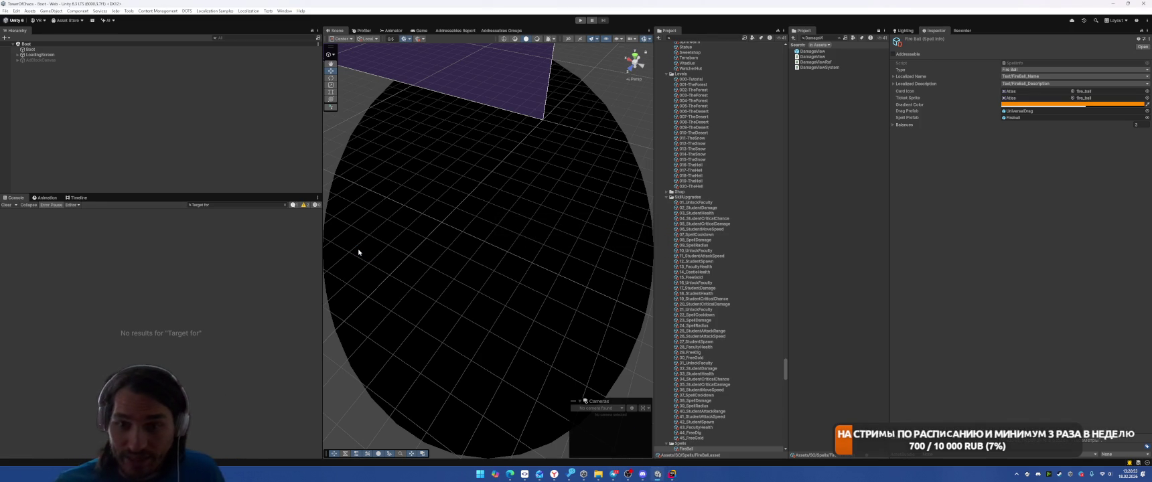
Step: Clear the Console search filter and view the latest build's summary in Addressables Report
{"action": "left_click", "coordinate": [287, 205]}
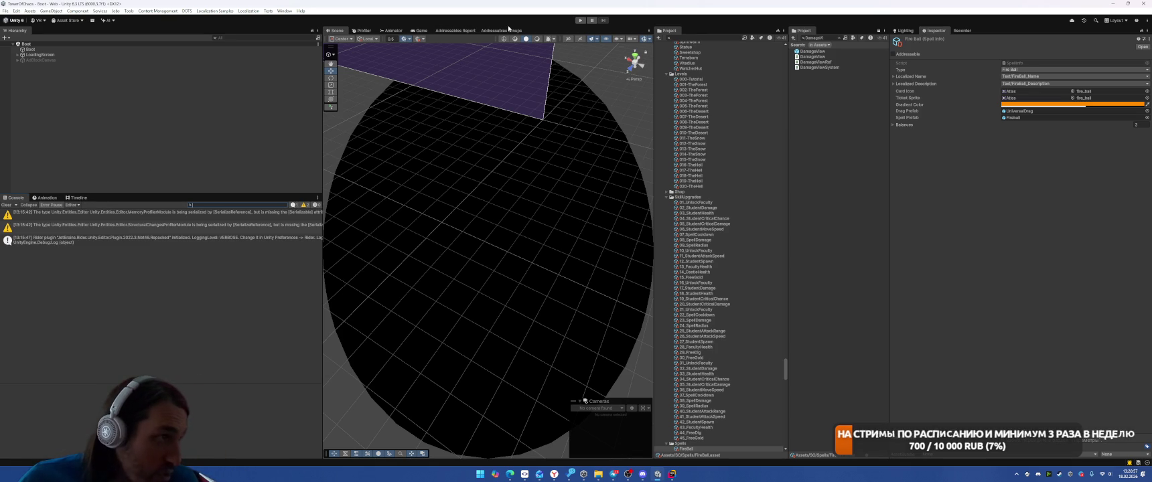
{"action": "left_click", "coordinate": [448, 31]}
{"action": "left_click", "coordinate": [360, 46]}
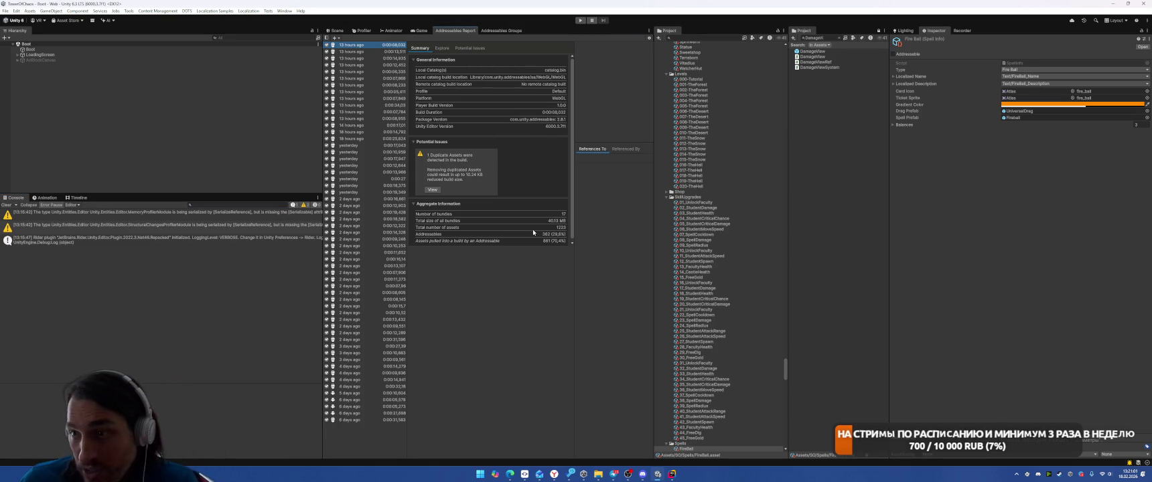
Step: In Addressables Groups, run Build > New Build > Default Build Script
{"action": "left_click", "coordinate": [501, 30]}
{"action": "left_click", "coordinate": [540, 38]}
{"action": "mouse_move", "coordinate": [563, 45]}
{"action": "left_click", "coordinate": [636, 46]}
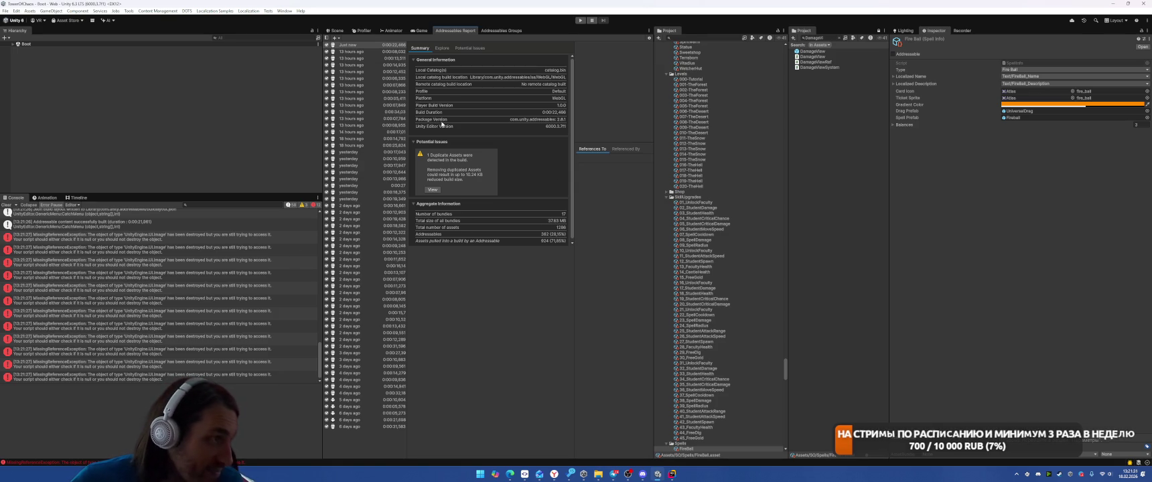
Step: Select the 'Just now' build and clear all Console messages
{"action": "left_click", "coordinate": [372, 45]}
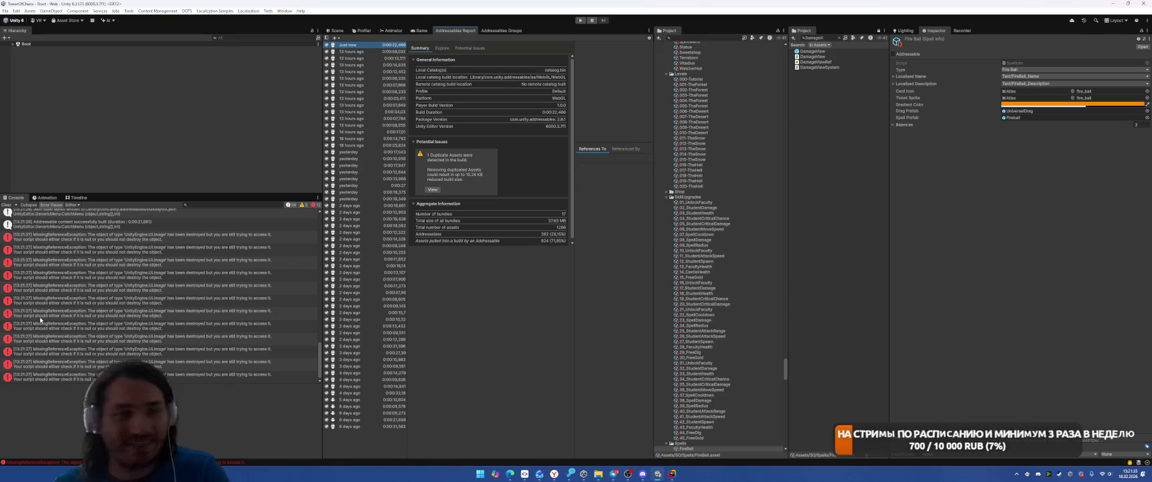
{"action": "left_click", "coordinate": [6, 205]}
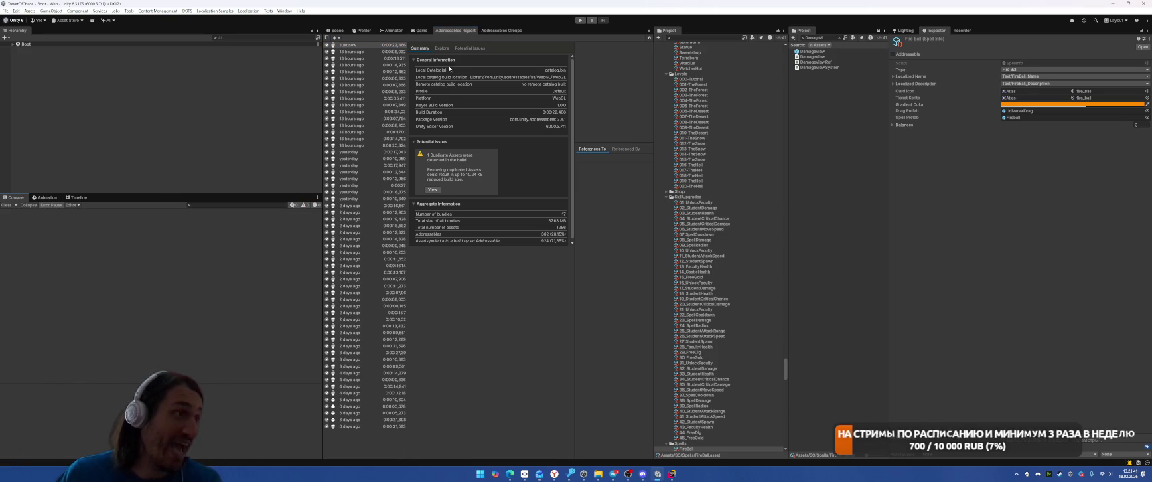
{"action": "scroll", "coordinate": [784, 293], "scroll_direction": "up", "scroll_amount": 5}
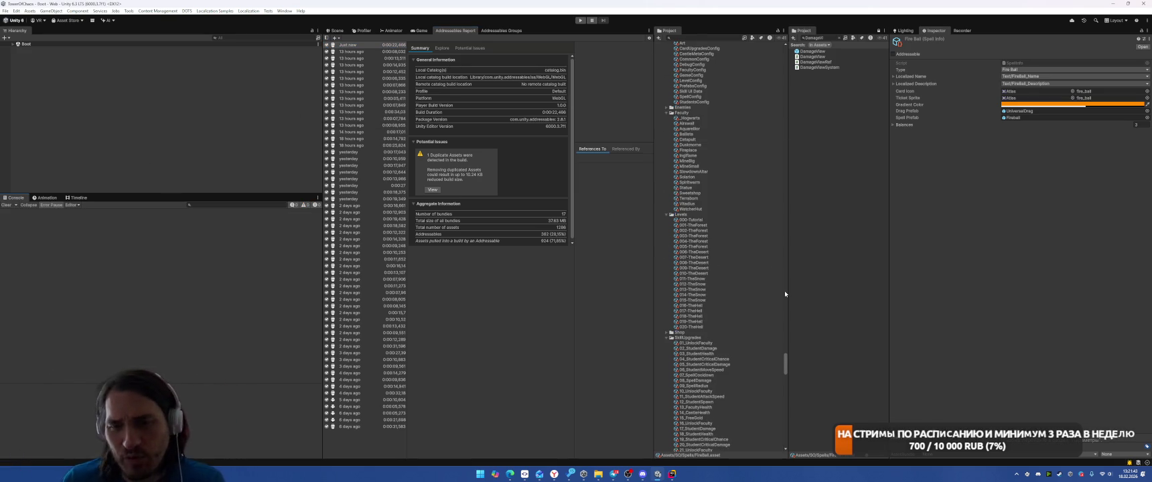
{"action": "scroll", "coordinate": [759, 315], "scroll_direction": "up", "scroll_amount": 15}
{"action": "scroll", "coordinate": [760, 318], "scroll_direction": "up", "scroll_amount": 20}
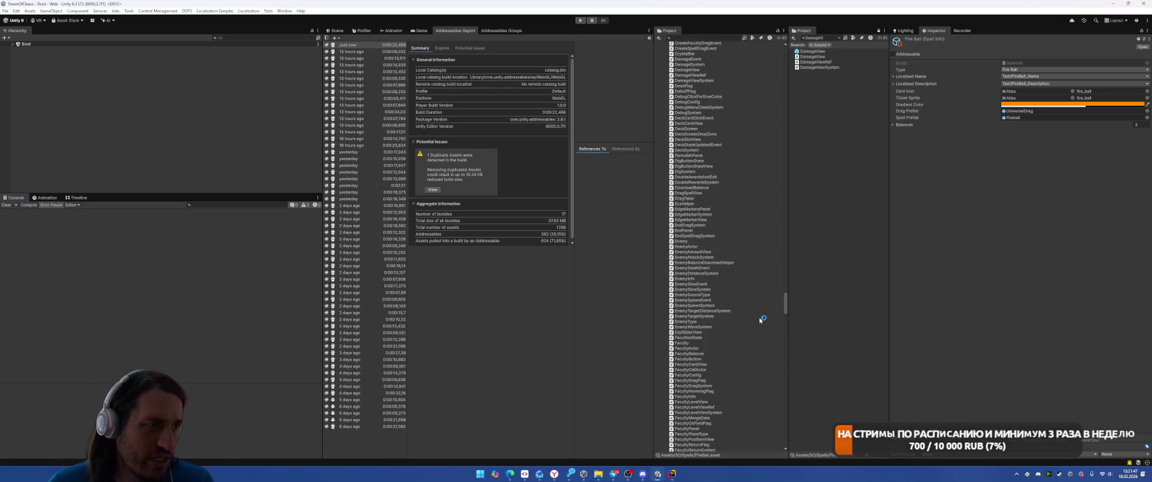
{"action": "left_click_drag", "start_coordinate": [786, 303], "coordinate": [783, 52]}
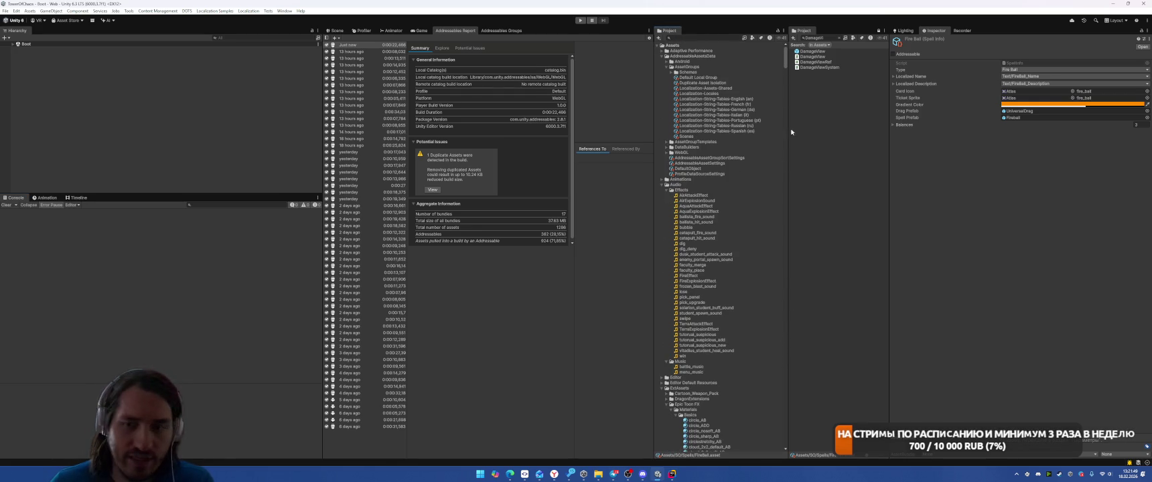
{"action": "scroll", "coordinate": [743, 223], "scroll_direction": "down", "scroll_amount": 10}
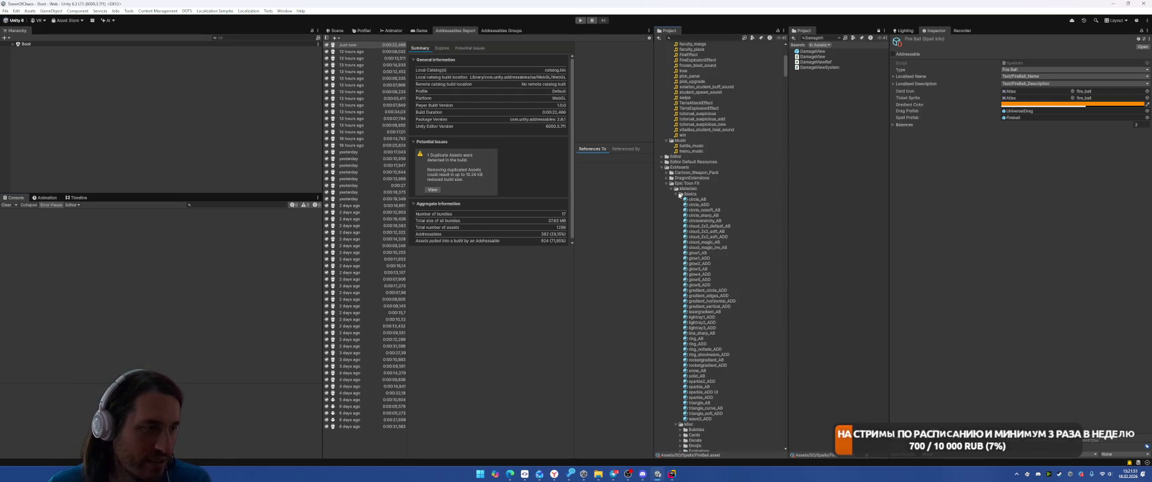
Step: Collapse the ExtAssets, Materials and Models folders and switch the report to Explore
{"action": "left_click", "coordinate": [666, 168]}
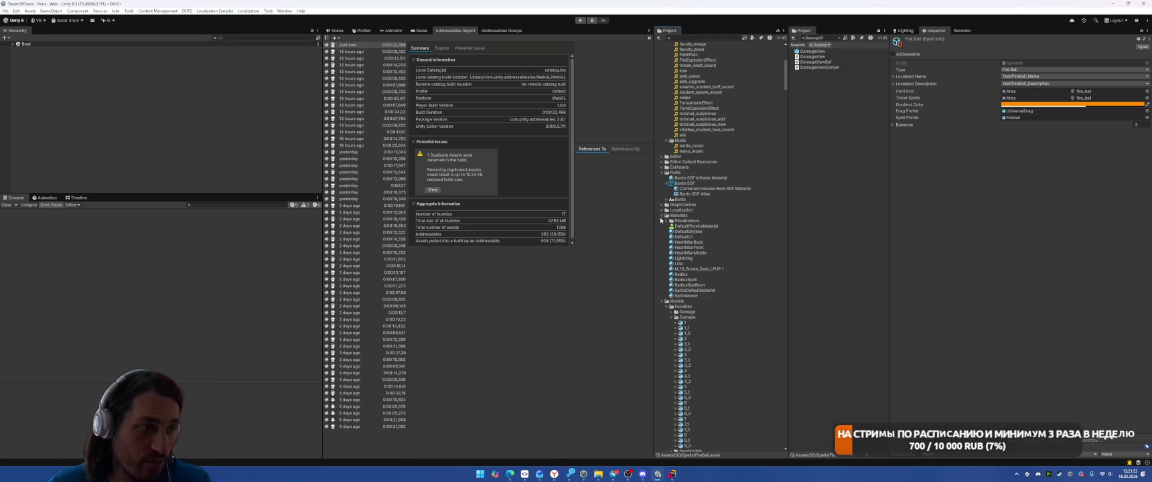
{"action": "left_click", "coordinate": [662, 215]}
{"action": "left_click", "coordinate": [662, 221]}
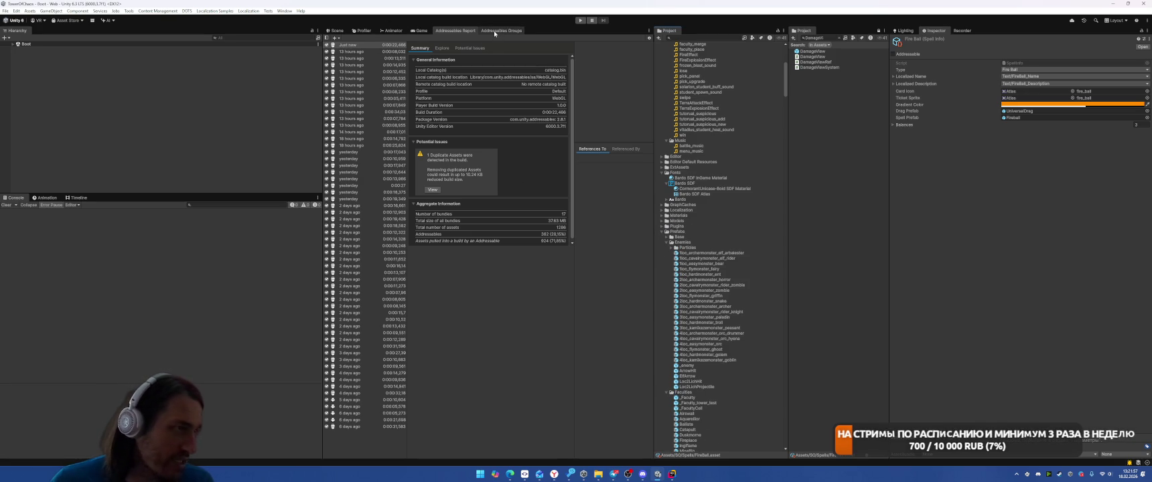
{"action": "left_click", "coordinate": [442, 49]}
{"action": "left_click", "coordinate": [535, 57]}
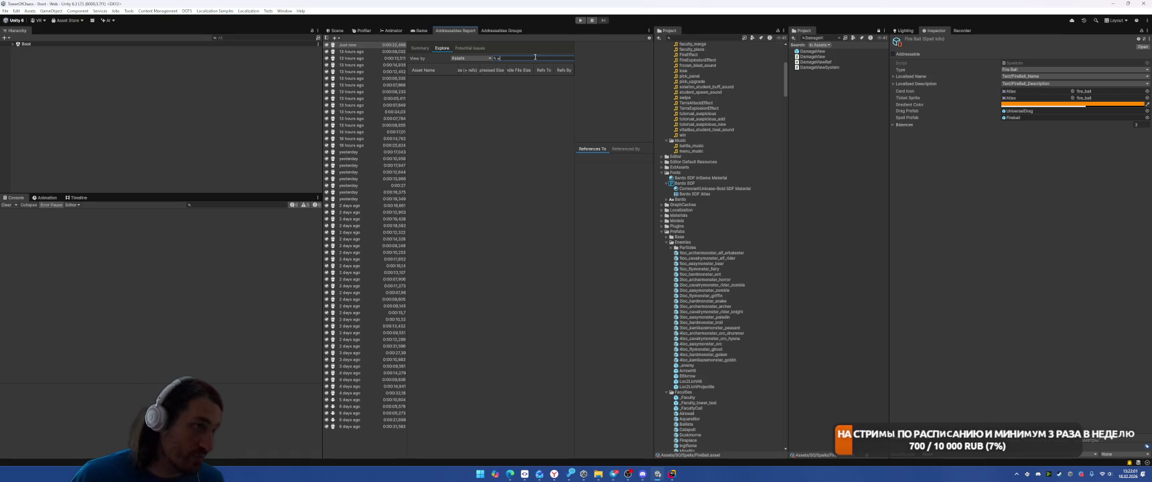
Step: Filter the Explore list by 'smooth' and widen the table and Asset Name column
{"action": "type", "text": "mall"}
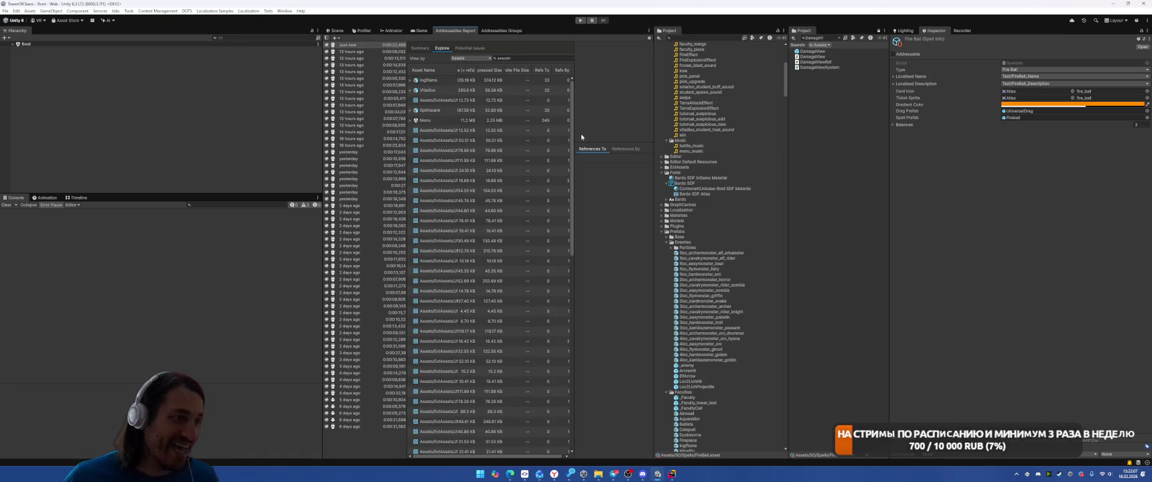
{"action": "left_click_drag", "start_coordinate": [319, 156], "coordinate": [59, 156]}
{"action": "left_click_drag", "start_coordinate": [265, 71], "coordinate": [412, 71]}
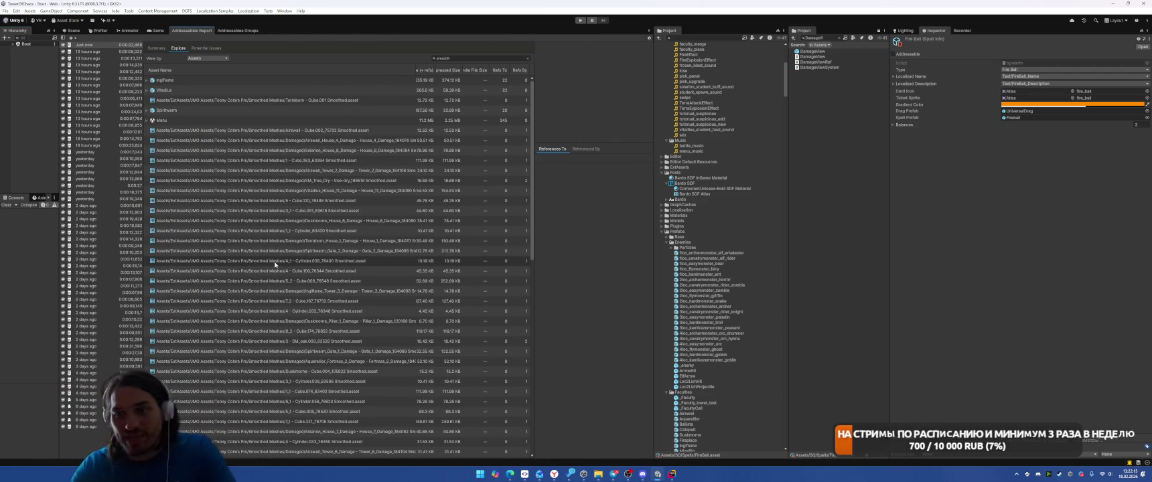
Step: Find CastleMetaView, select its dependencies, and narrow the selection to the 75 meshes
{"action": "left_click", "coordinate": [714, 39]}
{"action": "type", "text": "castle"}
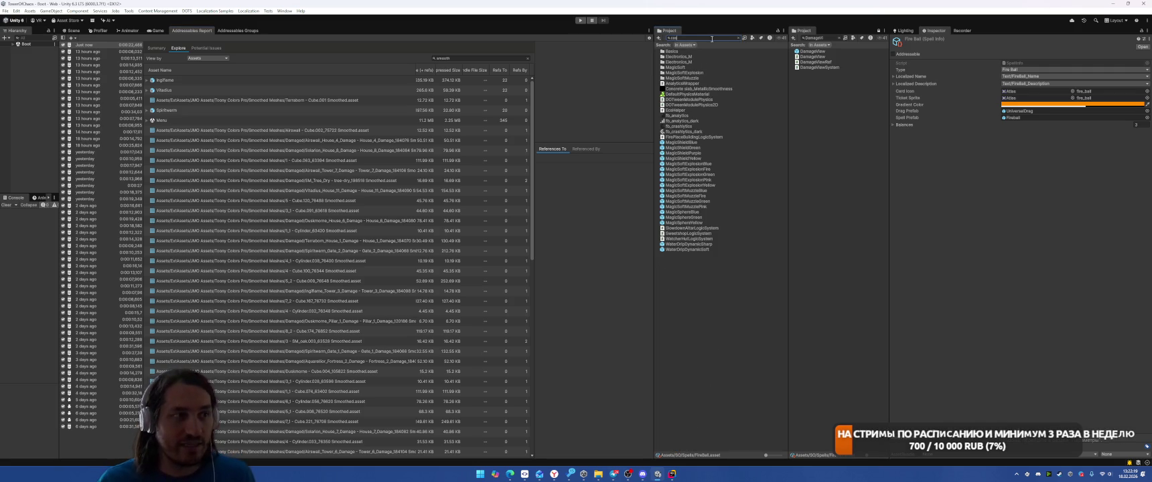
{"action": "type", "text": "me"}
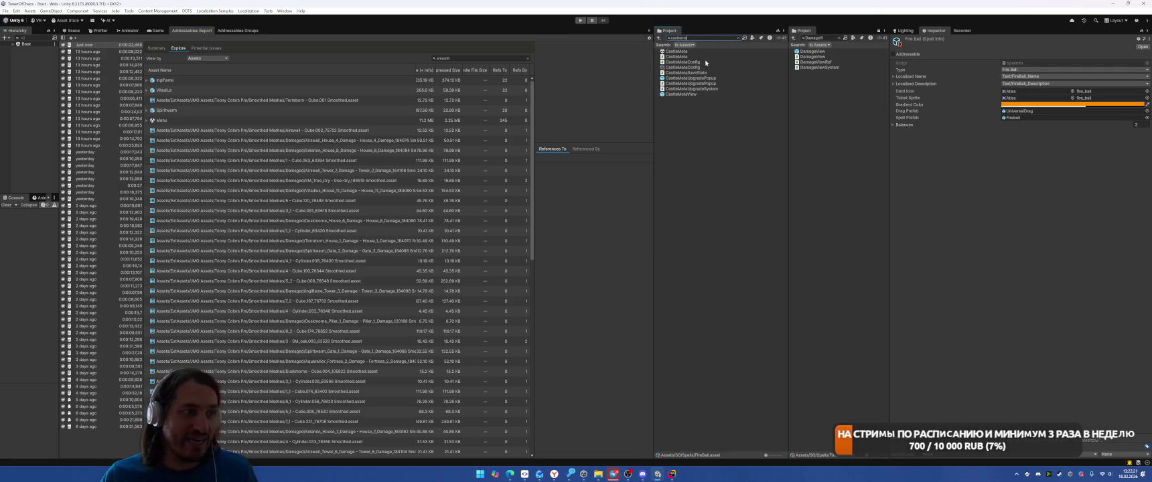
{"action": "left_click", "coordinate": [691, 94]}
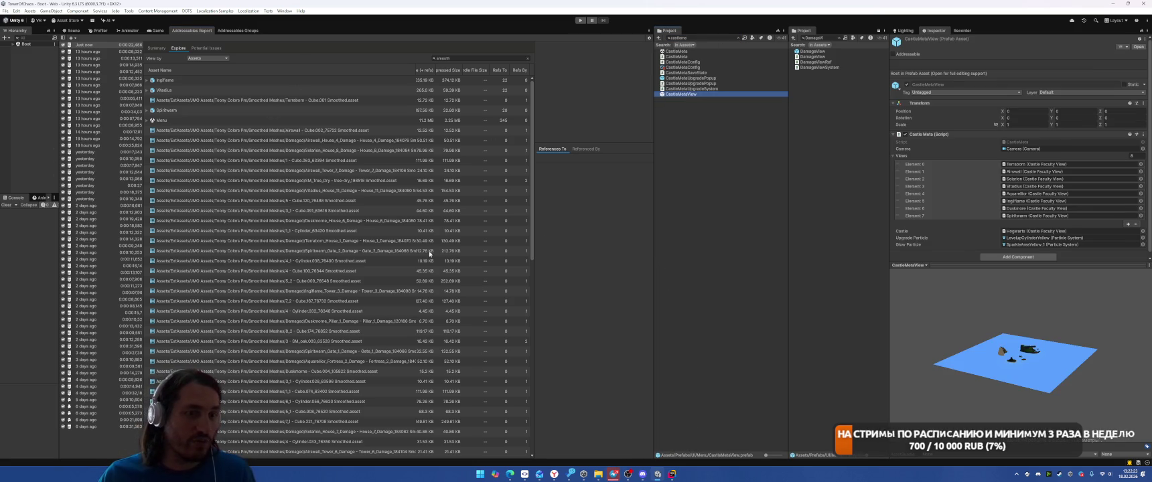
{"action": "right_click", "coordinate": [696, 93]}
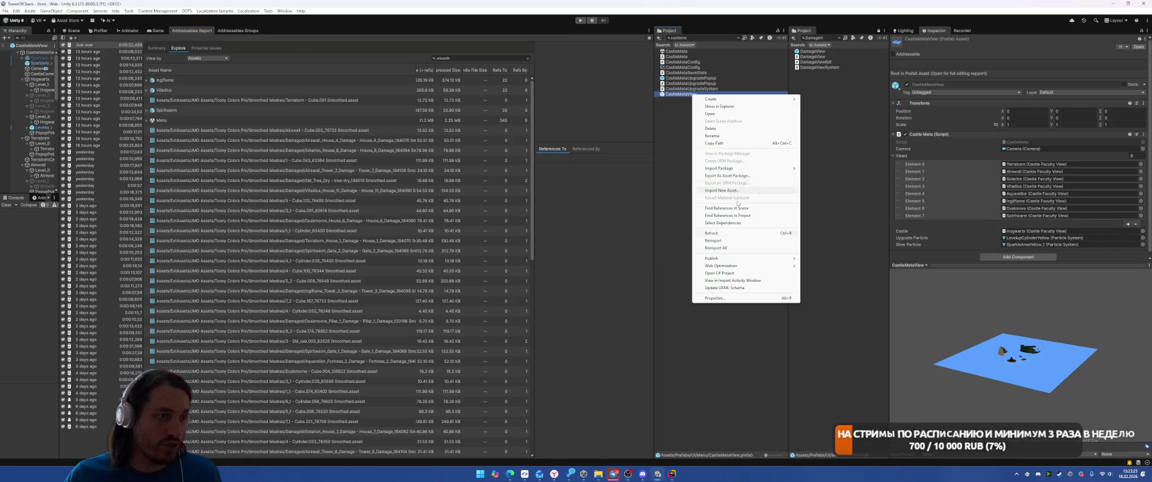
{"action": "left_click", "coordinate": [723, 222]}
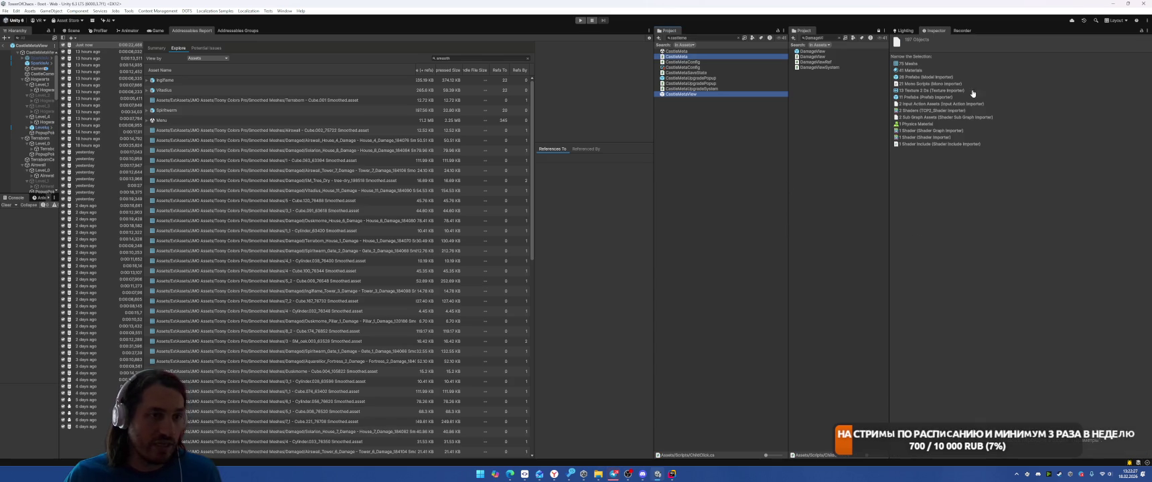
{"action": "left_click", "coordinate": [919, 65]}
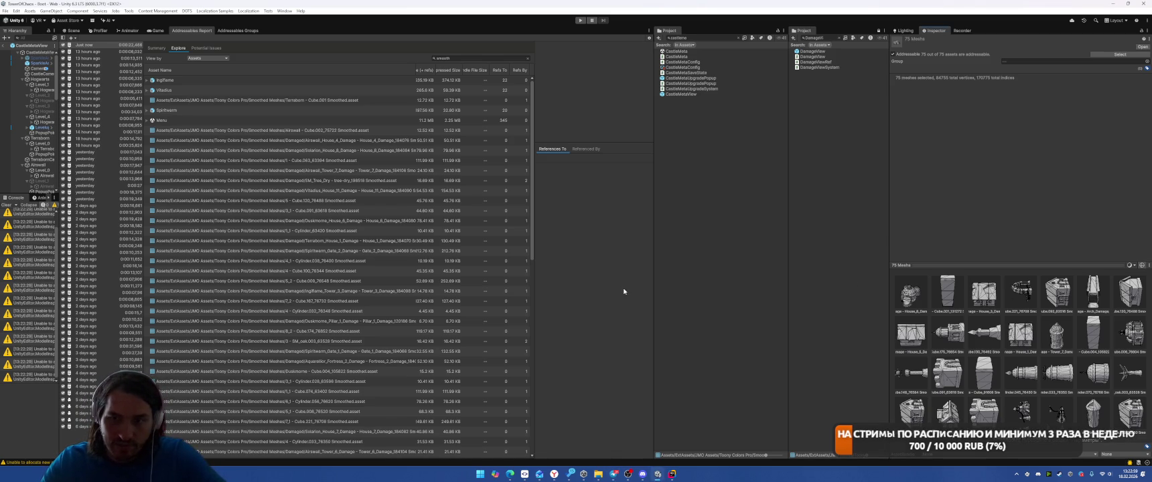
{"action": "key", "text": "alt+Tab"}
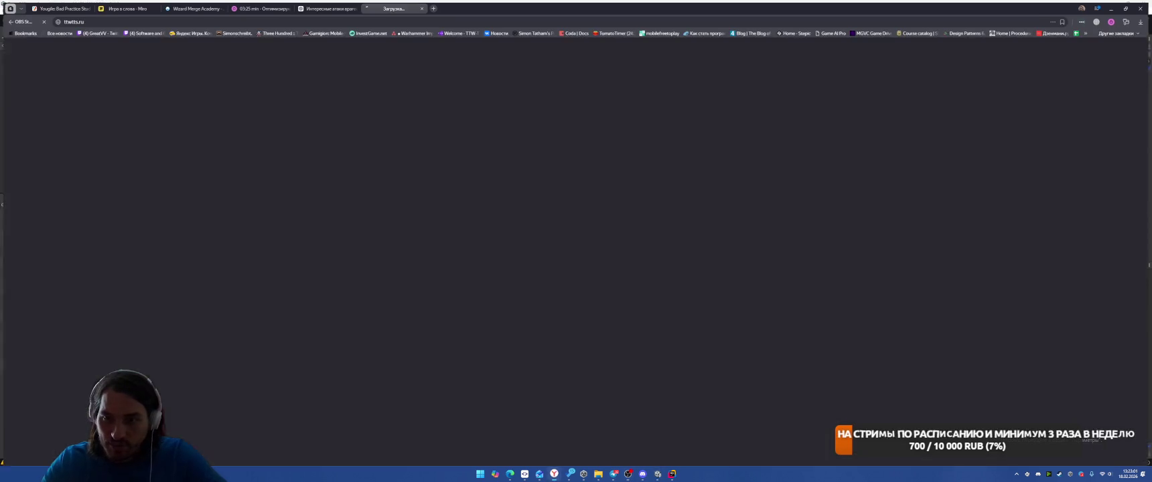
Step: Look over the TTS4.STREAM help page, then close its tab
{"action": "scroll", "coordinate": [588, 190], "scroll_direction": "down", "scroll_amount": 3}
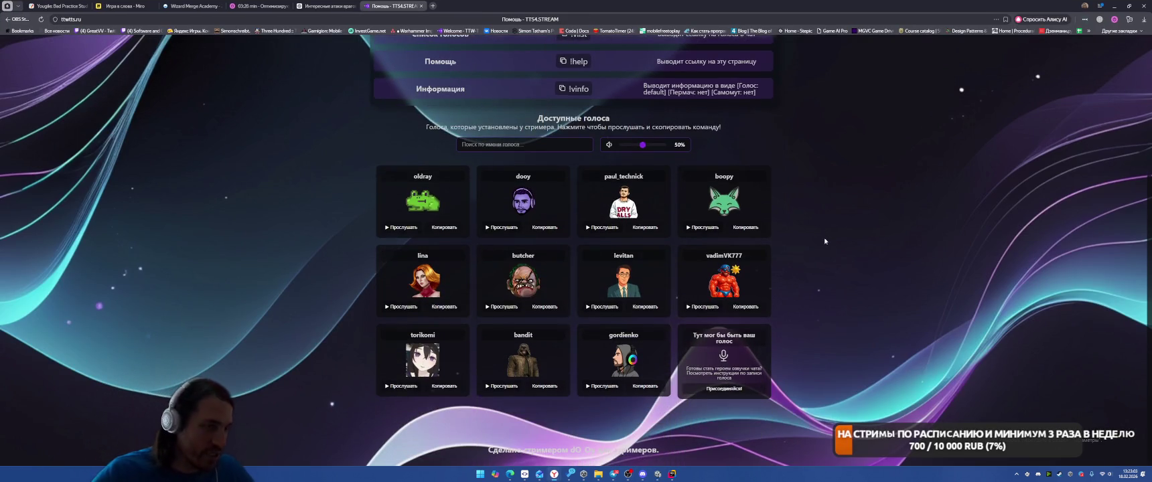
{"action": "scroll", "coordinate": [587, 191], "scroll_direction": "up", "scroll_amount": 3}
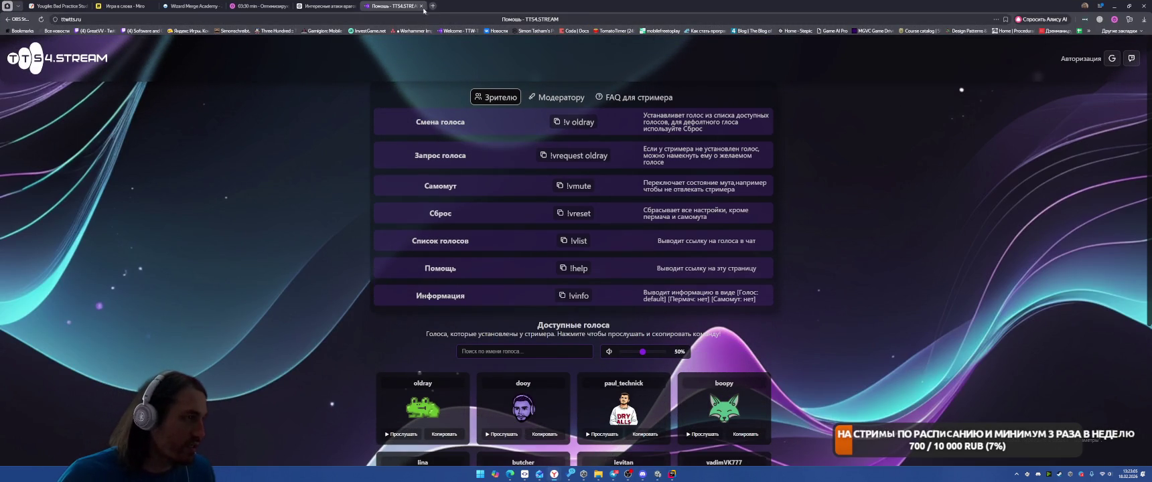
{"action": "key", "text": "ctrl+w"}
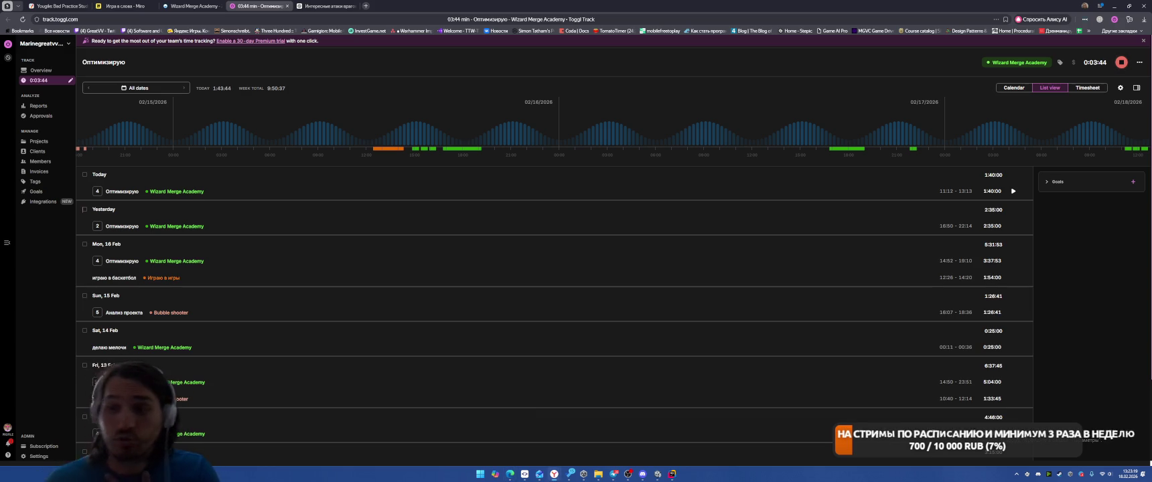
Step: Review recent Toggl Track entries, then minimise the browser to reveal Unity
{"action": "scroll", "coordinate": [648, 251], "scroll_direction": "down", "scroll_amount": 2}
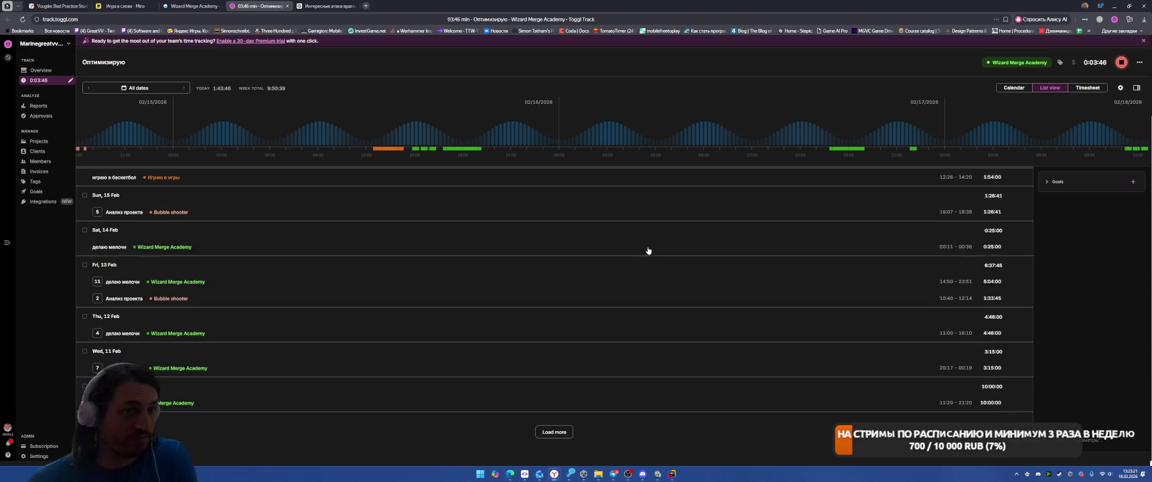
{"action": "scroll", "coordinate": [662, 262], "scroll_direction": "up", "scroll_amount": 2}
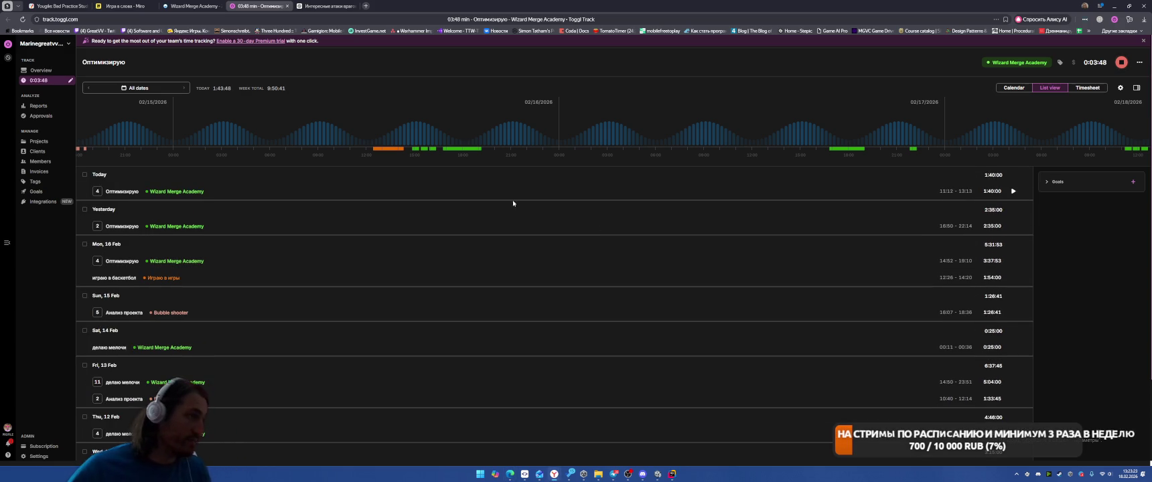
{"action": "left_click", "coordinate": [1114, 5]}
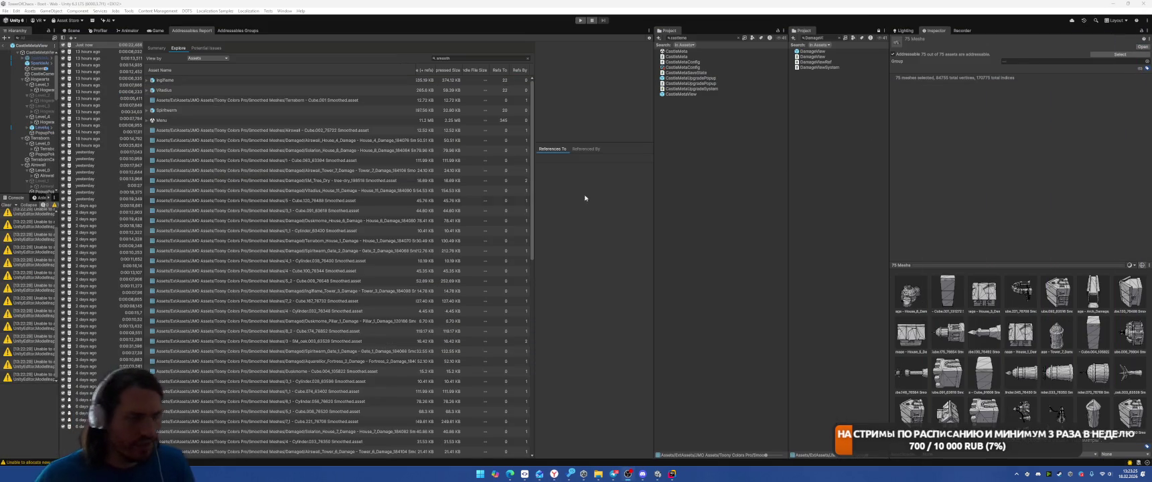
Step: Switch to the Game view and exit CastleMetaView prefab mode back to the Boot scene
{"action": "scroll", "coordinate": [332, 201], "scroll_direction": "down", "scroll_amount": 10}
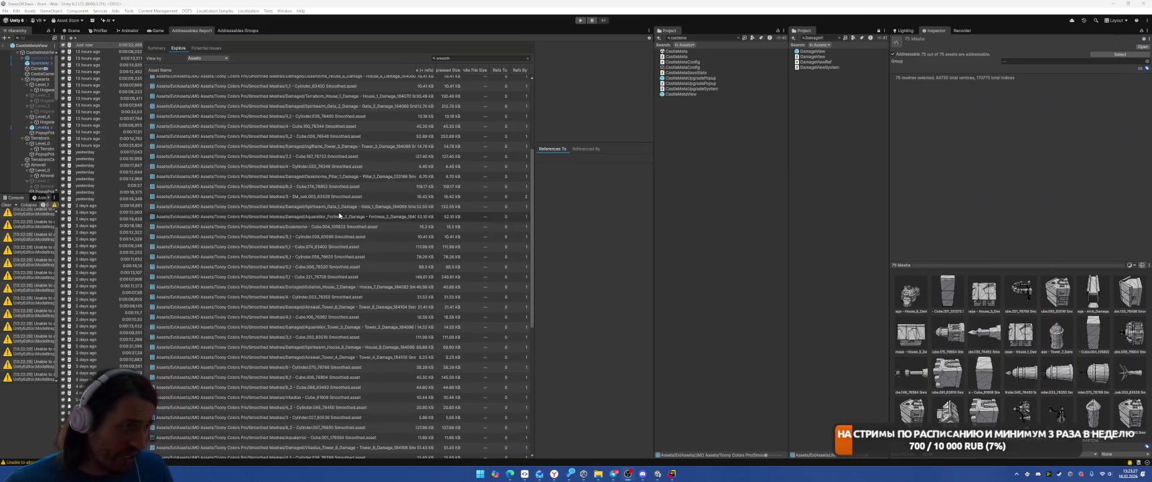
{"action": "scroll", "coordinate": [328, 310], "scroll_direction": "down", "scroll_amount": 1}
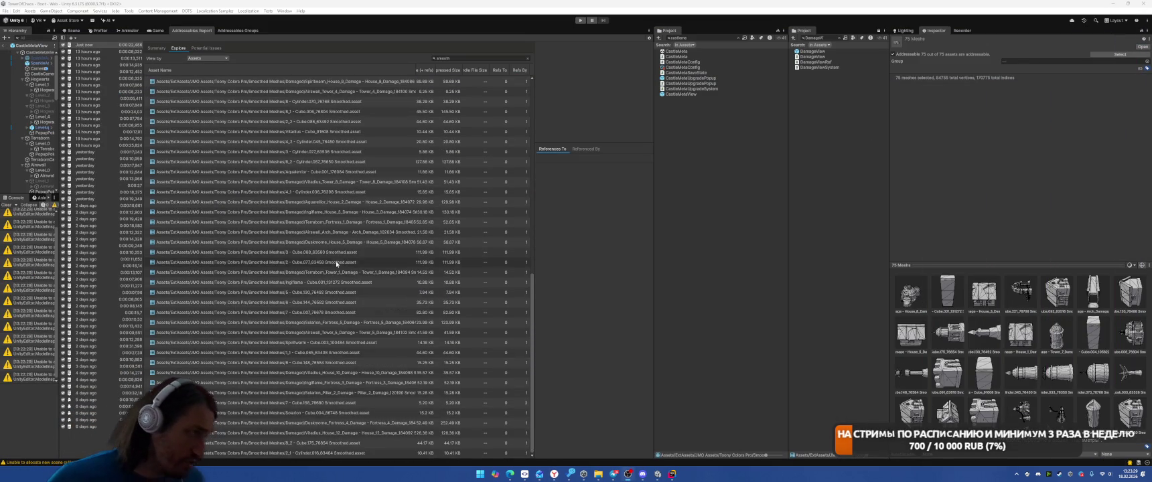
{"action": "left_click", "coordinate": [157, 30]}
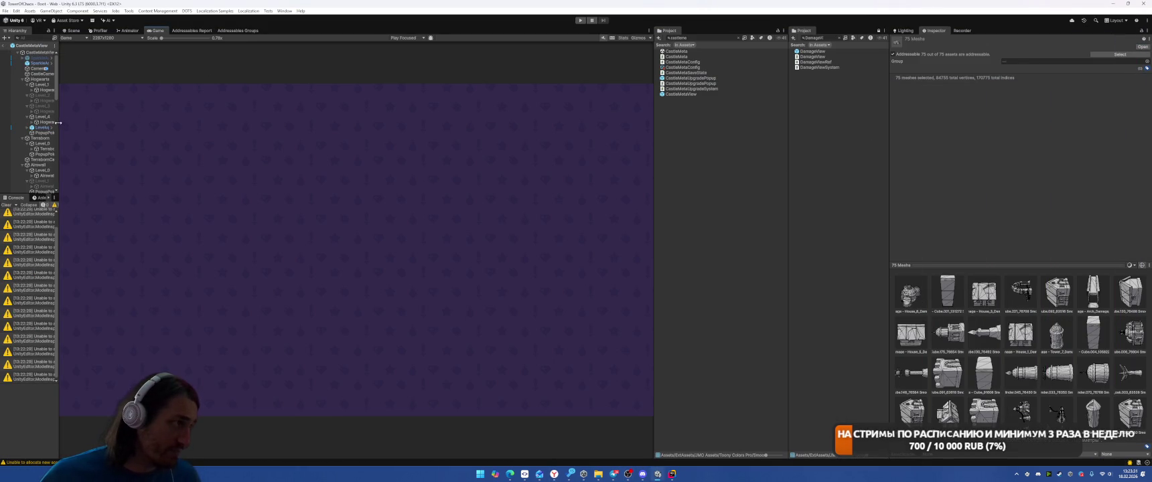
{"action": "left_click_drag", "start_coordinate": [58, 123], "coordinate": [161, 123]}
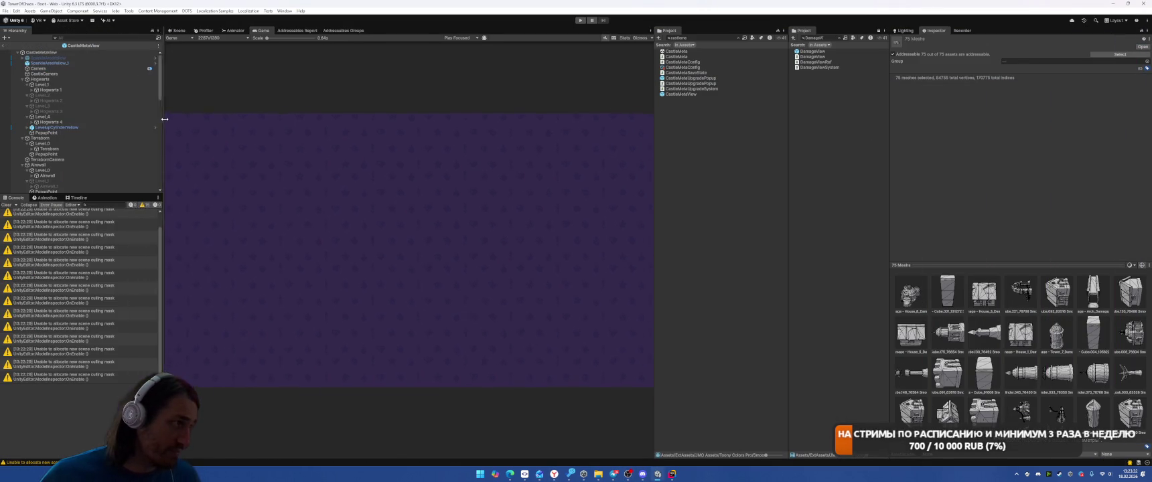
{"action": "left_click", "coordinate": [3, 46]}
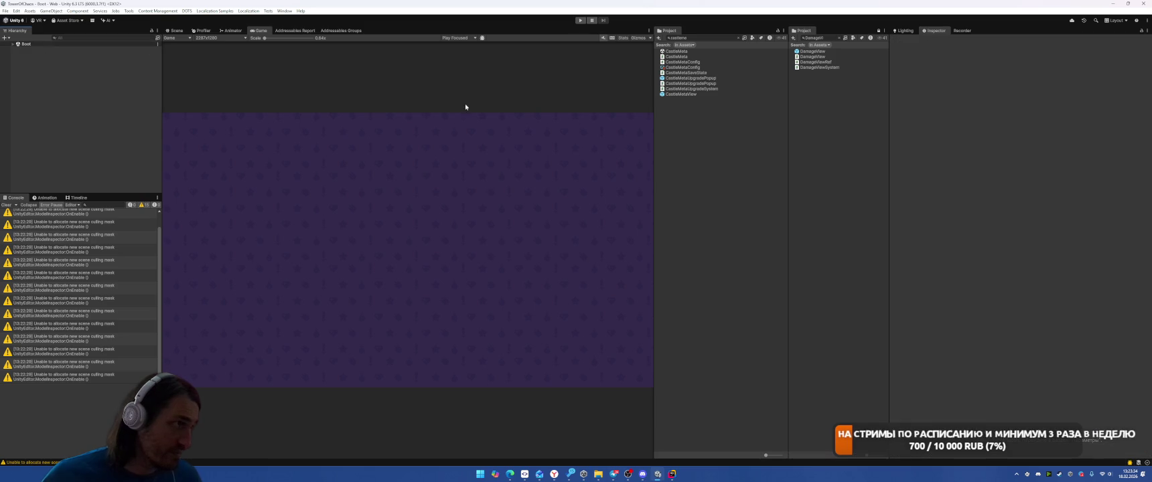
Step: Clear the Console, widen the hierarchy and console panels, and shrink the Project panel
{"action": "left_click", "coordinate": [5, 204]}
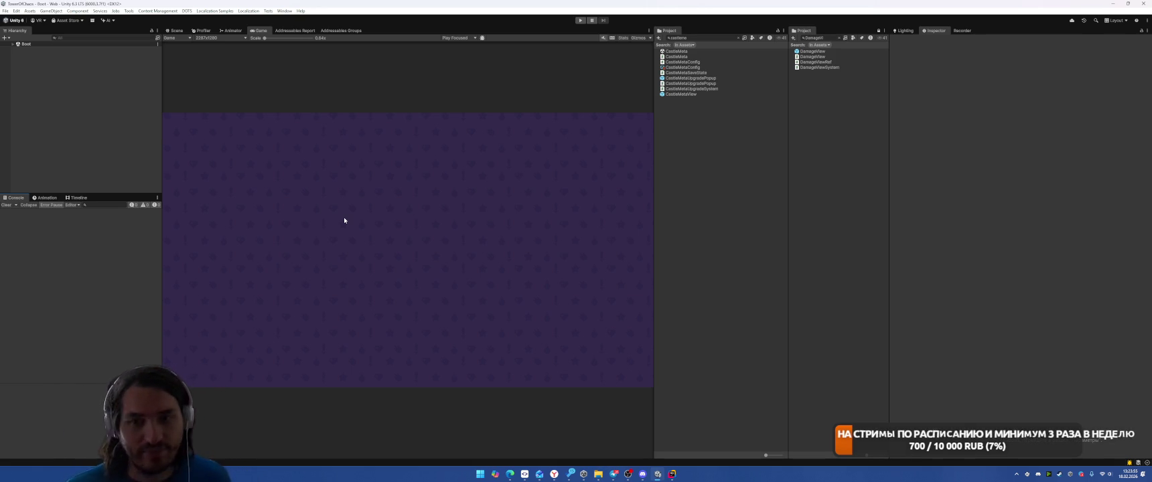
{"action": "left_click_drag", "start_coordinate": [163, 149], "coordinate": [284, 158]}
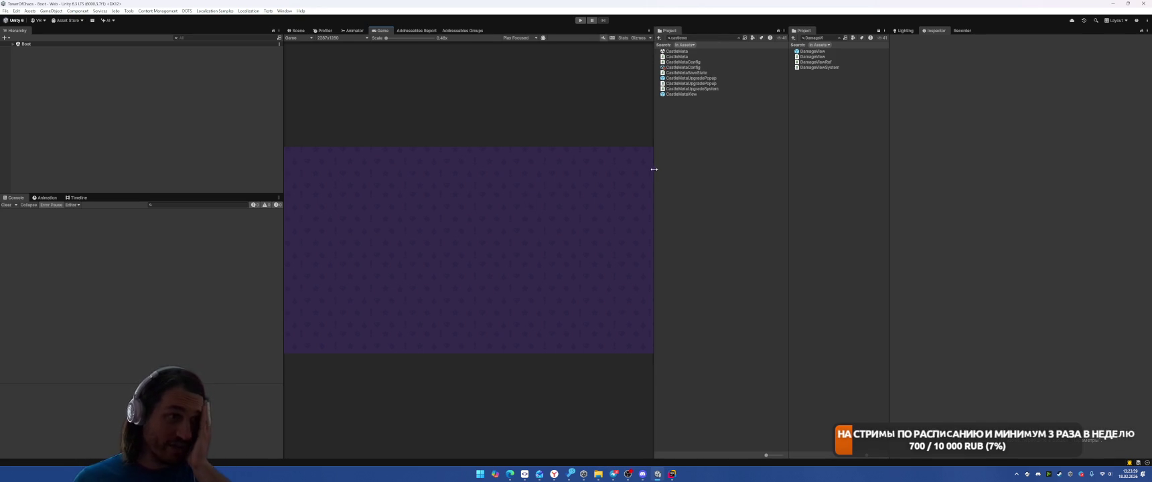
{"action": "left_click_drag", "start_coordinate": [653, 170], "coordinate": [754, 177]}
{"action": "left_click", "coordinate": [6, 11]}
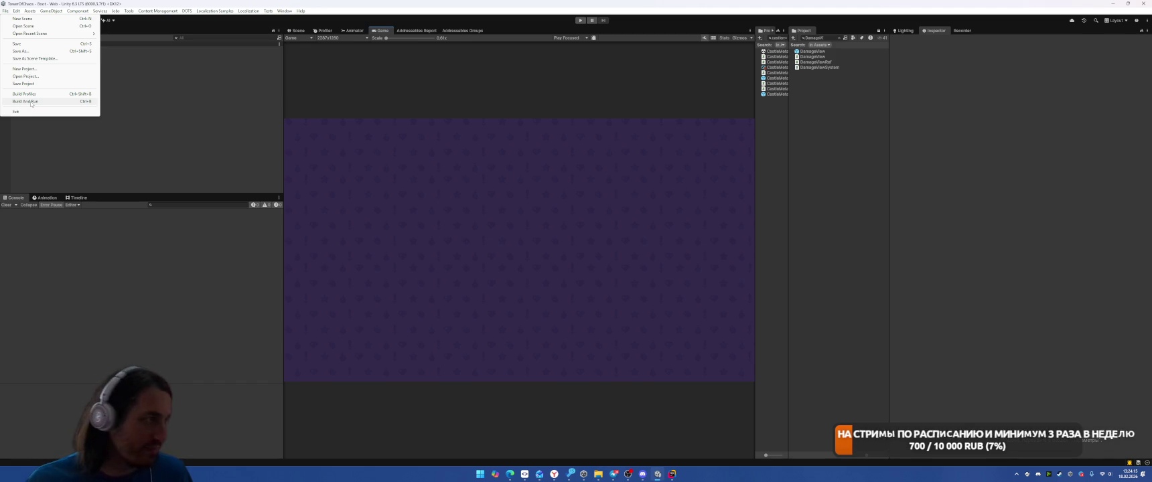
Step: Build and run the web version, choosing the output folder under D:\Builds
{"action": "left_click", "coordinate": [31, 101]}
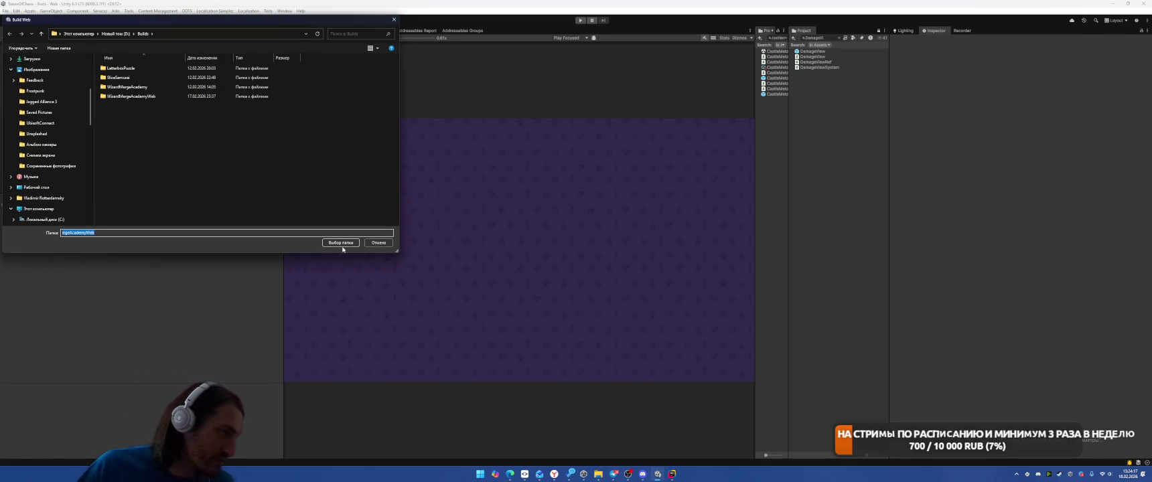
{"action": "left_click", "coordinate": [338, 240]}
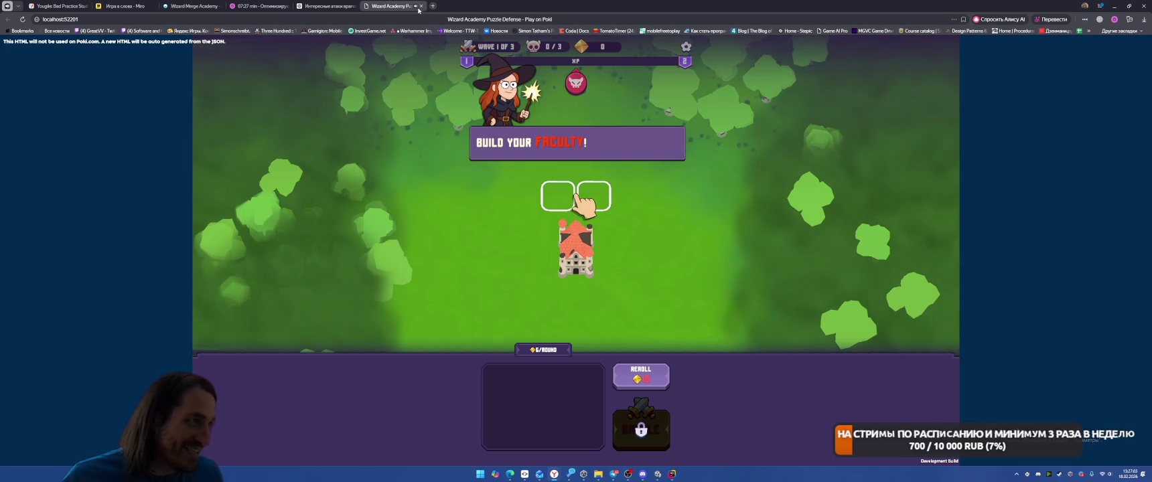
{"action": "left_click", "coordinate": [421, 6]}
Step: Leave the browser, check a profiler frame's memory breakdown, then clear the console and enter Play mode
{"action": "left_click", "coordinate": [1115, 7]}
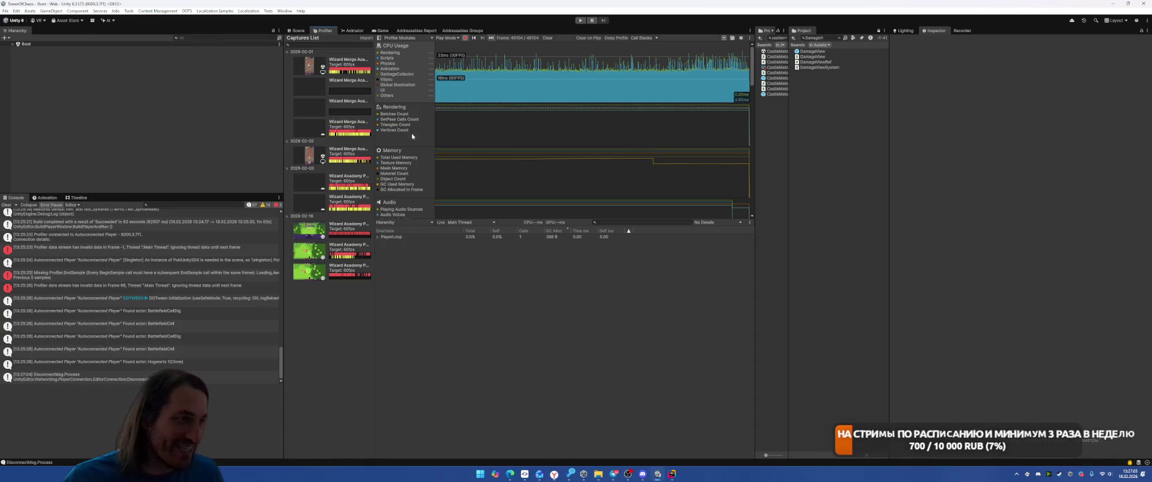
{"action": "left_click", "coordinate": [653, 85]}
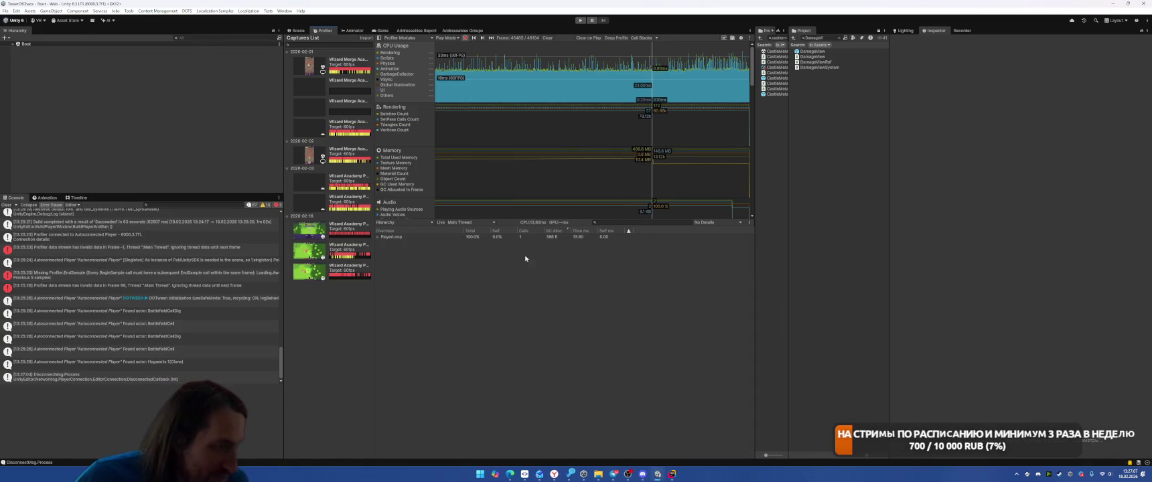
{"action": "left_click_drag", "start_coordinate": [644, 172], "coordinate": [691, 174]}
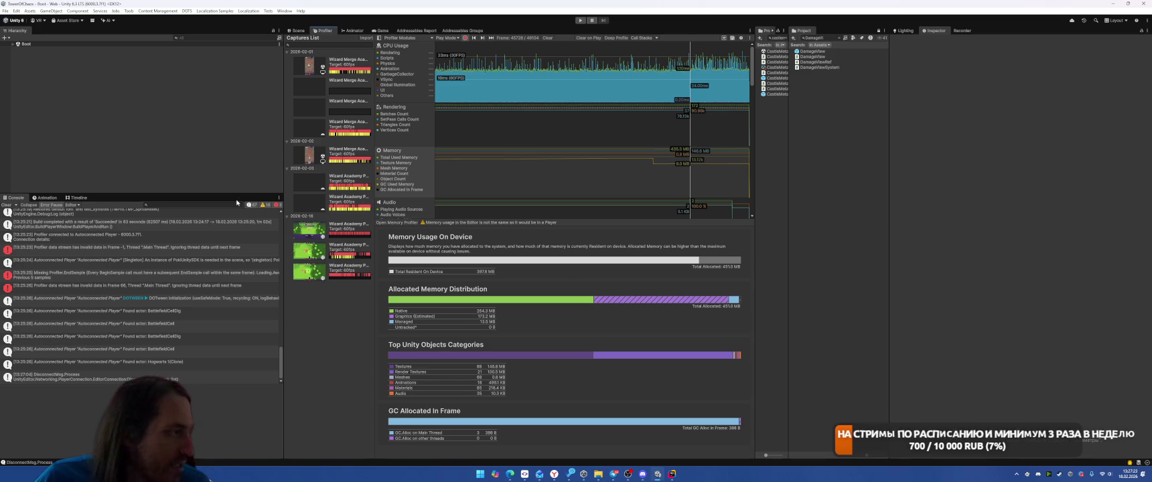
{"action": "left_click", "coordinate": [6, 204]}
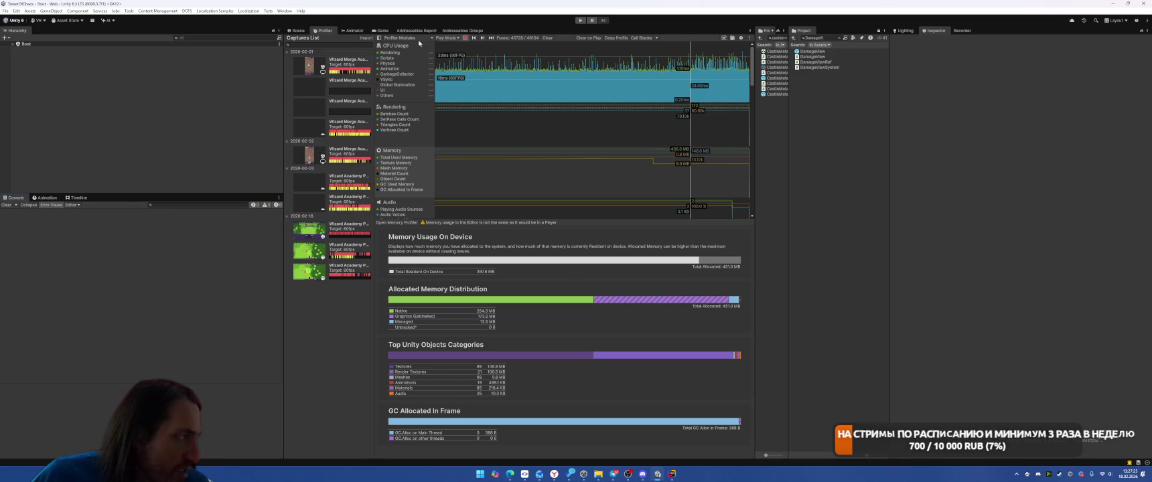
{"action": "left_click", "coordinate": [581, 21]}
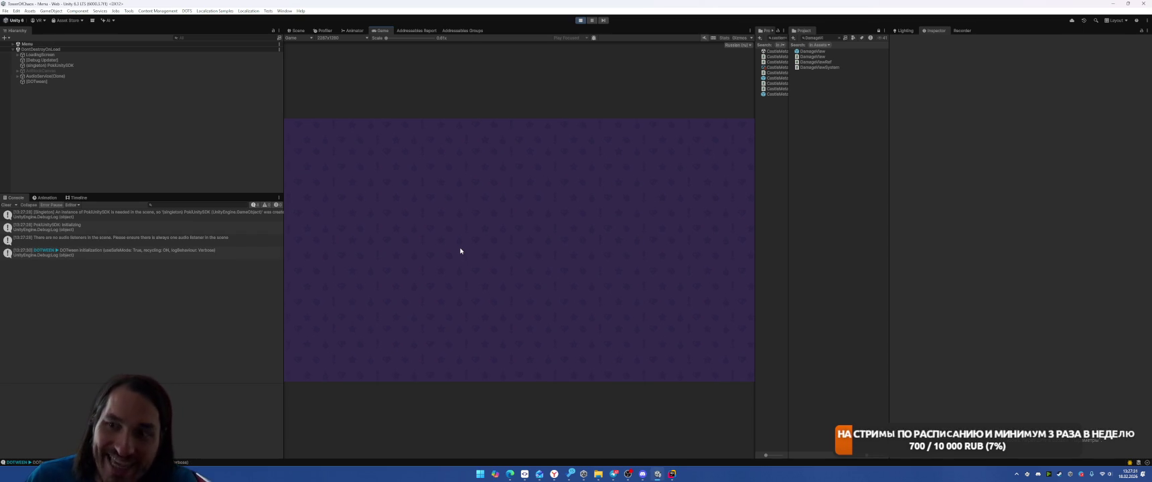
Step: Enter the forest battle from the menu, stop Play mode, and open Rider's recent-files switcher
{"action": "left_click", "coordinate": [529, 310]}
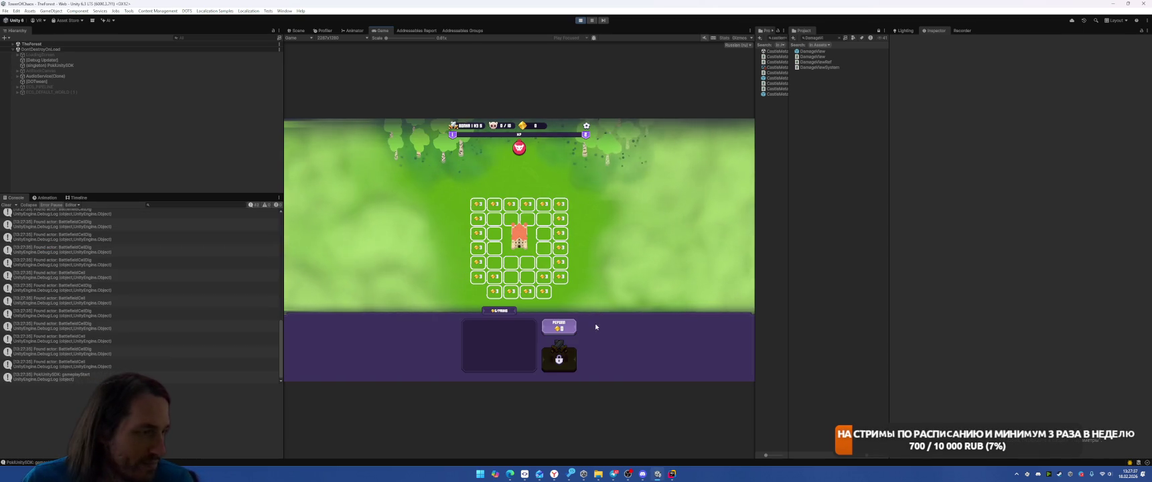
{"action": "left_click", "coordinate": [580, 20]}
{"action": "key", "text": "alt+Tab"}
{"action": "key", "text": "ctrl+Tab"}
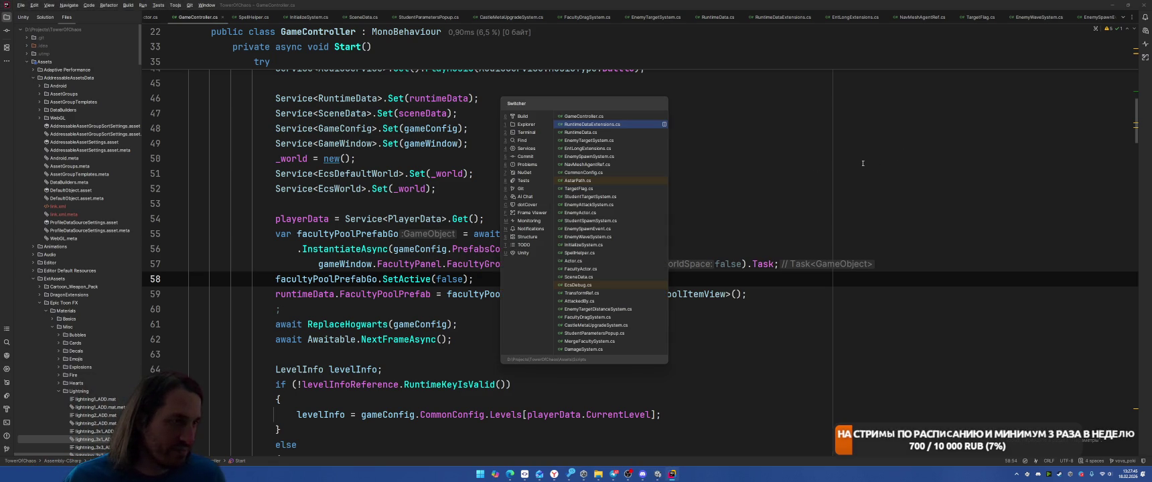
Step: Open RuntimeDataExtensions.cs and insert a suggested SetActive line below the Level assignment
{"action": "key", "text": "Return"}
{"action": "scroll", "coordinate": [471, 212], "scroll_direction": "down", "scroll_amount": 10}
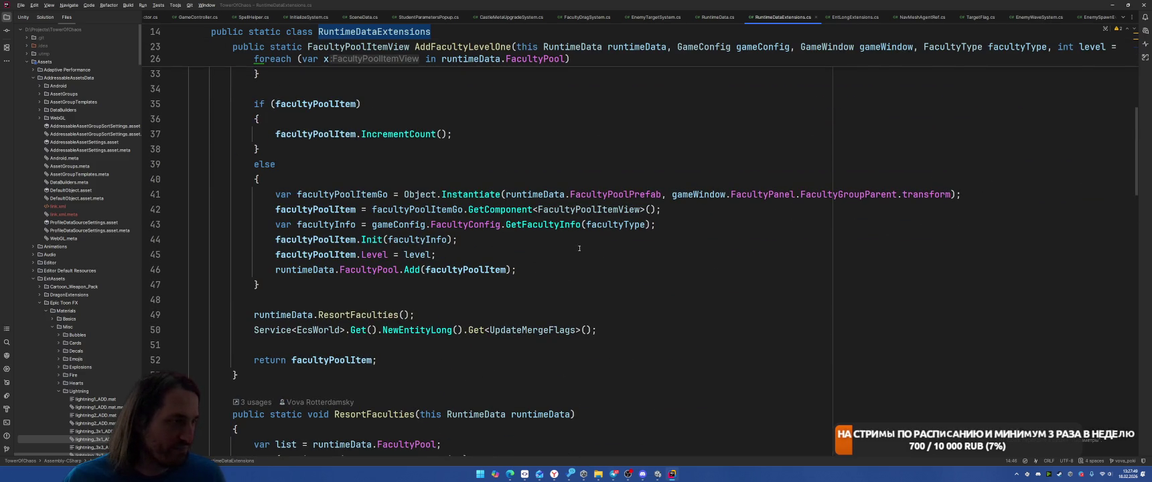
{"action": "left_click", "coordinate": [594, 269]}
{"action": "key", "text": "ctrl+alt+Return"}
{"action": "type", "text": "facultyInfo.a"}
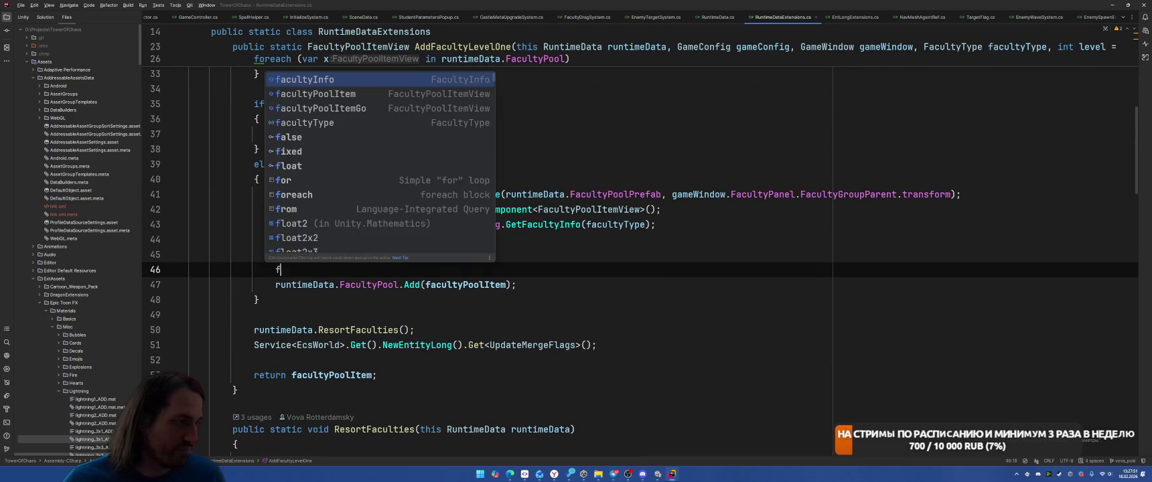
{"action": "key", "text": "Escape"}
{"action": "key", "text": "Tab"}
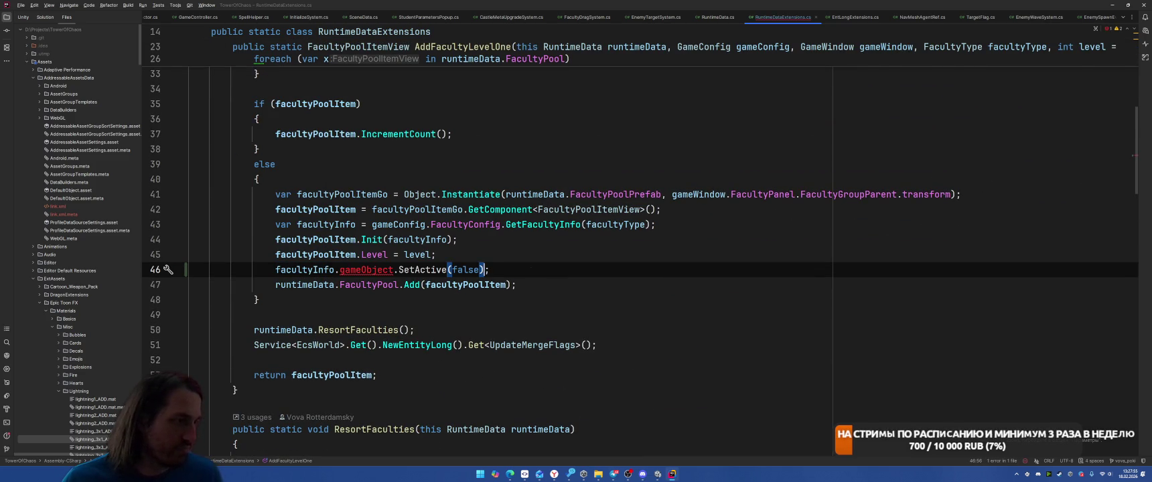
Step: Edit the new line to read facultyPoolItemGo.gameObject.SetActive(true)
{"action": "double_click", "coordinate": [338, 194]}
{"action": "key", "text": "ctrl+c"}
{"action": "double_click", "coordinate": [305, 269]}
{"action": "key", "text": "ctrl+v"}
{"action": "double_click", "coordinate": [485, 269]}
{"action": "type", "text": "true"}
Step: Let Unity recompile, review the level comparison on line 28, then return to Unity
{"action": "key", "text": "alt+Tab"}
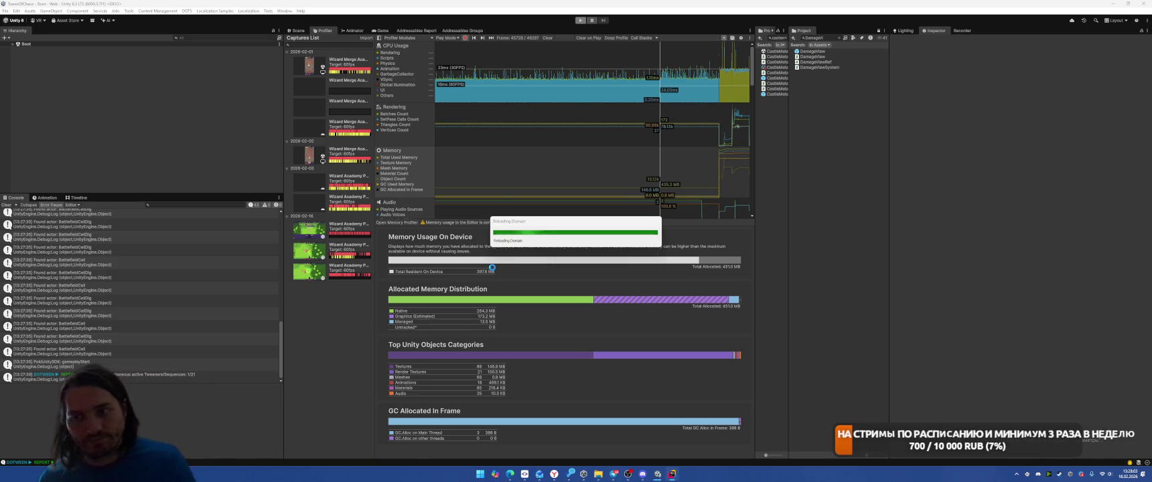
{"action": "key", "text": "alt+Tab"}
{"action": "scroll", "coordinate": [533, 186], "scroll_direction": "up", "scroll_amount": 4}
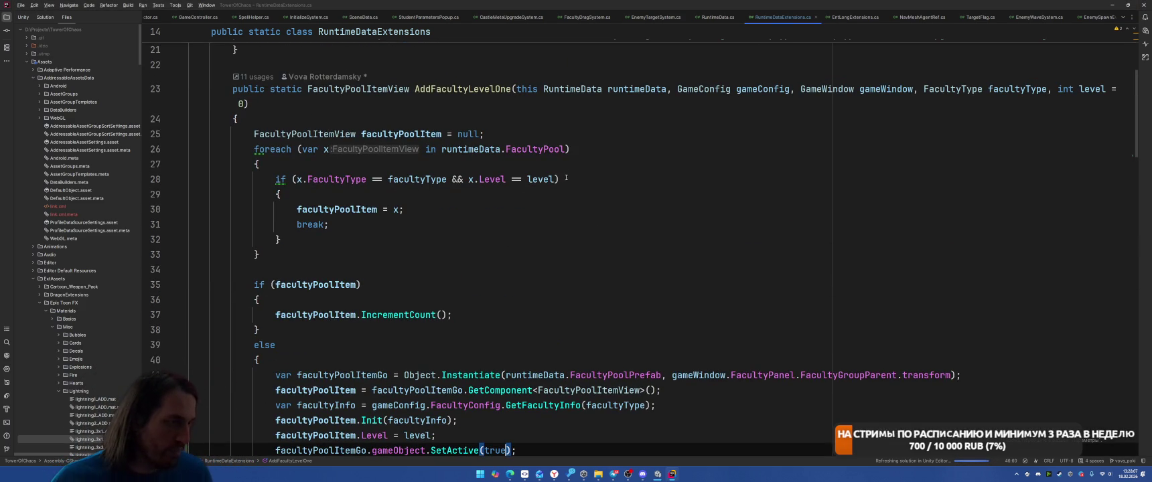
{"action": "left_click", "coordinate": [558, 179]}
{"action": "key", "text": "Left"}
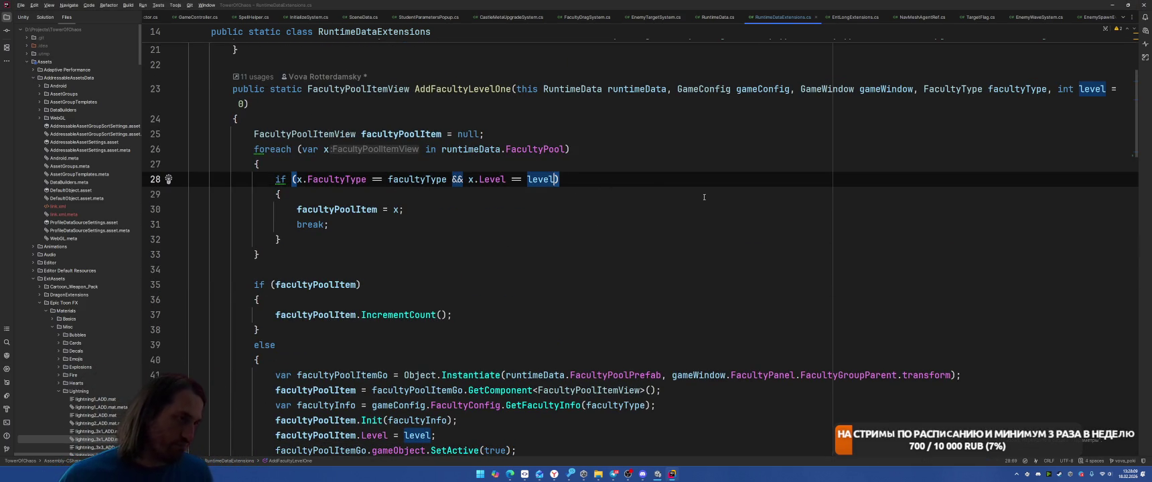
{"action": "scroll", "coordinate": [704, 197], "scroll_direction": "down", "scroll_amount": 4}
{"action": "key", "text": "alt+Tab"}
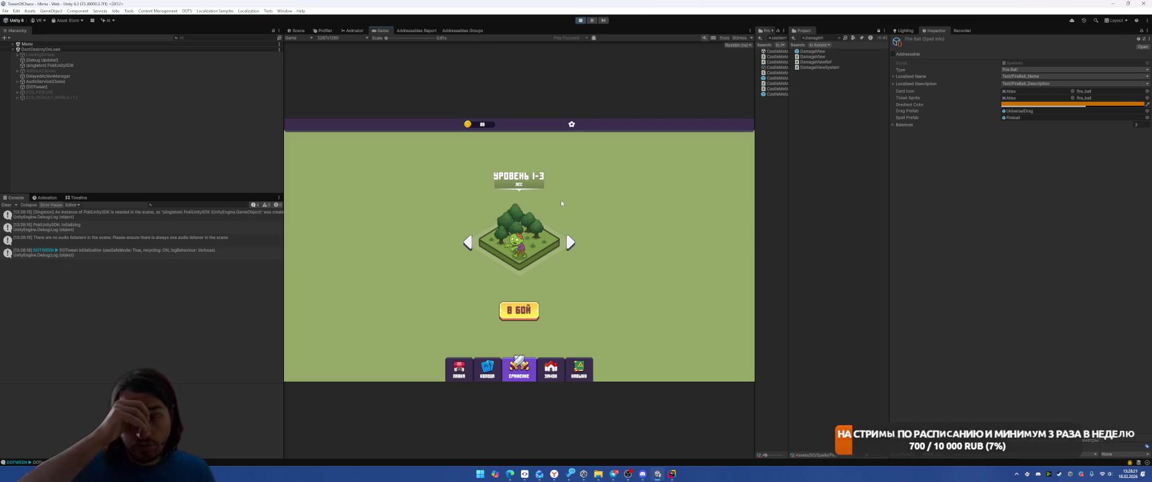
Step: Start the level 1-3 battle and drop a card from the hand onto a grid cell
{"action": "left_click", "coordinate": [529, 312]}
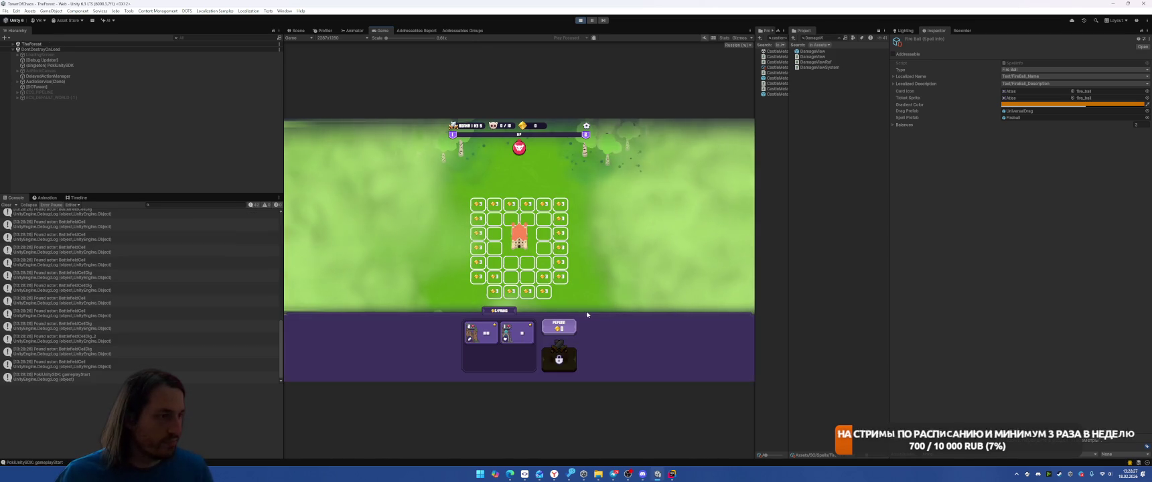
{"action": "left_click_drag", "start_coordinate": [490, 337], "coordinate": [504, 236]}
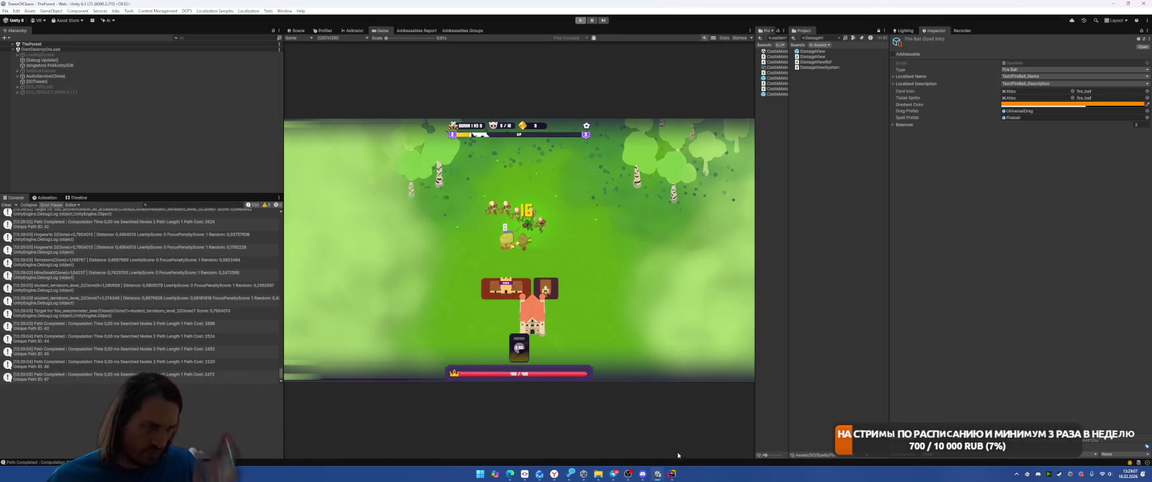
Step: Open SpellDragSystem.cs through Search Everywhere with the query 'SpellD'
{"action": "left_click", "coordinate": [672, 475]}
{"action": "left_click", "coordinate": [601, 209]}
{"action": "key", "text": "shift"}
{"action": "key", "text": "shift"}
{"action": "type", "text": "Drag"}
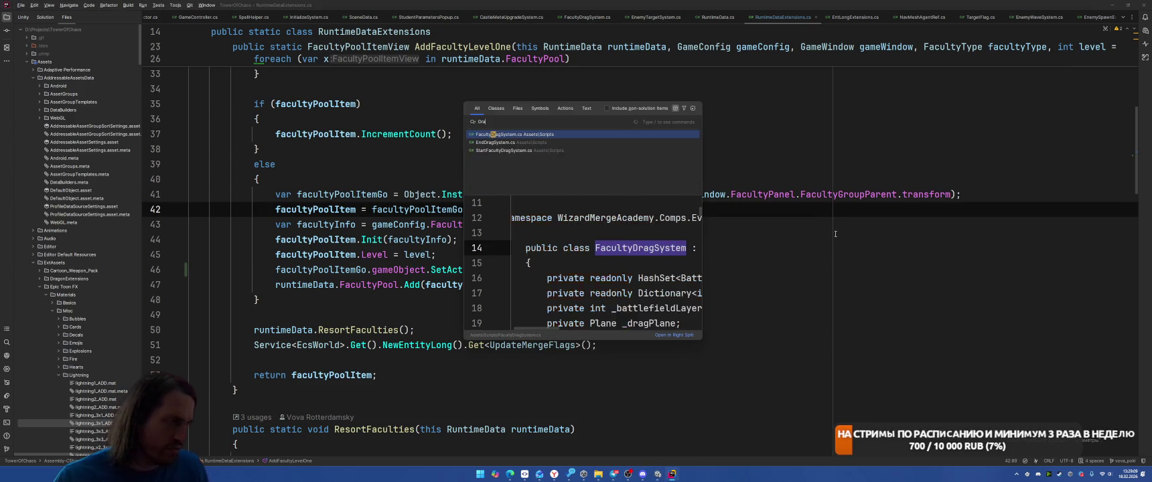
{"action": "key", "text": "BackSpace"}
{"action": "key", "text": "BackSpace"}
{"action": "key", "text": "BackSpace"}
{"action": "type", "text": "SpellD"}
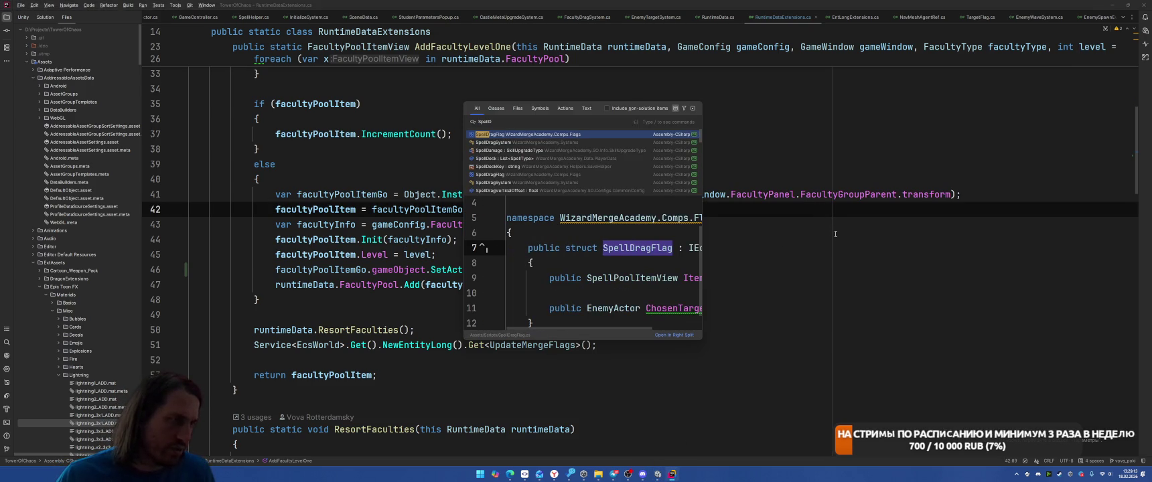
{"action": "key", "text": "Down"}
{"action": "key", "text": "Return"}
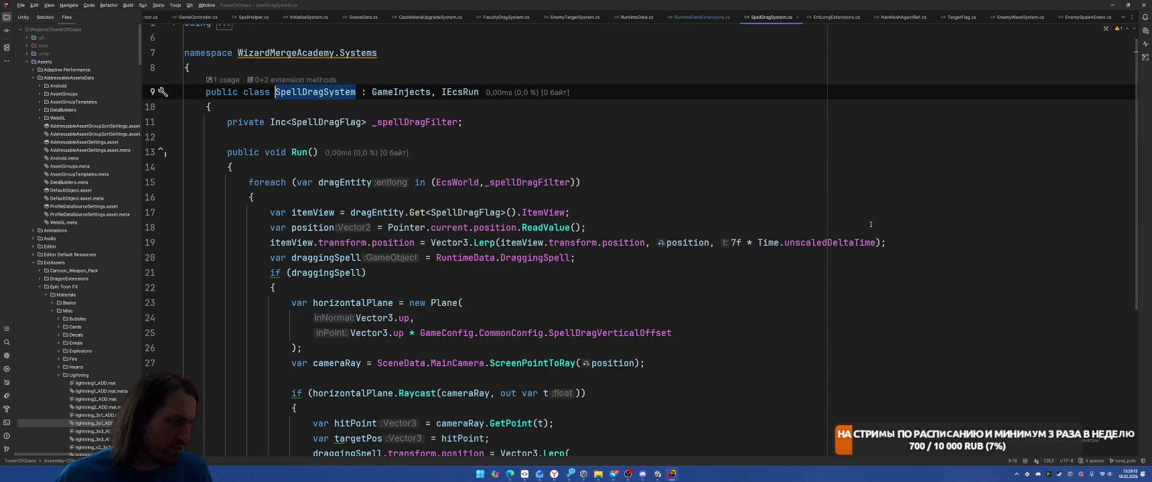
Step: Find the assignment usages of DraggingSpell and open StartSpellDragSystem.cs where dataDraggingSpell is set
{"action": "scroll", "coordinate": [872, 227], "scroll_direction": "down", "scroll_amount": 4}
{"action": "scroll", "coordinate": [644, 258], "scroll_direction": "up", "scroll_amount": 5}
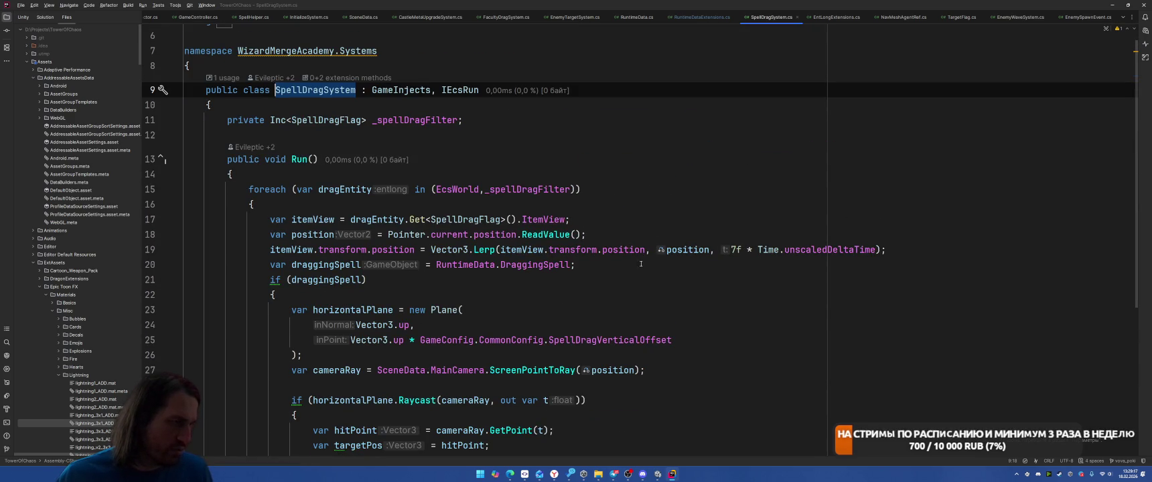
{"action": "right_click", "coordinate": [535, 265]}
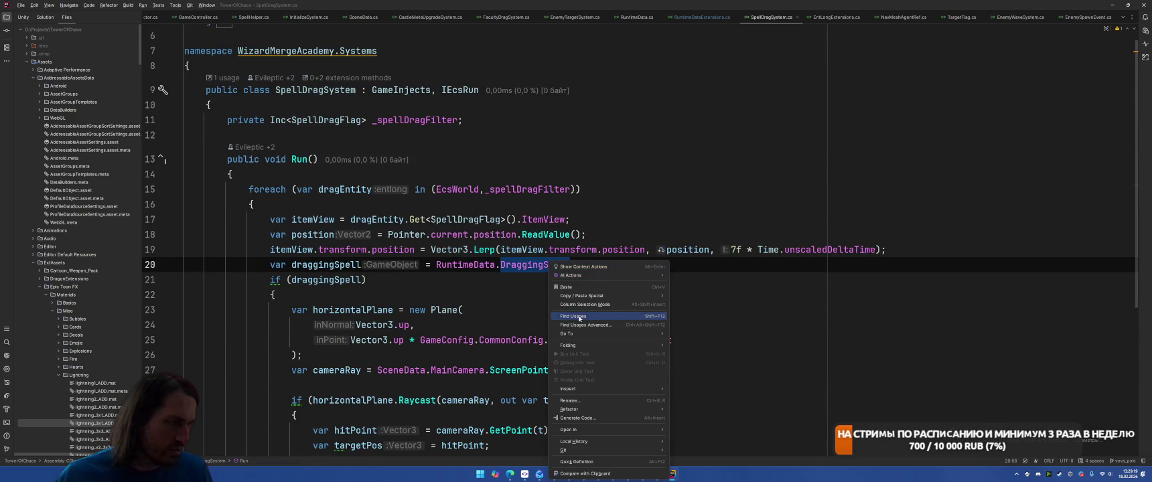
{"action": "left_click", "coordinate": [576, 320]}
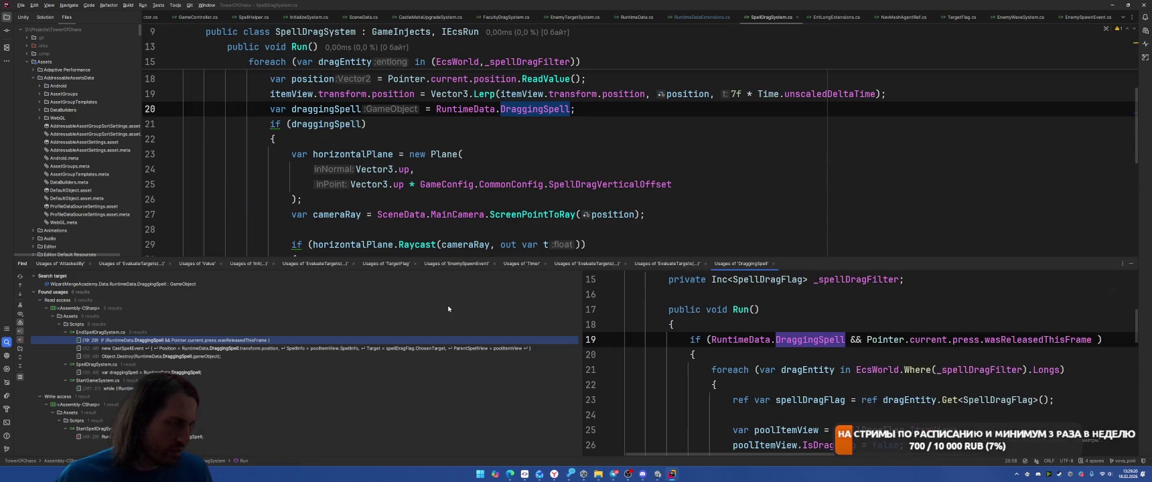
{"action": "left_click", "coordinate": [21, 332]}
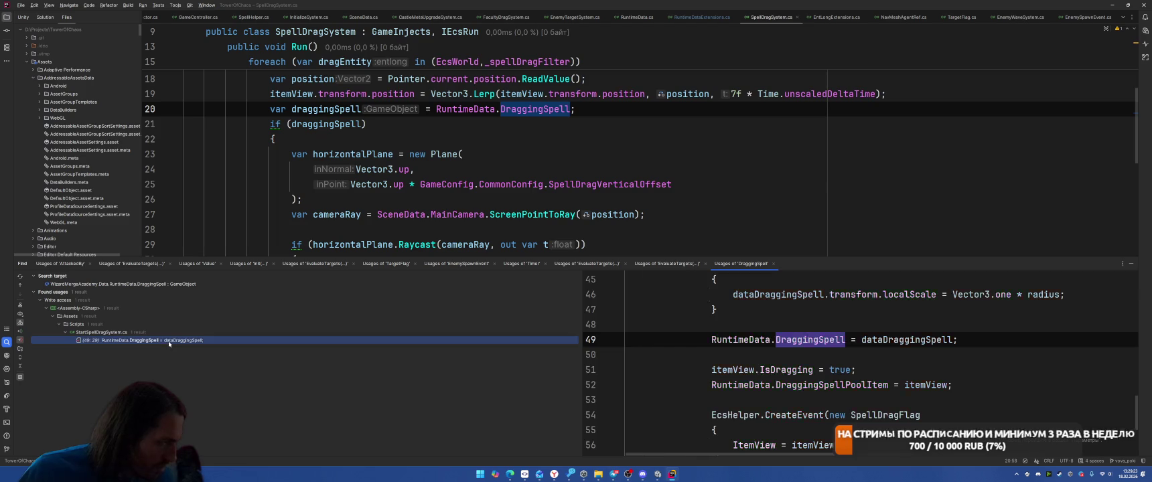
{"action": "double_click", "coordinate": [168, 341]}
{"action": "scroll", "coordinate": [477, 134], "scroll_direction": "up", "scroll_amount": 1}
{"action": "left_click", "coordinate": [458, 154]}
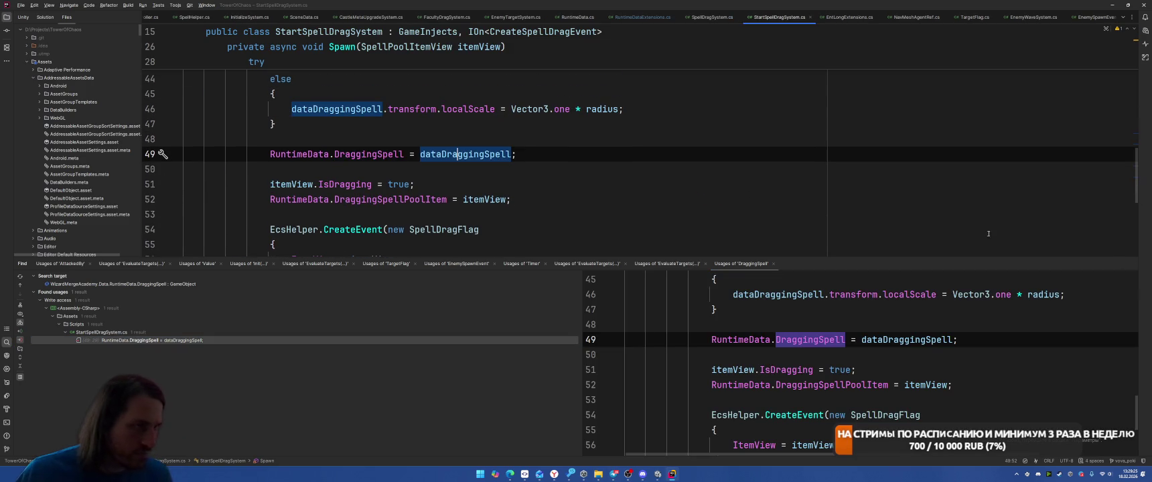
{"action": "key", "text": "shift+Escape"}
Step: Inspect the SetRadius declaration, return to its call site, then switch back to Unity
{"action": "scroll", "coordinate": [1095, 258], "scroll_direction": "up", "scroll_amount": 4}
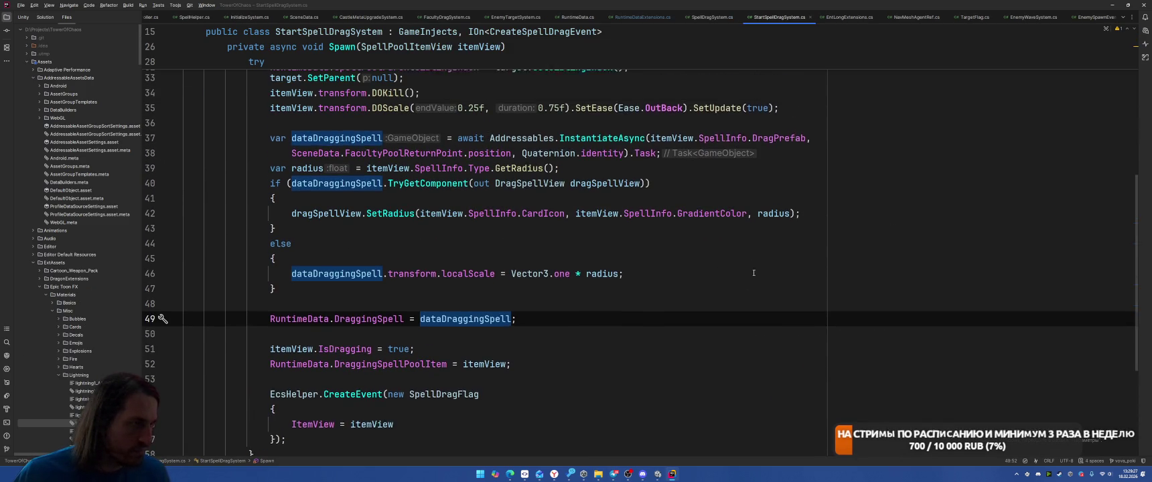
{"action": "scroll", "coordinate": [761, 317], "scroll_direction": "up", "scroll_amount": 2}
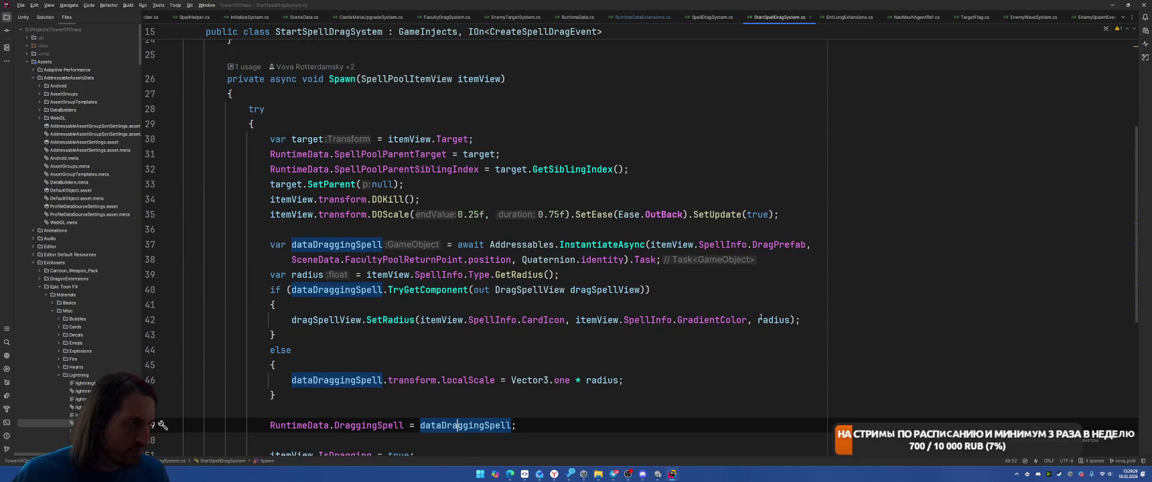
{"action": "scroll", "coordinate": [760, 318], "scroll_direction": "down", "scroll_amount": 3}
{"action": "scroll", "coordinate": [715, 300], "scroll_direction": "down", "scroll_amount": 1}
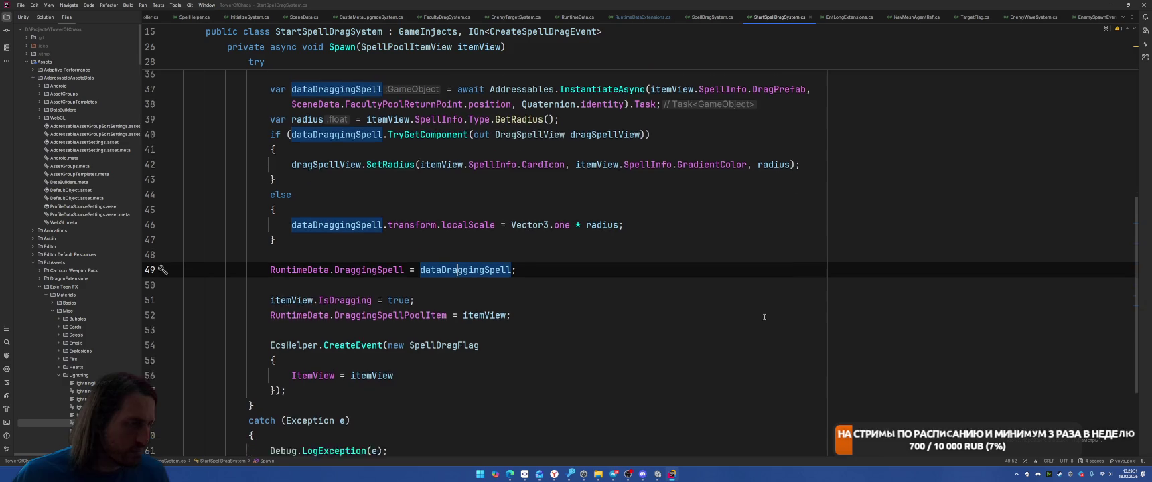
{"action": "scroll", "coordinate": [715, 300], "scroll_direction": "up", "scroll_amount": 2}
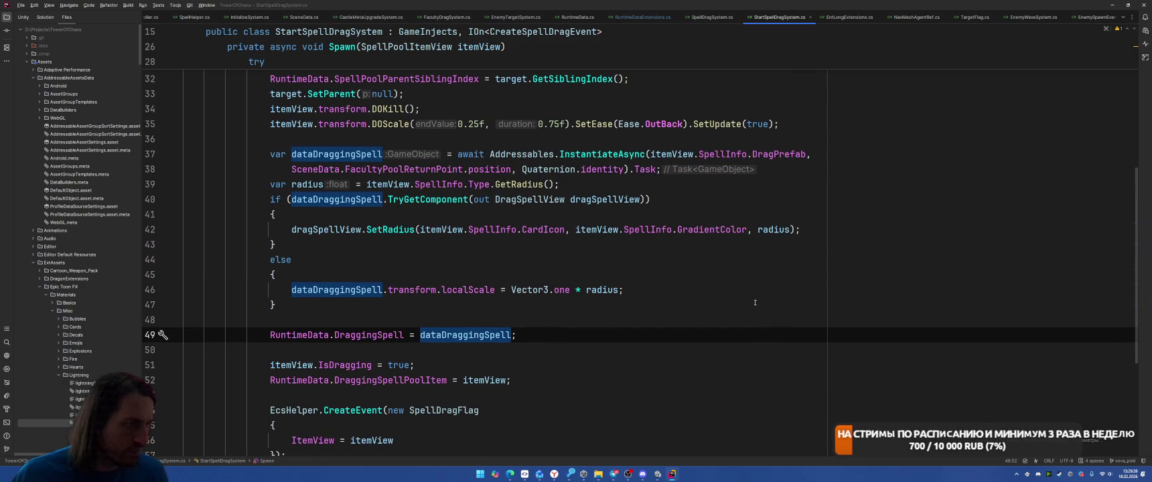
{"action": "left_click", "coordinate": [393, 230], "text": "ctrl"}
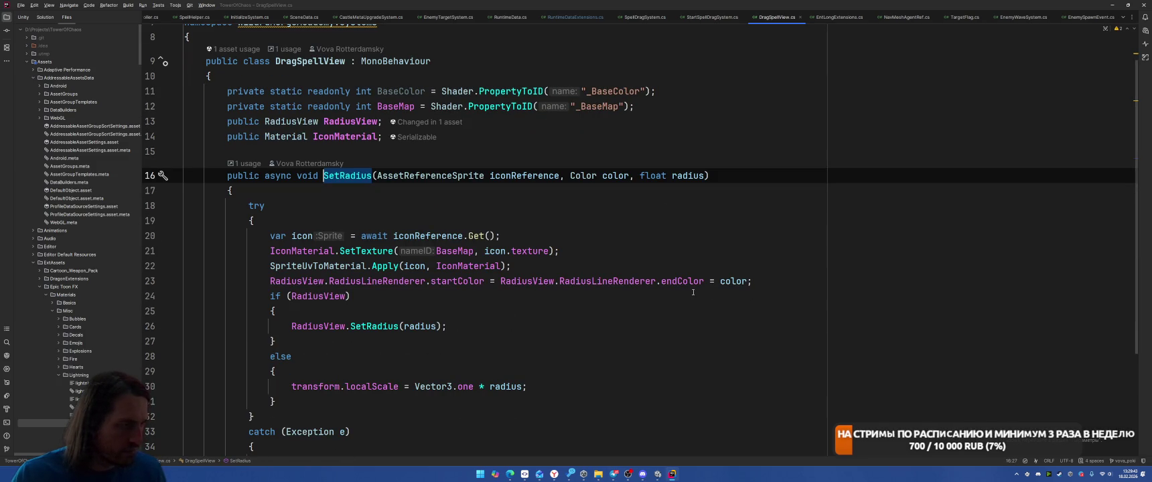
{"action": "key", "text": "ctrl+alt+Left"}
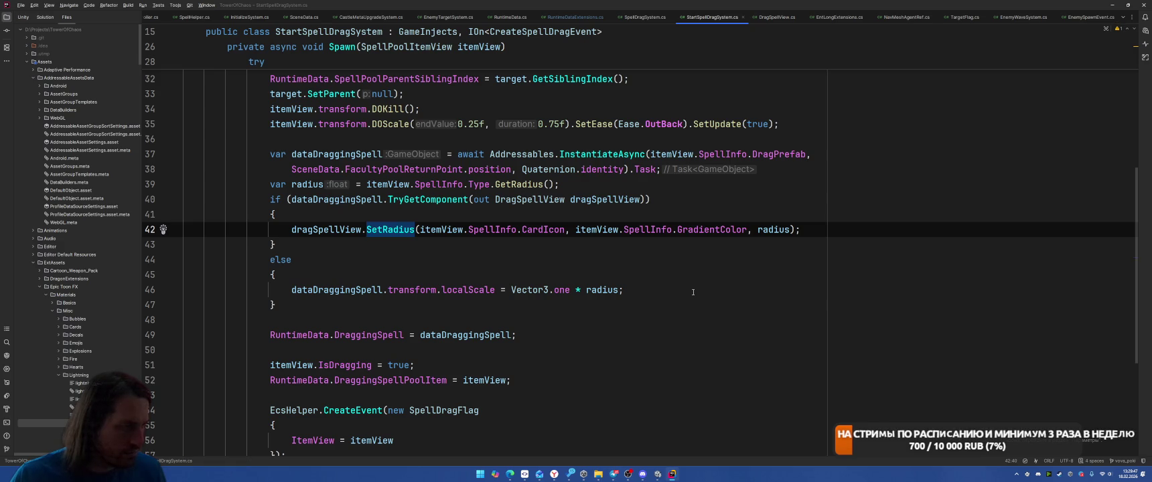
{"action": "key", "text": "alt+Tab"}
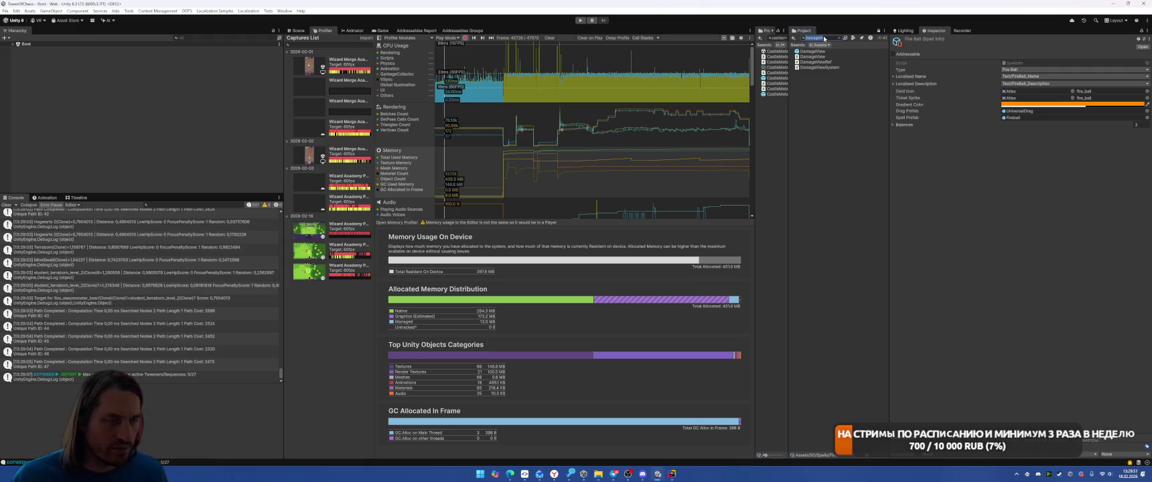
Step: Open the UniversalDrag prefab and select the Line object under RadialView
{"action": "type", "text": "univers"}
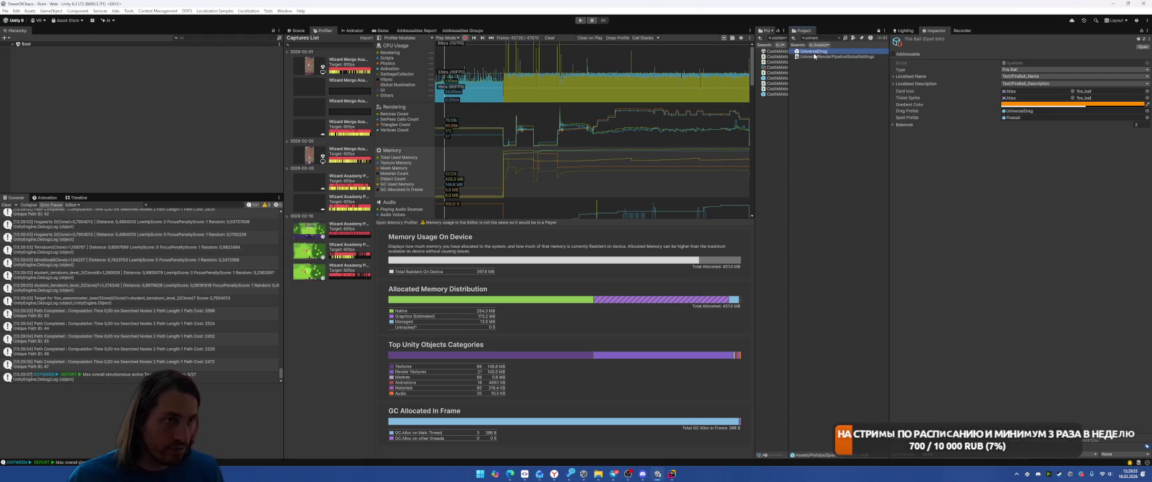
{"action": "double_click", "coordinate": [814, 52]}
{"action": "left_click", "coordinate": [83, 59]}
{"action": "left_click", "coordinate": [20, 64]}
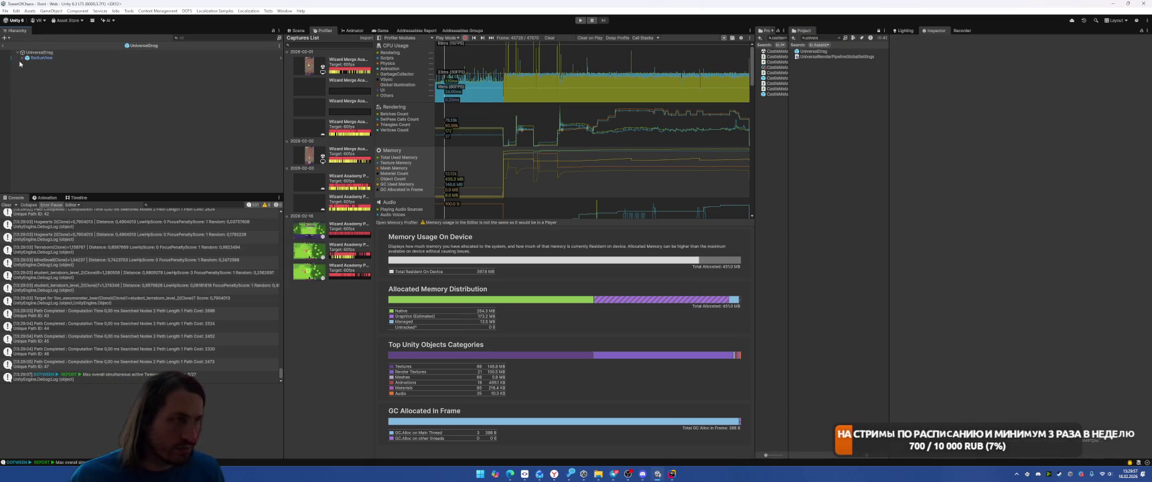
{"action": "left_click", "coordinate": [22, 57]}
{"action": "left_click", "coordinate": [39, 73]}
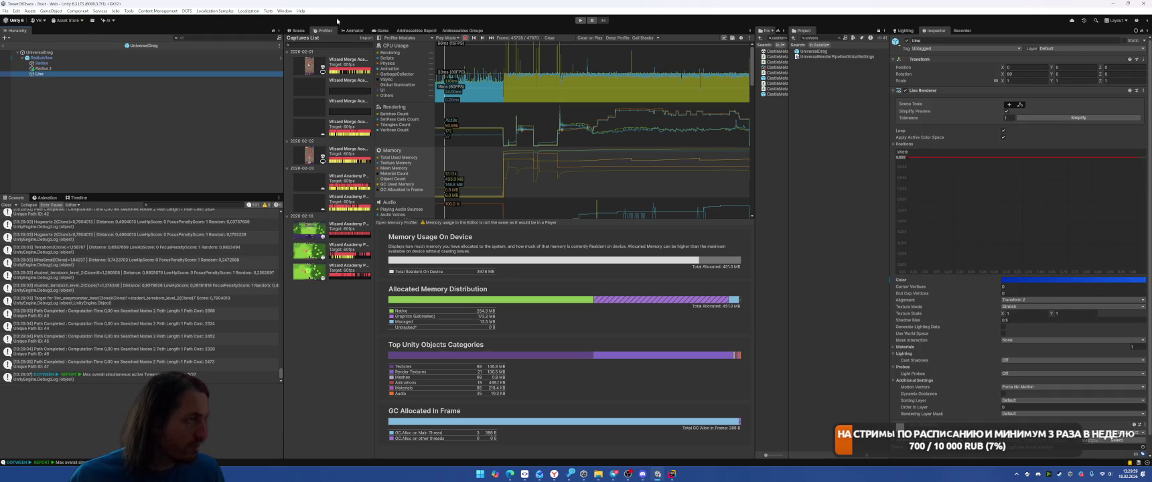
Step: Inspect Radius_1's RadiusSpellIcon decal material, then exit prefab mode and enter Play mode
{"action": "left_click", "coordinate": [297, 30]}
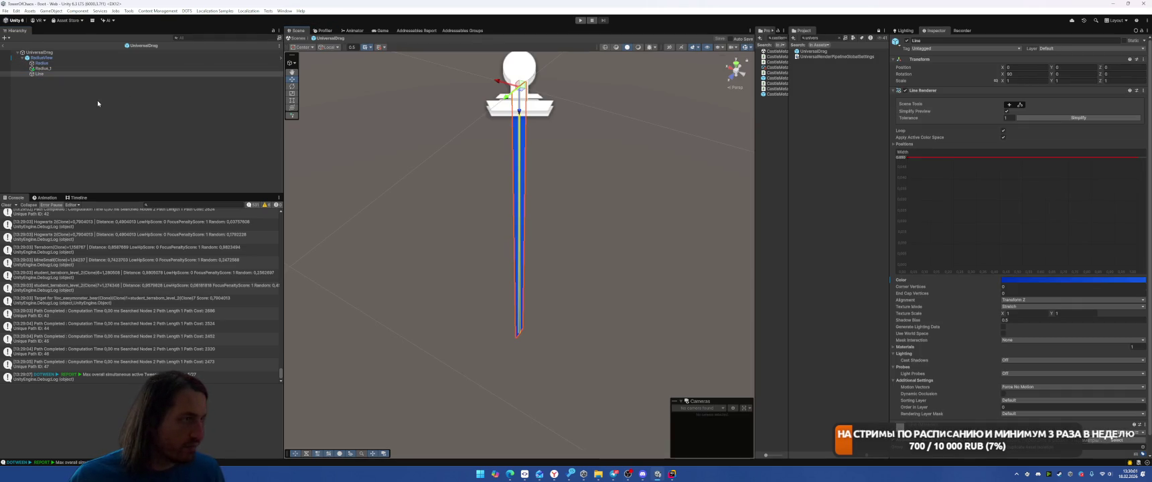
{"action": "left_click", "coordinate": [43, 69]}
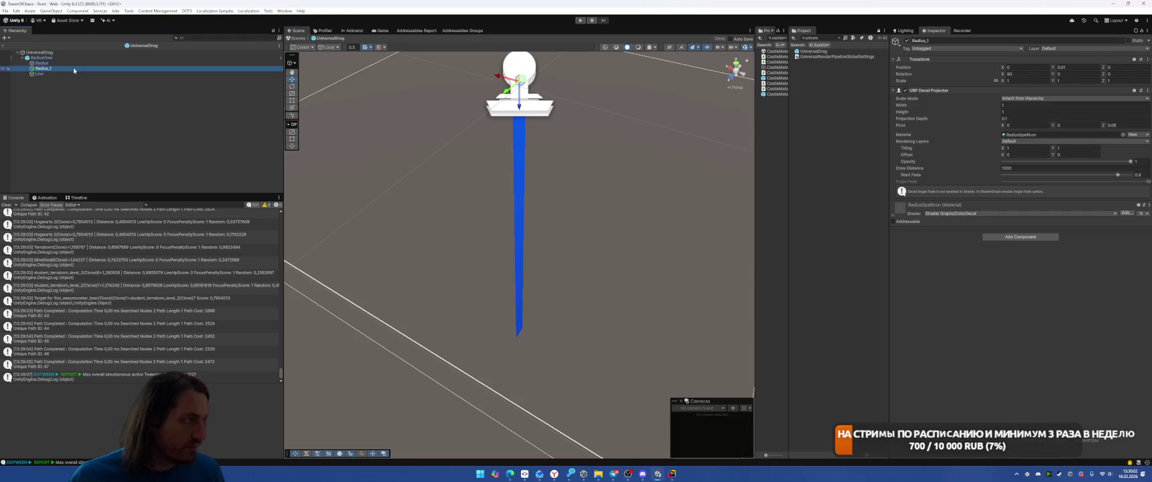
{"action": "left_click", "coordinate": [909, 217]}
{"action": "left_click", "coordinate": [2, 46]}
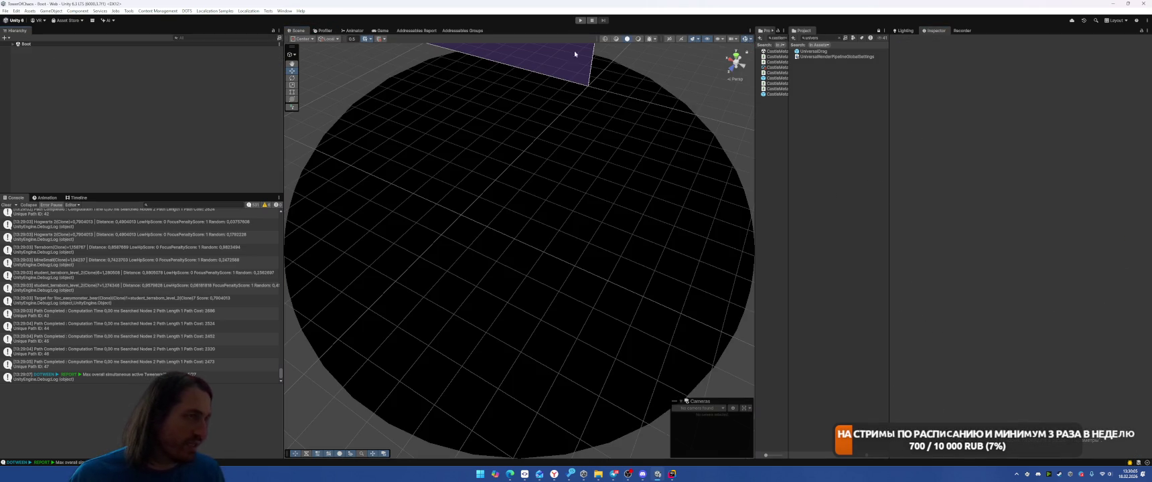
{"action": "left_click", "coordinate": [580, 21]}
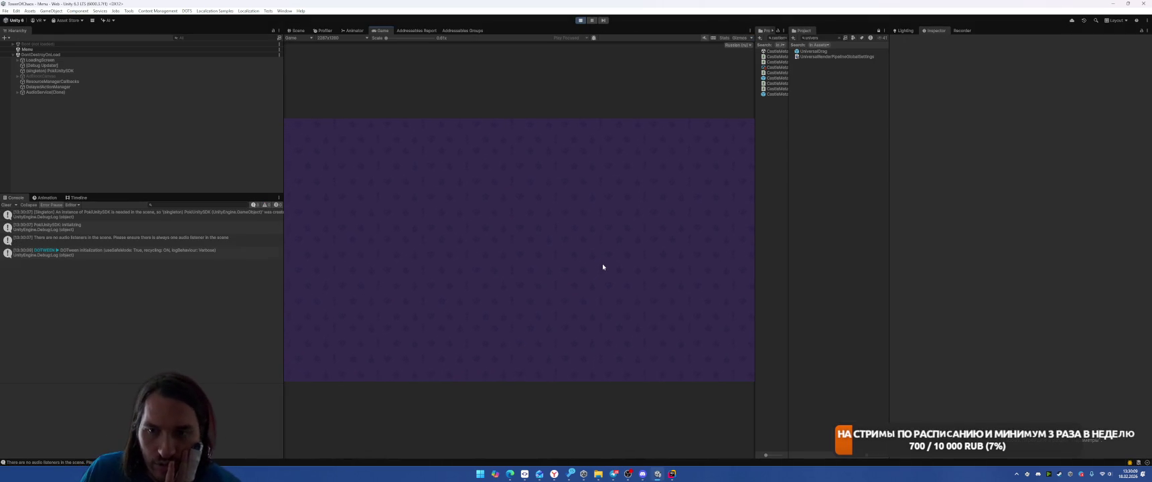
Step: Equip the tornado, green potion and meteor spells in the deck, then start TheForest level
{"action": "left_click", "coordinate": [487, 369]}
{"action": "left_click", "coordinate": [519, 321]}
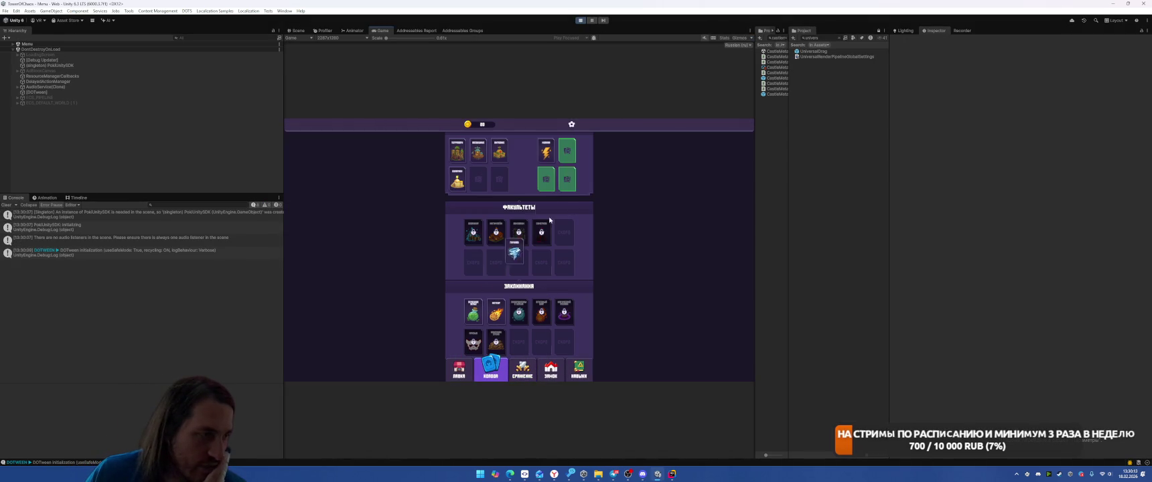
{"action": "left_click_drag", "start_coordinate": [478, 324], "coordinate": [534, 195]}
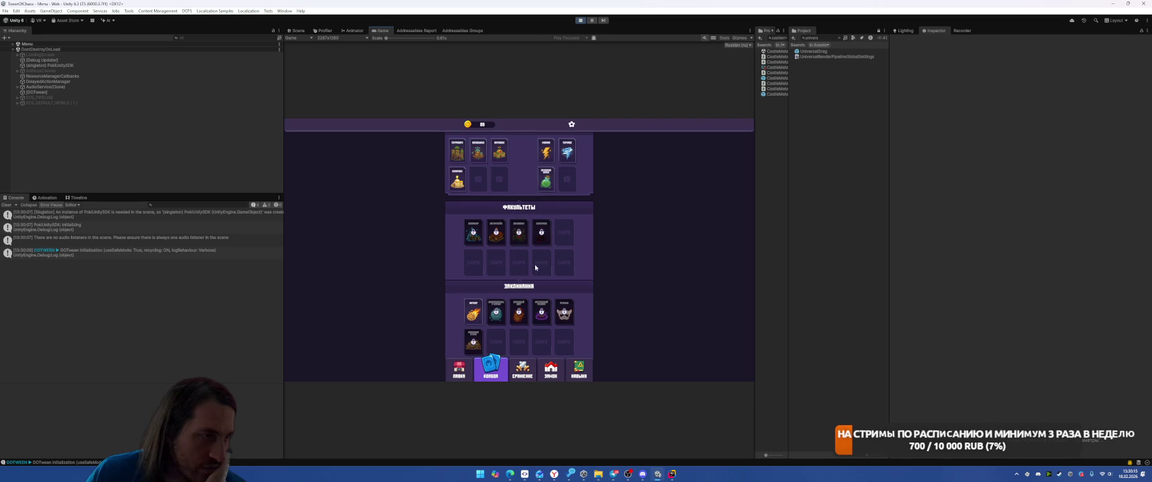
{"action": "left_click", "coordinate": [473, 312]}
{"action": "left_click", "coordinate": [517, 372]}
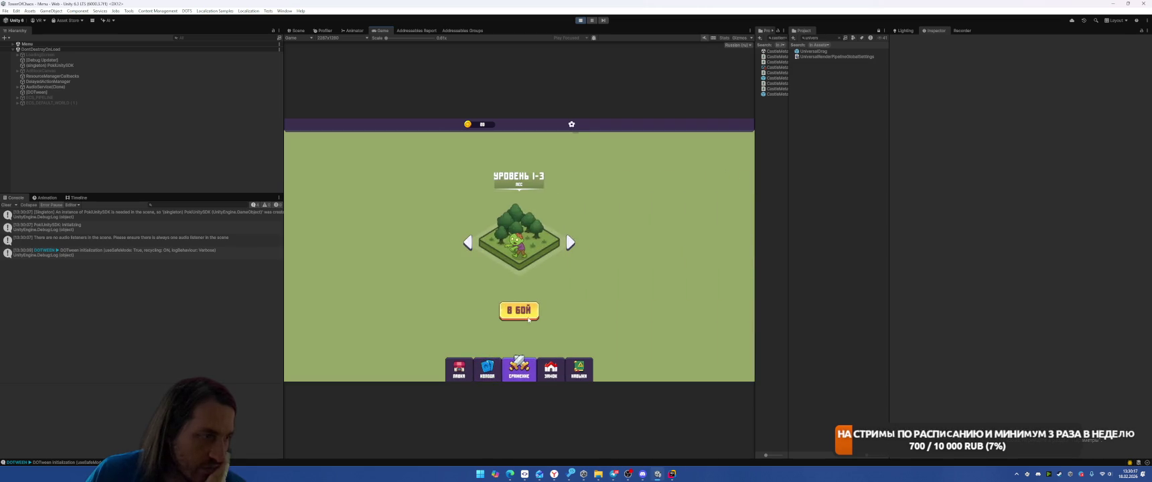
{"action": "left_click", "coordinate": [517, 312]}
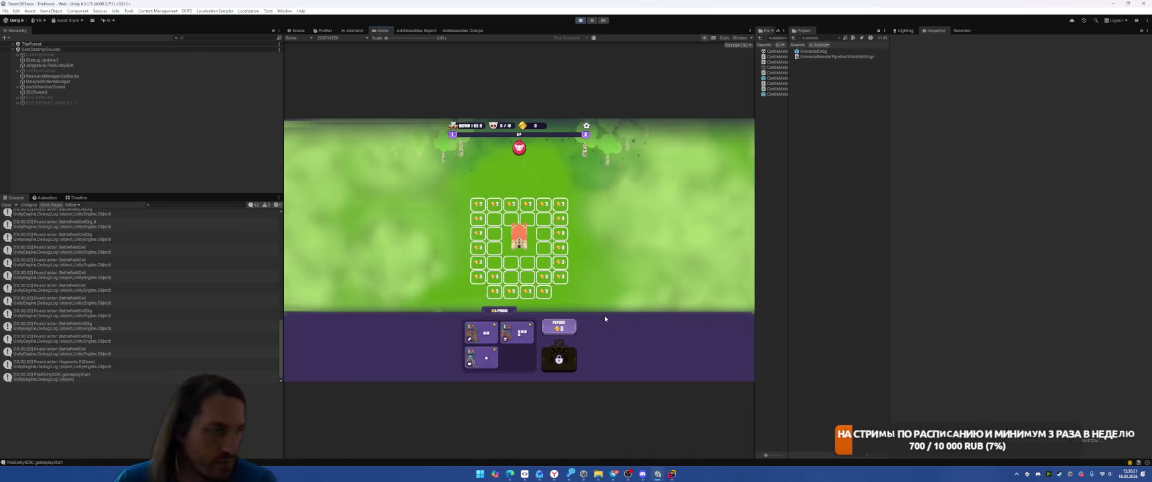
Step: Place buildings beside the castle, start the battle, take Tornado and cast tornadoes at enemies
{"action": "left_click_drag", "start_coordinate": [517, 333], "coordinate": [507, 226]}
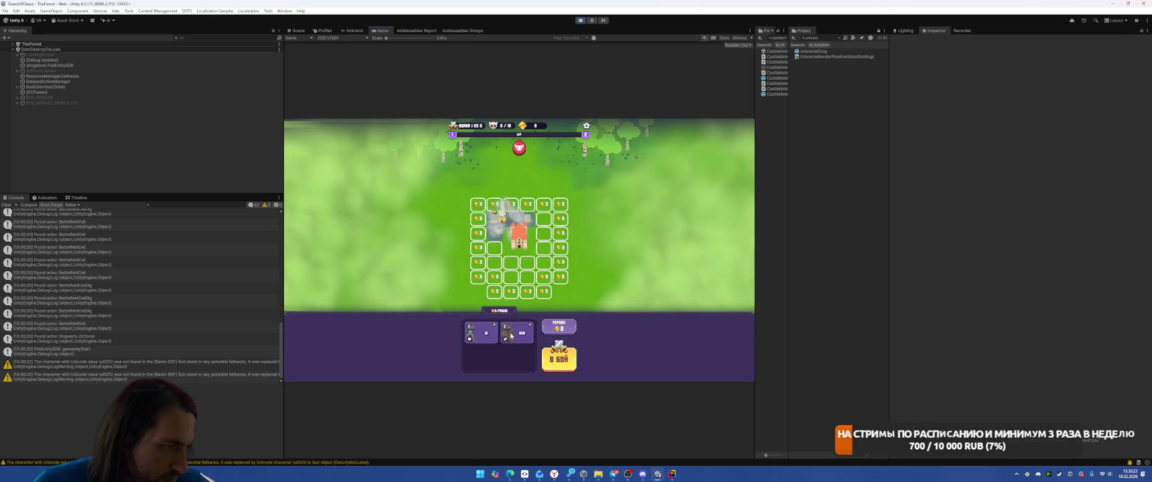
{"action": "left_click_drag", "start_coordinate": [517, 335], "coordinate": [544, 226]}
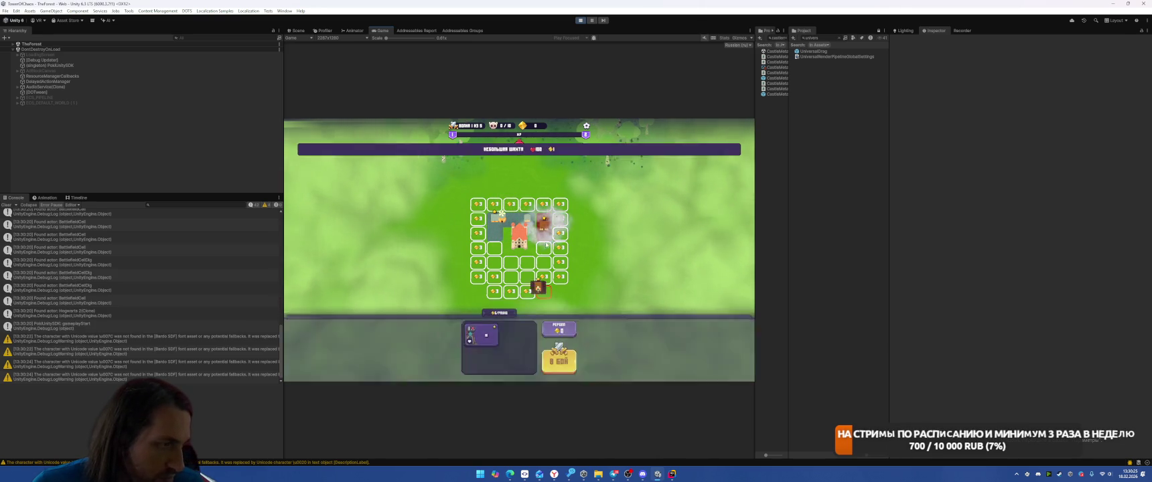
{"action": "left_click", "coordinate": [560, 358]}
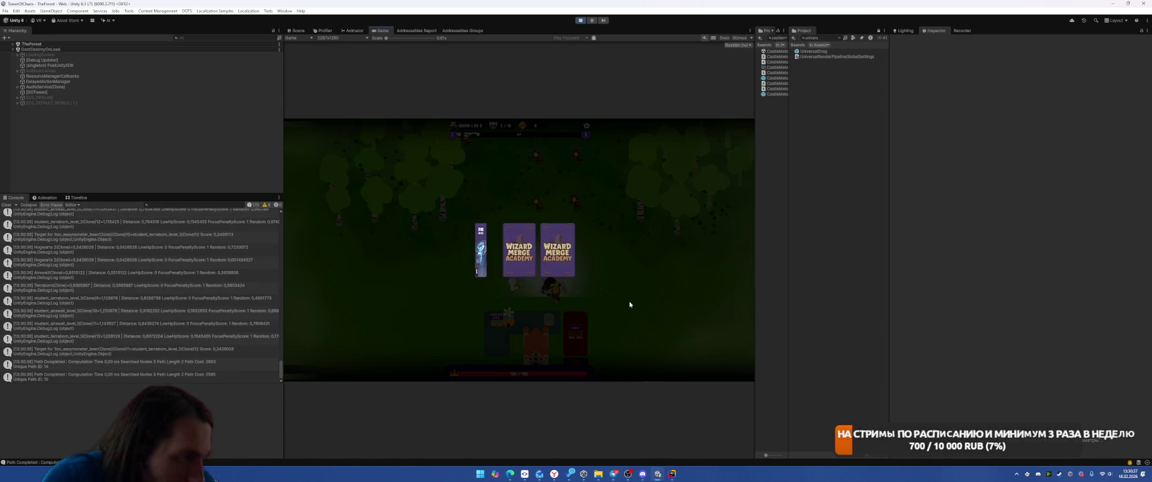
{"action": "left_click", "coordinate": [495, 245]}
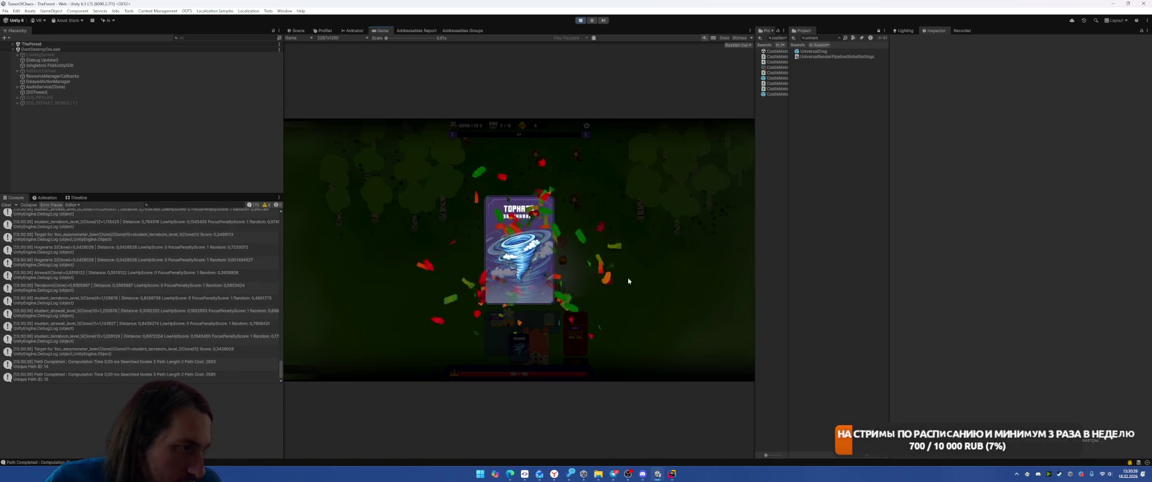
{"action": "left_click_drag", "start_coordinate": [527, 351], "coordinate": [532, 248]}
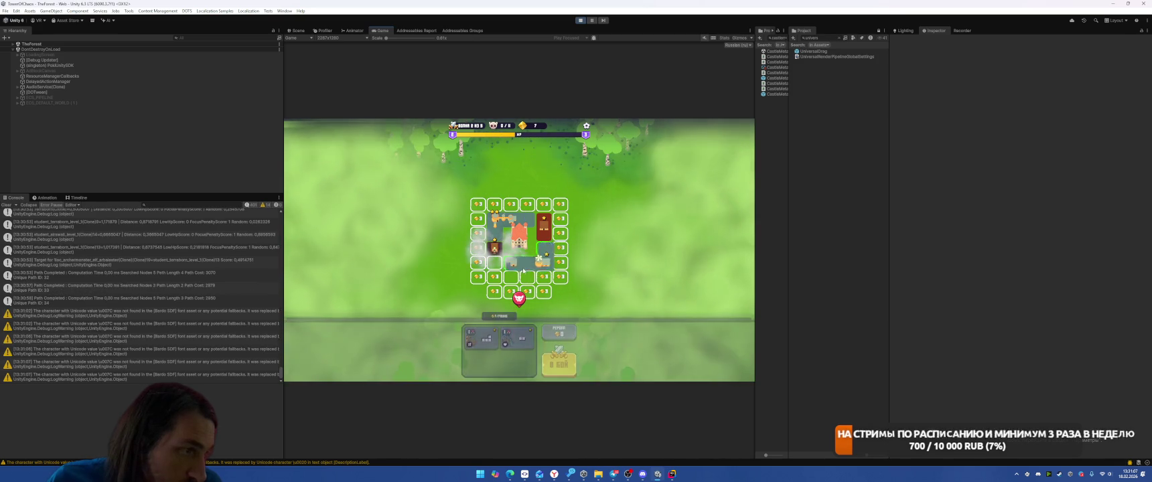
{"action": "left_click_drag", "start_coordinate": [517, 338], "coordinate": [543, 227]}
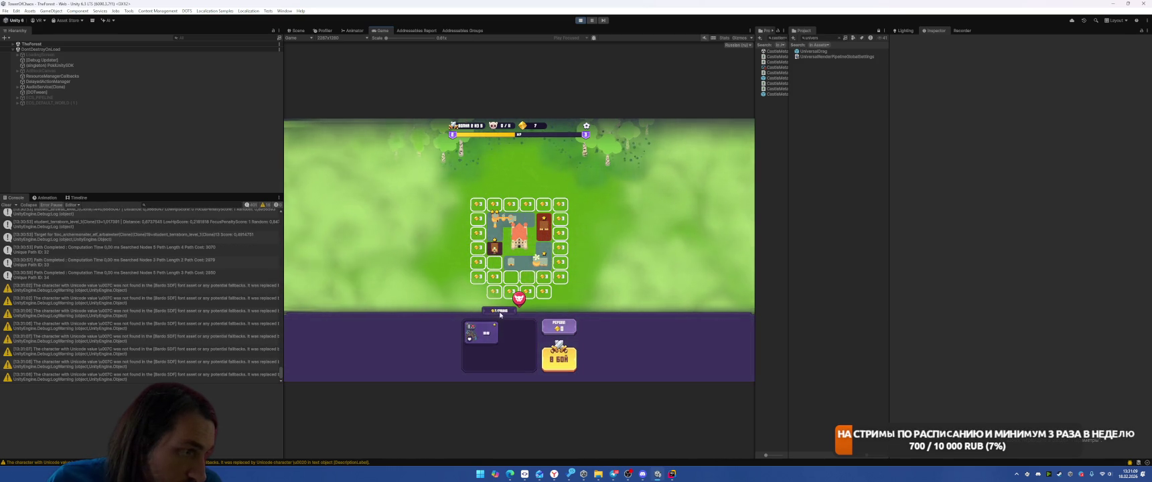
{"action": "left_click_drag", "start_coordinate": [525, 348], "coordinate": [495, 297]}
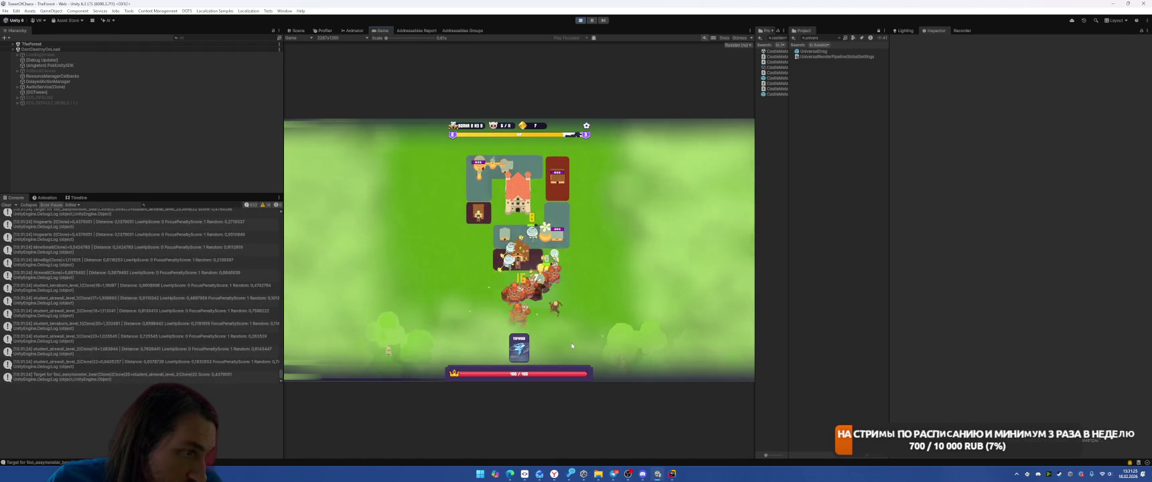
{"action": "left_click", "coordinate": [519, 344]}
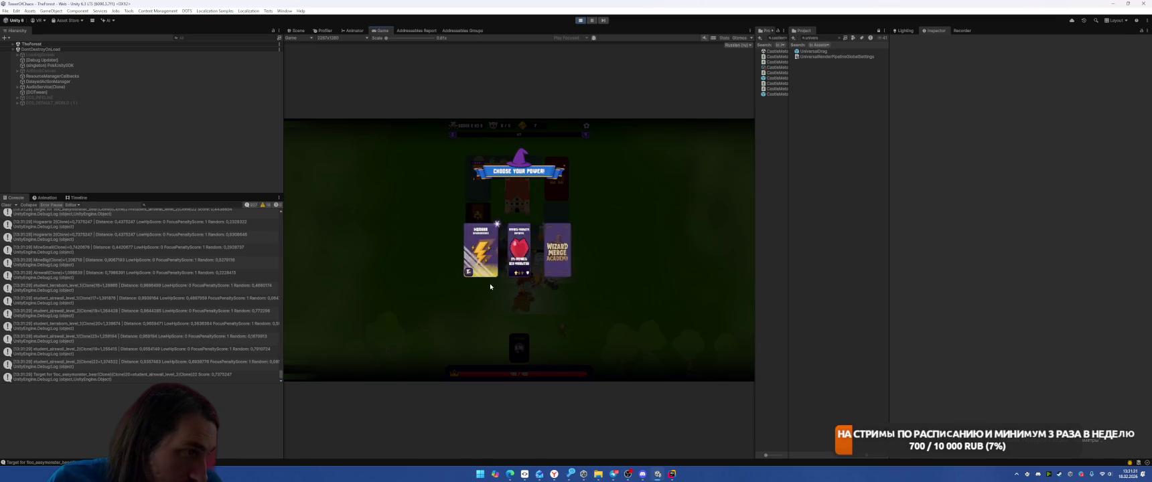
Step: Take the Lightning power, add tetromino and building pieces to the board, and start the battle
{"action": "left_click", "coordinate": [481, 253]}
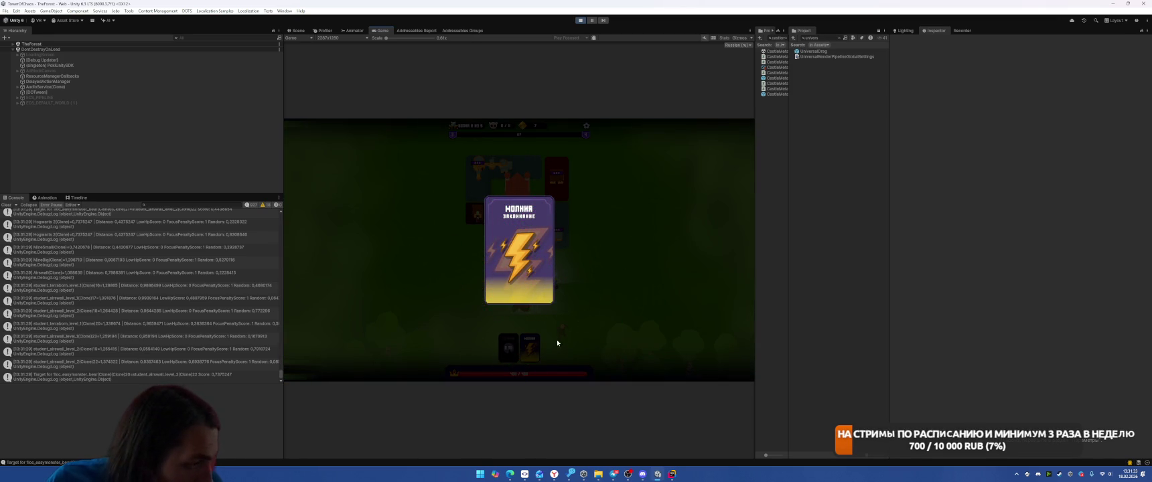
{"action": "left_click_drag", "start_coordinate": [536, 357], "coordinate": [607, 314]}
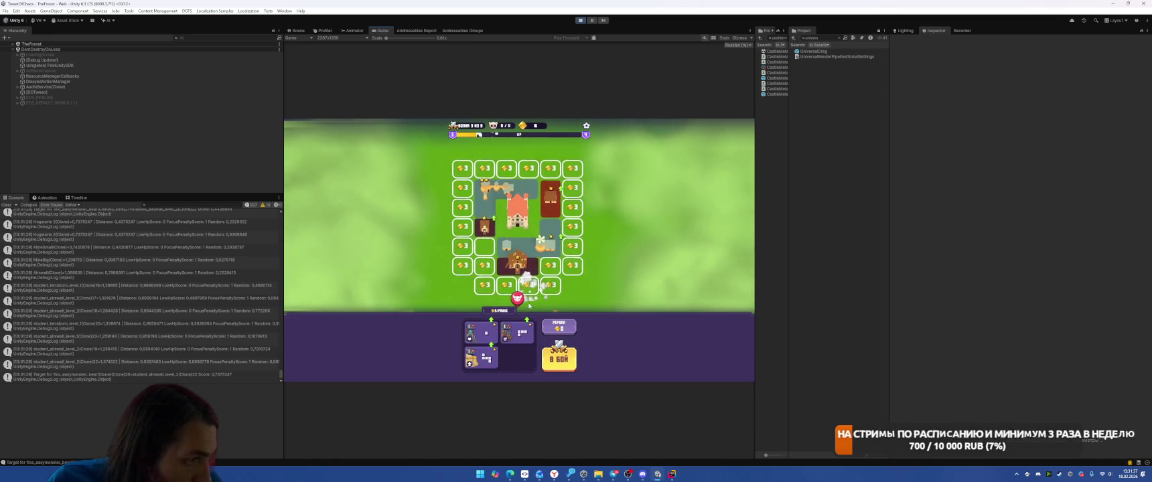
{"action": "left_click_drag", "start_coordinate": [481, 355], "coordinate": [519, 255]}
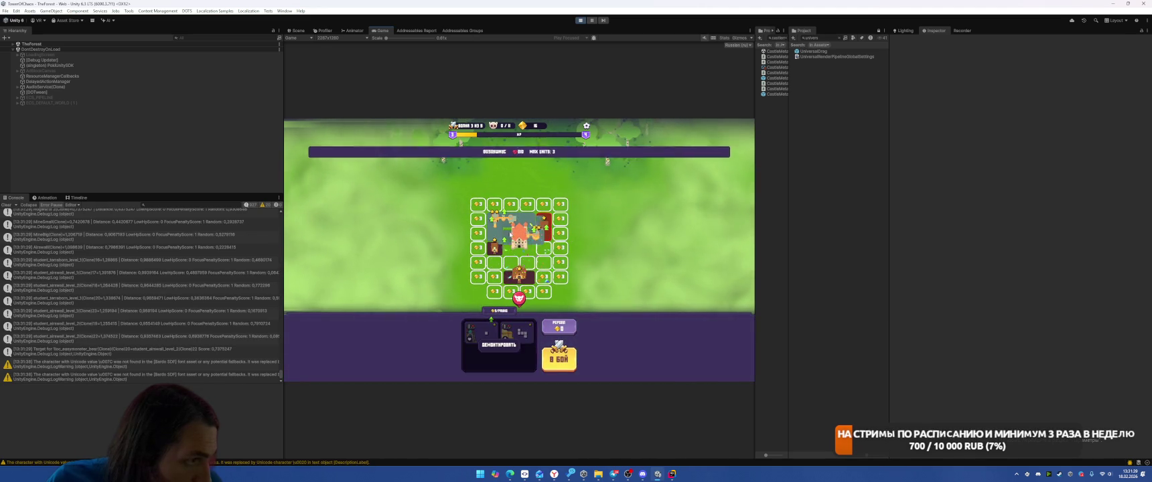
{"action": "left_click_drag", "start_coordinate": [481, 333], "coordinate": [545, 249]}
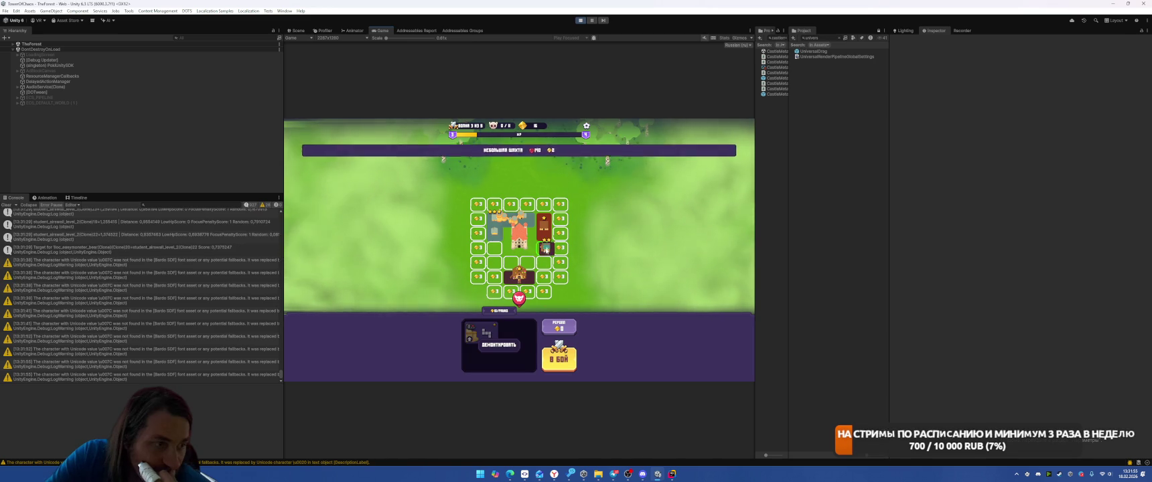
{"action": "left_click_drag", "start_coordinate": [516, 281], "coordinate": [511, 265]}
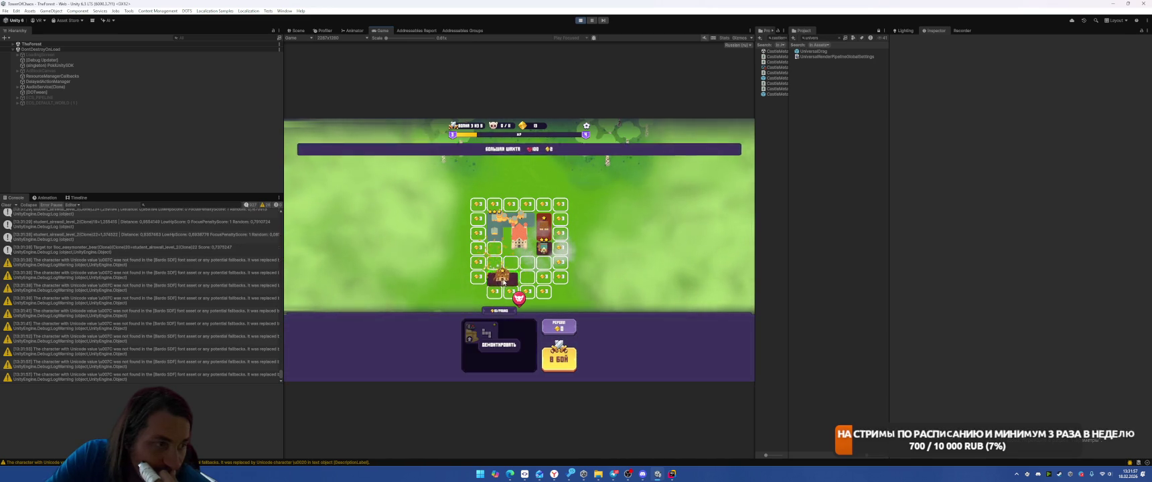
{"action": "left_click", "coordinate": [559, 363]}
Step: Cast tornadoes and lightning at enemies around the castle, then pause the game
{"action": "left_click_drag", "start_coordinate": [519, 347], "coordinate": [462, 288]}
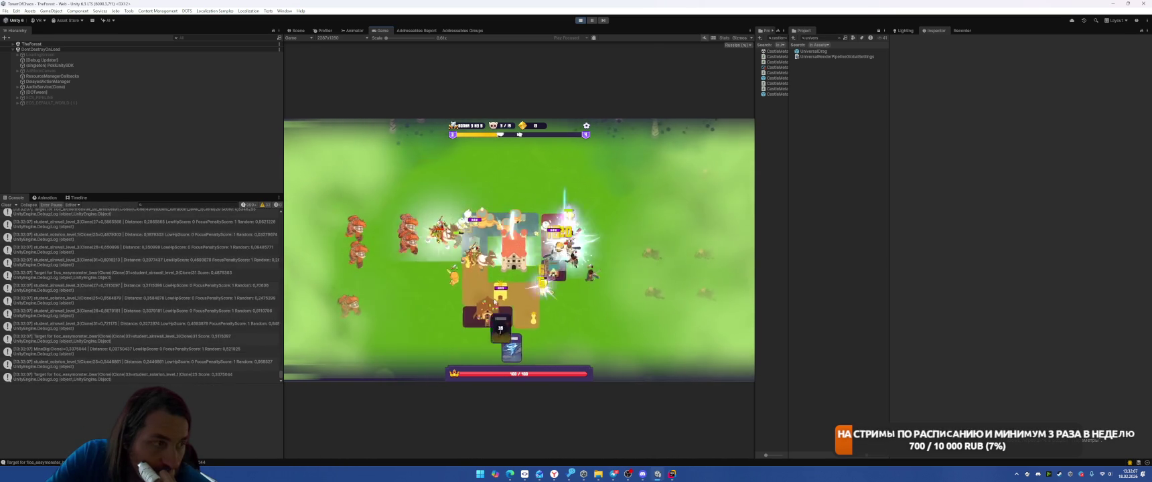
{"action": "left_click_drag", "start_coordinate": [524, 349], "coordinate": [458, 281]}
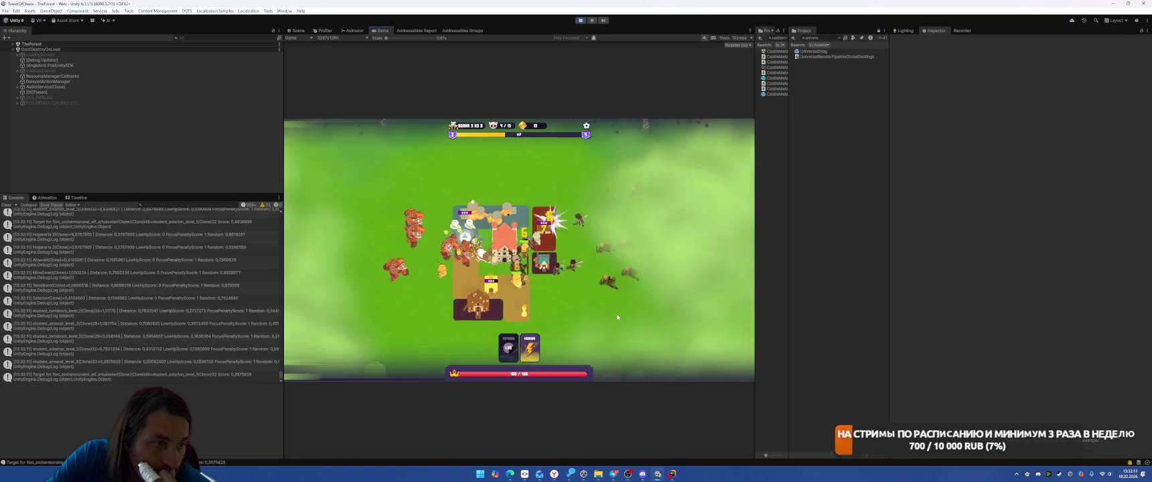
{"action": "left_click_drag", "start_coordinate": [530, 348], "coordinate": [590, 256]}
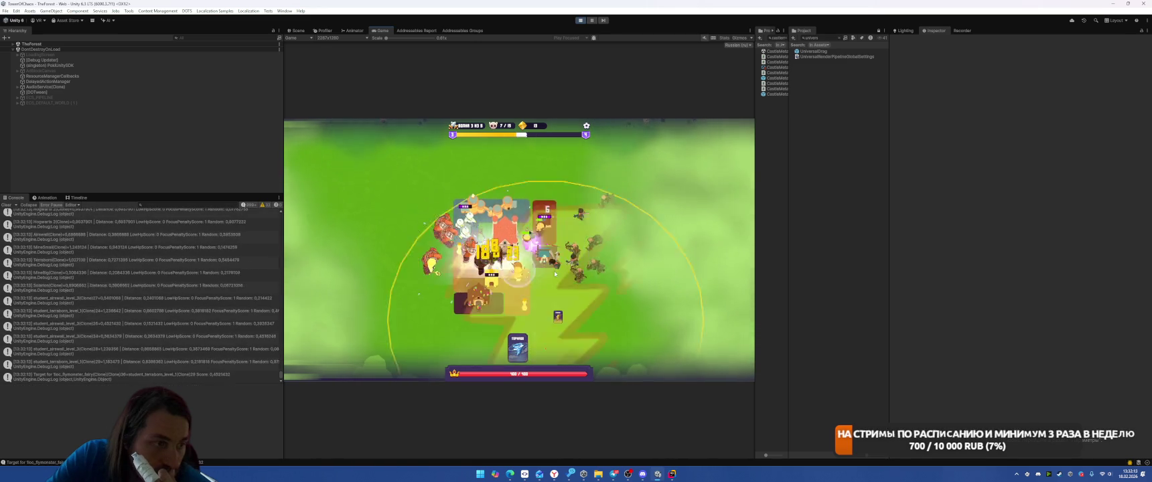
{"action": "left_click_drag", "start_coordinate": [508, 348], "coordinate": [518, 321]}
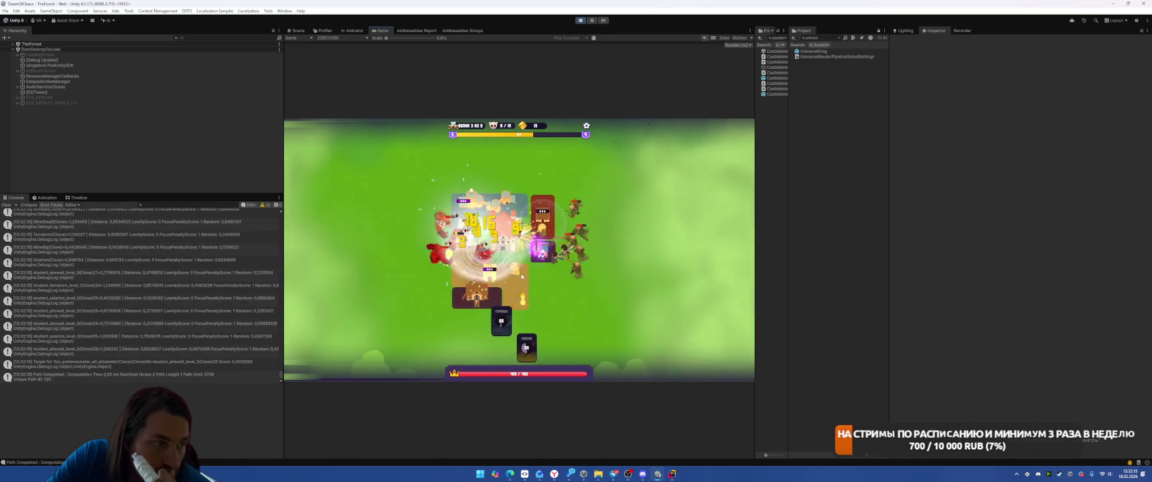
{"action": "left_click", "coordinate": [591, 21]}
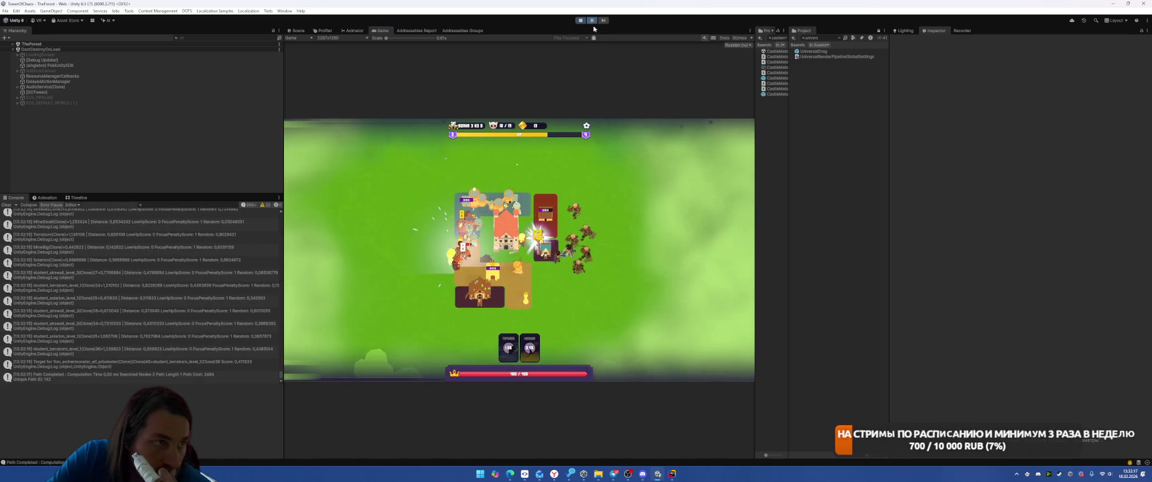
Step: In the Scene view, find the archers via 'ioc' and inspect Elf_arbalester's Toony Colors Pro 2 material
{"action": "key", "text": "ctrl+1"}
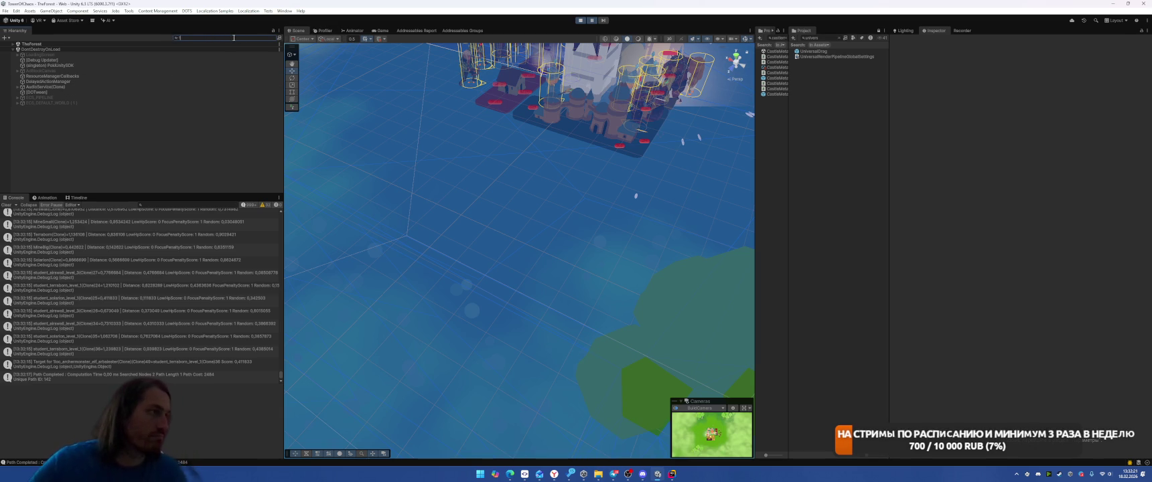
{"action": "type", "text": "i"}
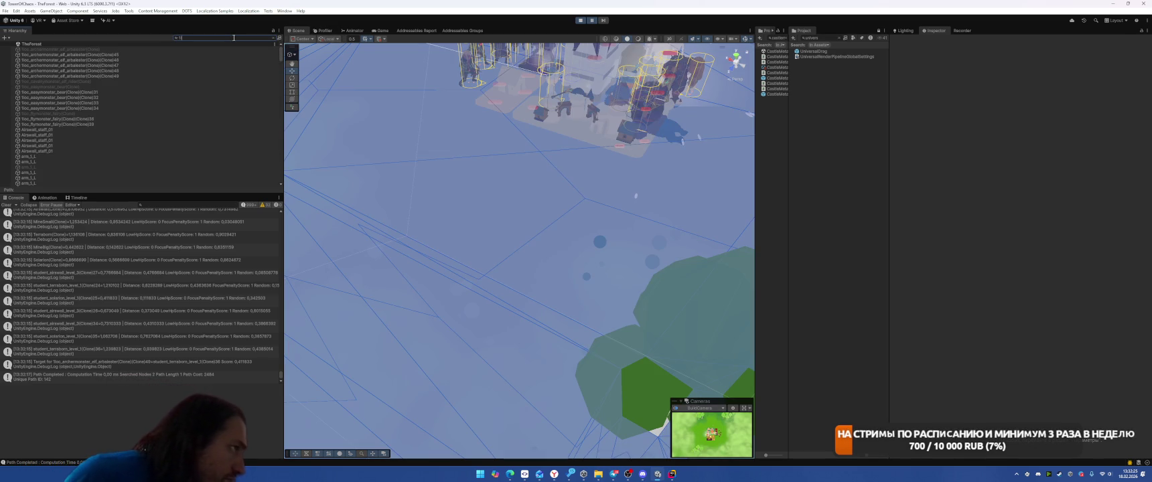
{"action": "type", "text": "oc"}
{"action": "double_click", "coordinate": [172, 75]}
{"action": "left_click", "coordinate": [422, 261]}
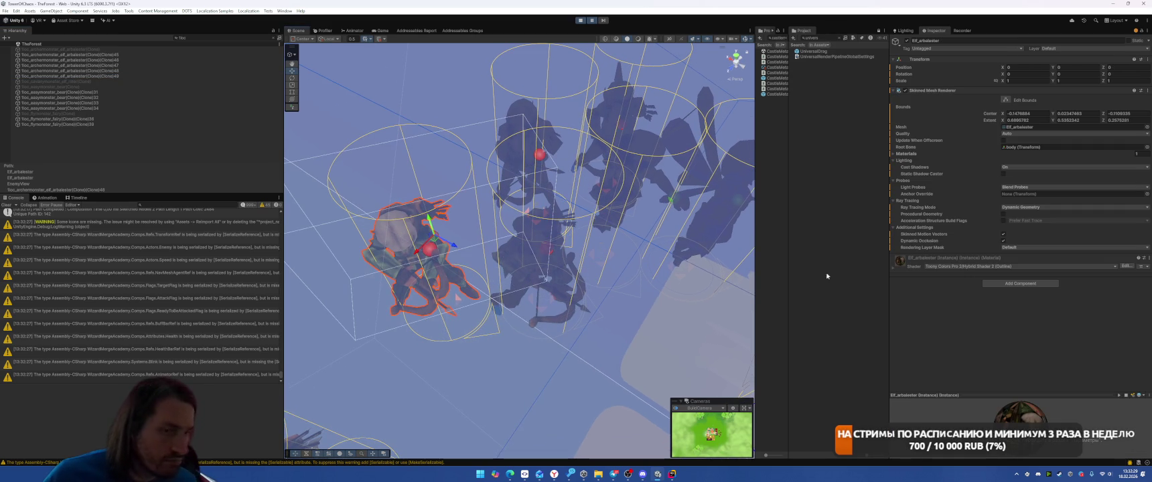
{"action": "left_click", "coordinate": [910, 271]}
{"action": "scroll", "coordinate": [918, 281], "scroll_direction": "down", "scroll_amount": 3}
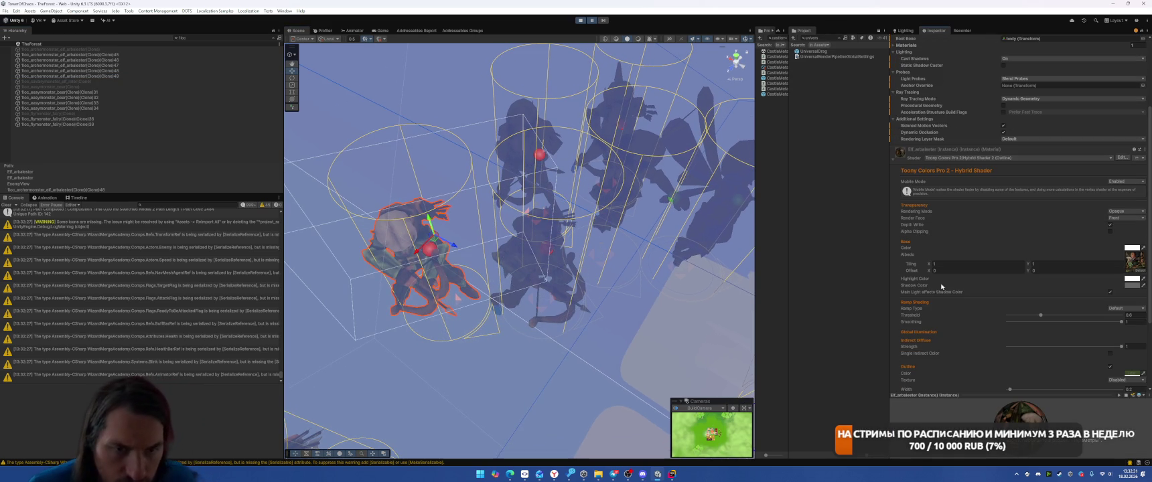
{"action": "scroll", "coordinate": [980, 264], "scroll_direction": "down", "scroll_amount": 2}
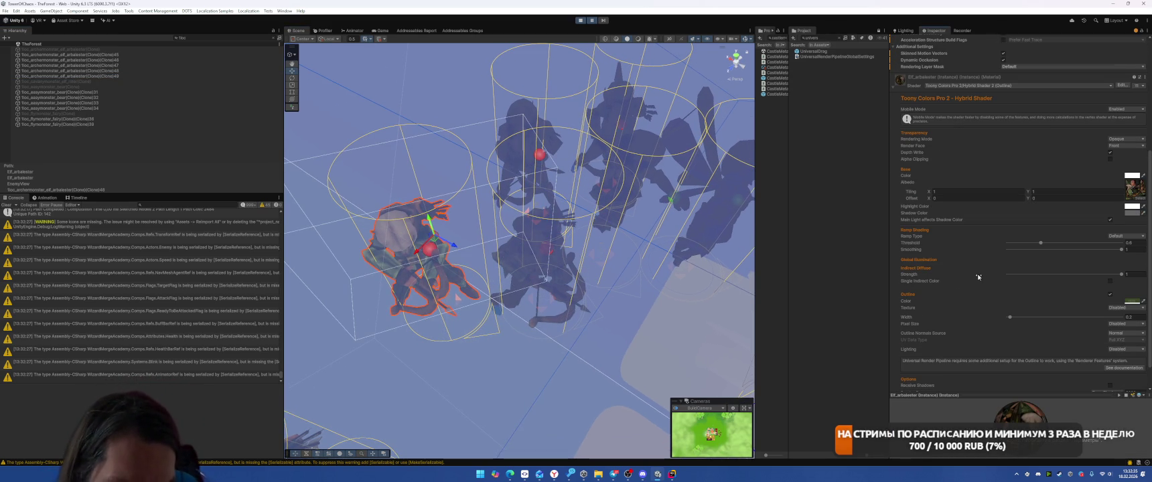
{"action": "scroll", "coordinate": [1005, 268], "scroll_direction": "down", "scroll_amount": 1}
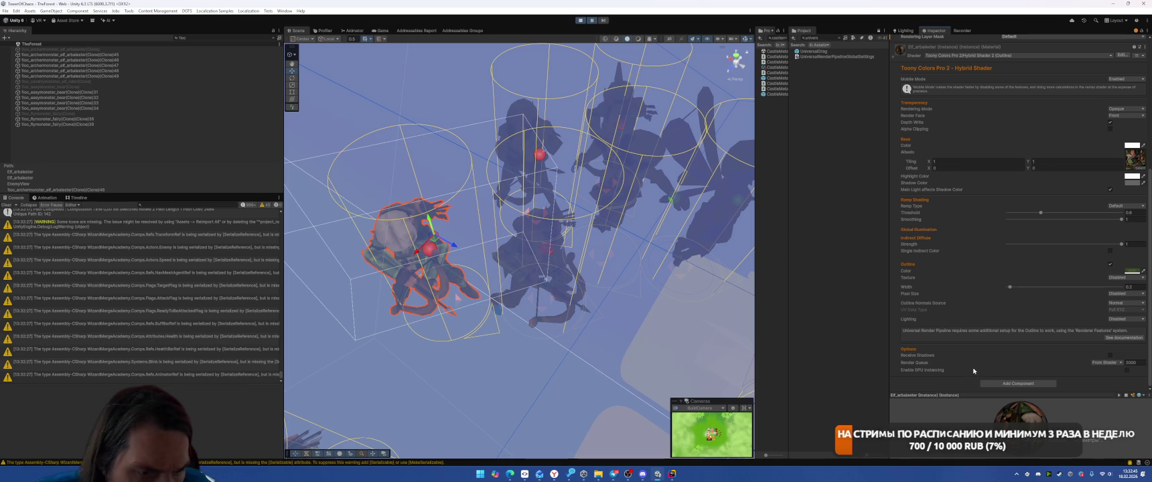
{"action": "left_click_drag", "start_coordinate": [991, 401], "coordinate": [991, 369]}
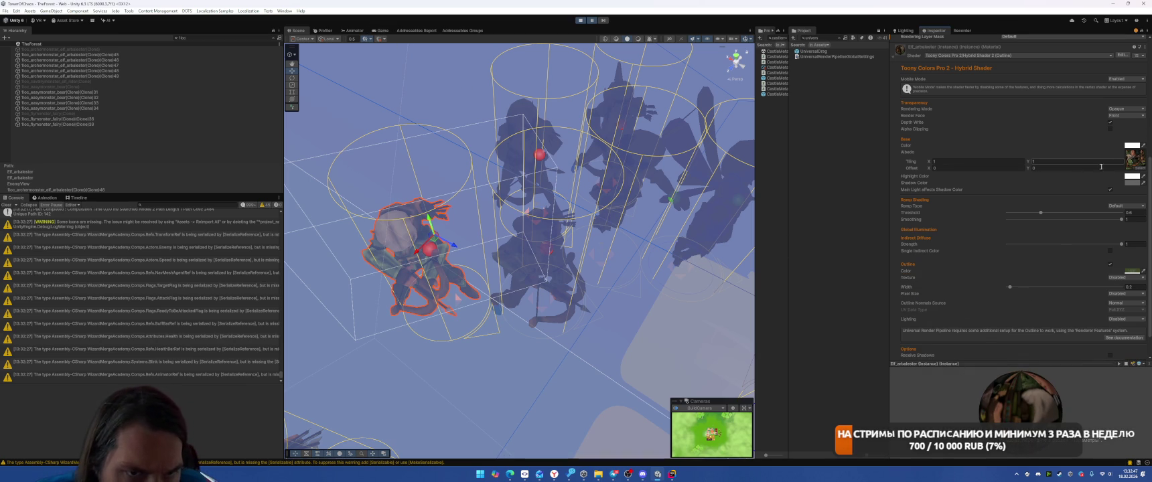
{"action": "left_click", "coordinate": [1136, 162]}
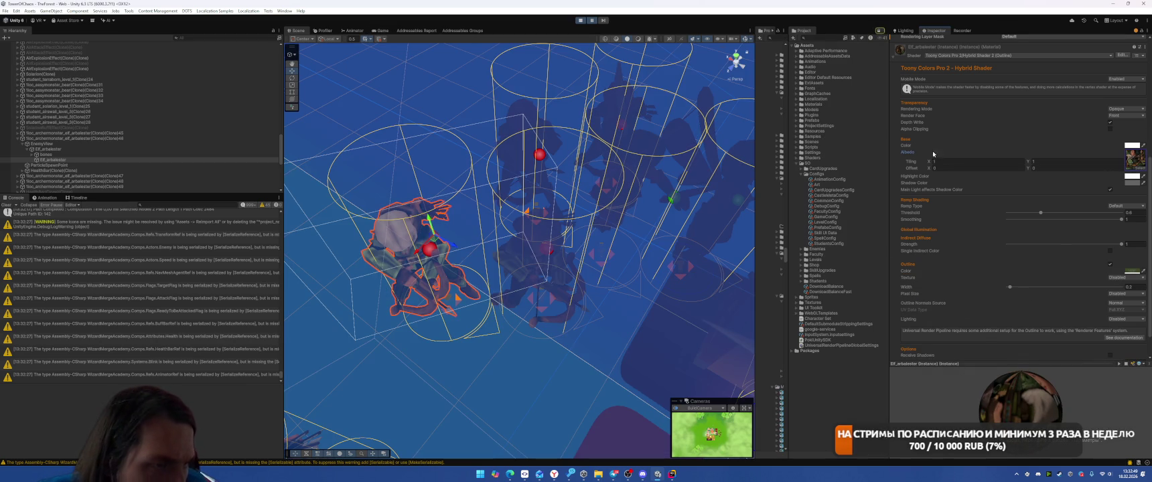
Step: Open the Elf_arbalester model's import settings and rotate its preview from back to front
{"action": "left_click_drag", "start_coordinate": [755, 84], "coordinate": [665, 94]}
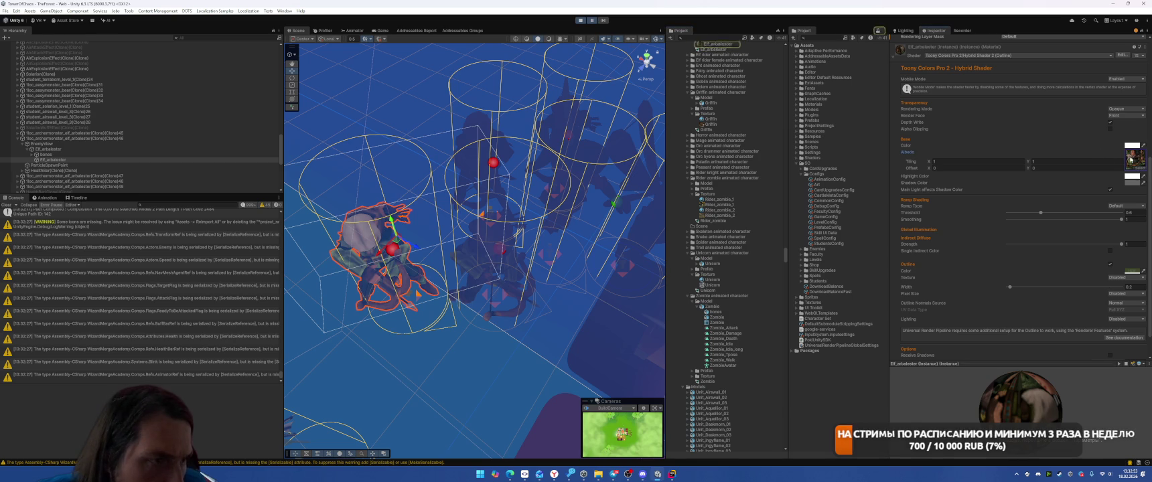
{"action": "scroll", "coordinate": [762, 113], "scroll_direction": "up", "scroll_amount": 3}
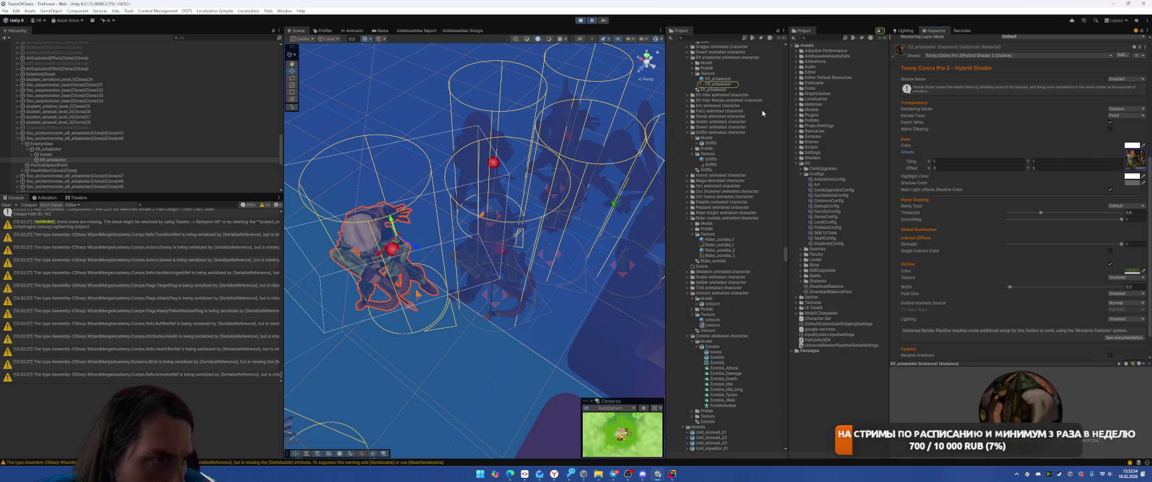
{"action": "left_click", "coordinate": [712, 89]}
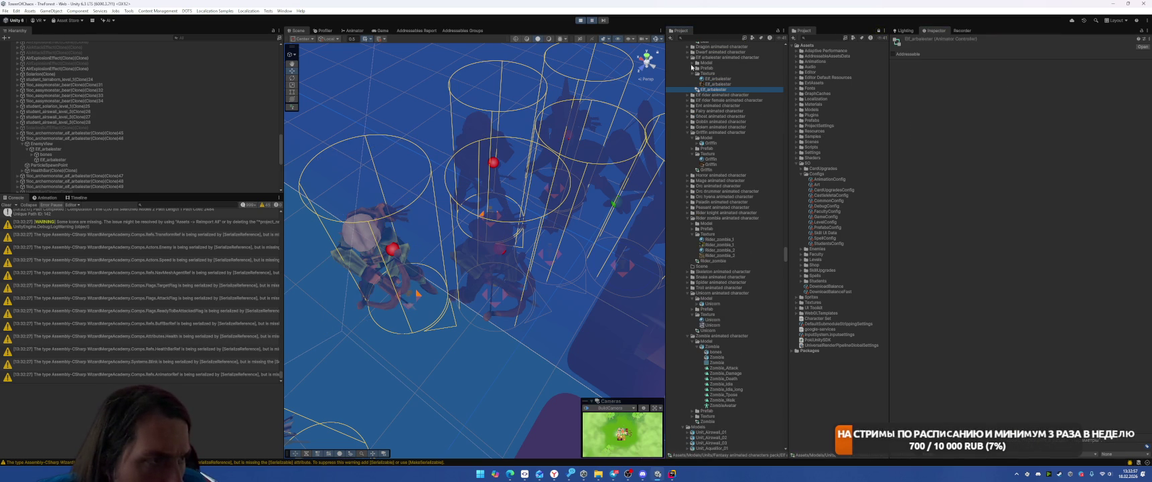
{"action": "left_click", "coordinate": [692, 63]}
{"action": "left_click", "coordinate": [714, 67]}
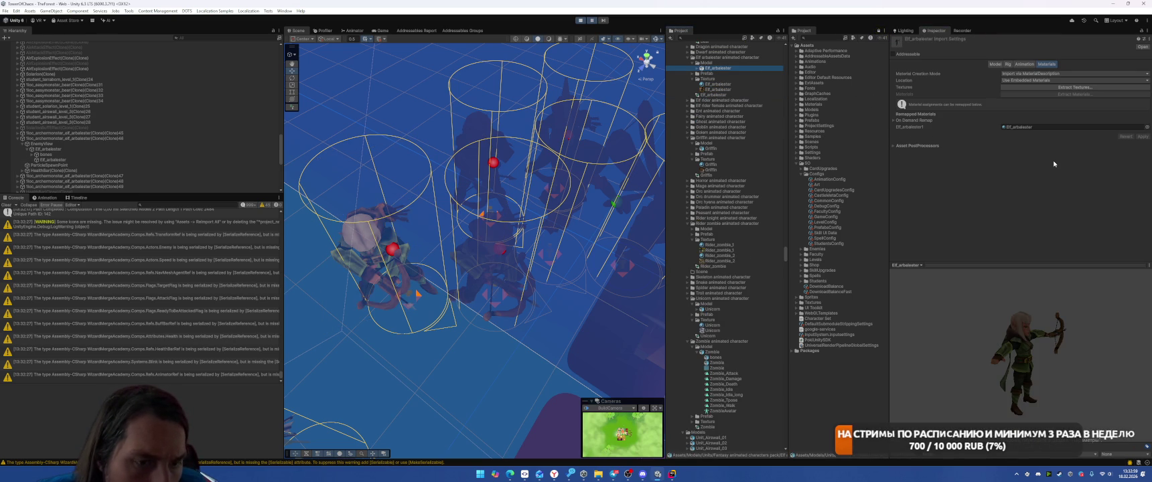
{"action": "left_click_drag", "start_coordinate": [1049, 409], "coordinate": [1090, 379]}
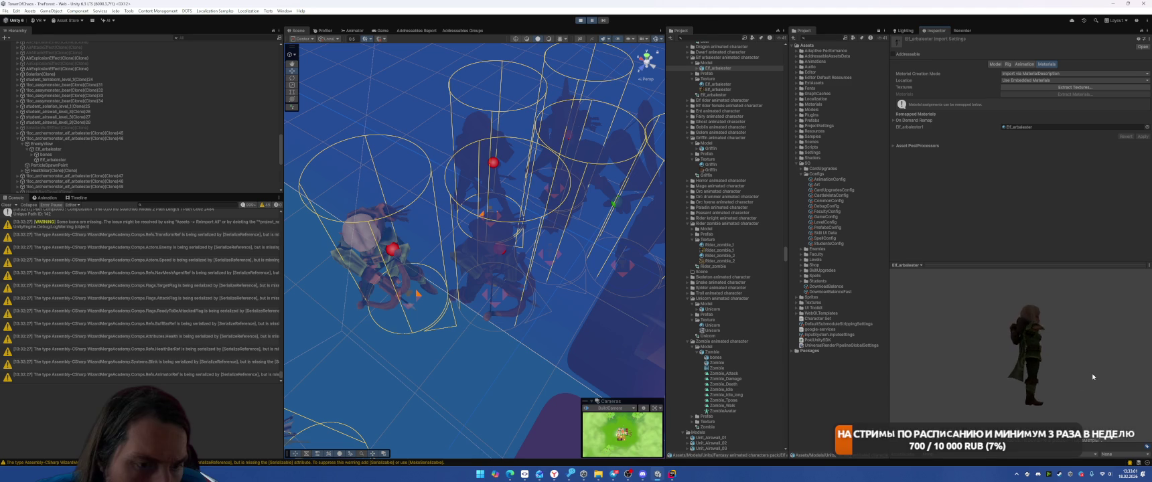
{"action": "left_click_drag", "start_coordinate": [1018, 288], "coordinate": [998, 383]}
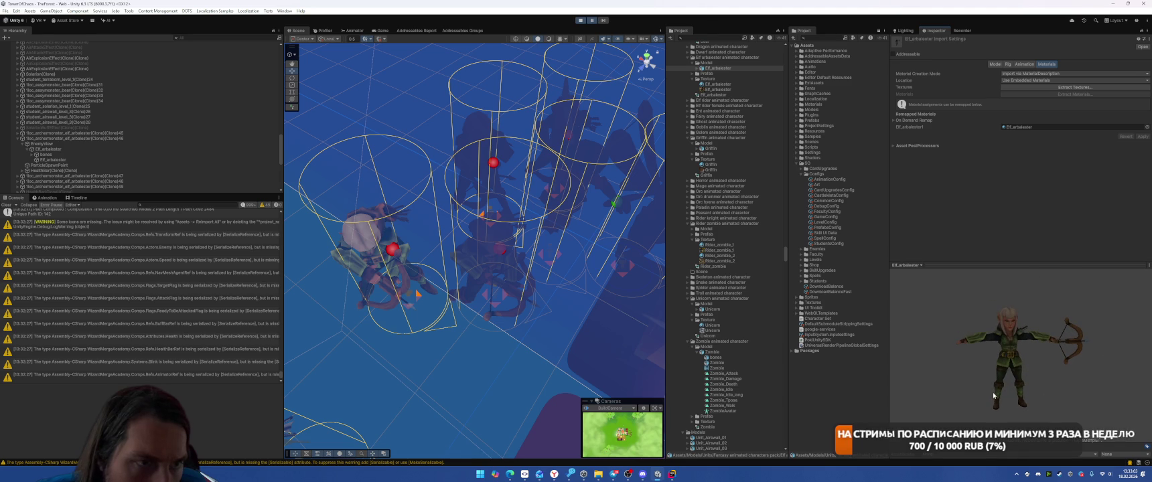
Step: Review the model's Rig and Model import settings, then return to the Game view
{"action": "left_click", "coordinate": [995, 65]}
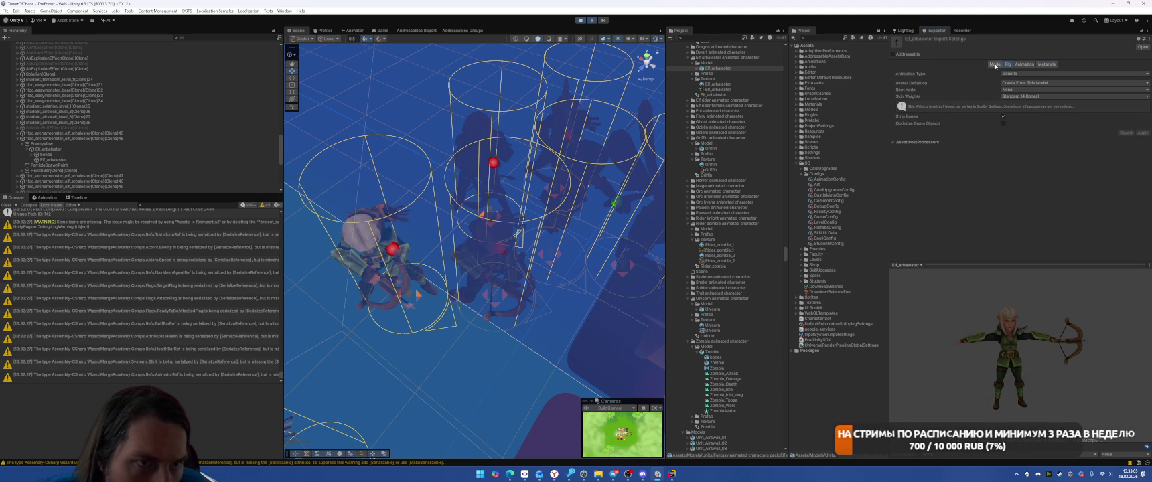
{"action": "left_click", "coordinate": [995, 65]}
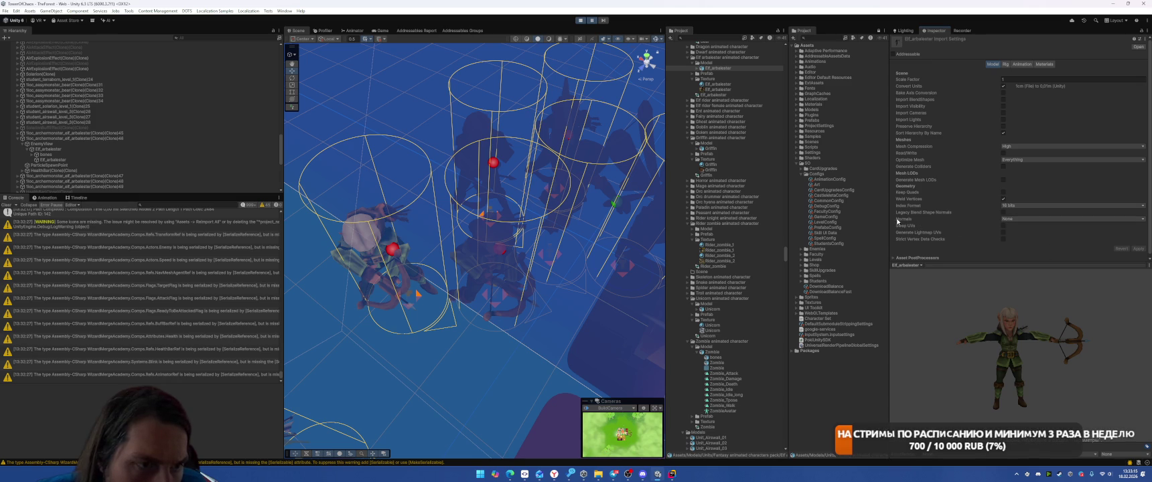
{"action": "mouse_move", "coordinate": [908, 219]}
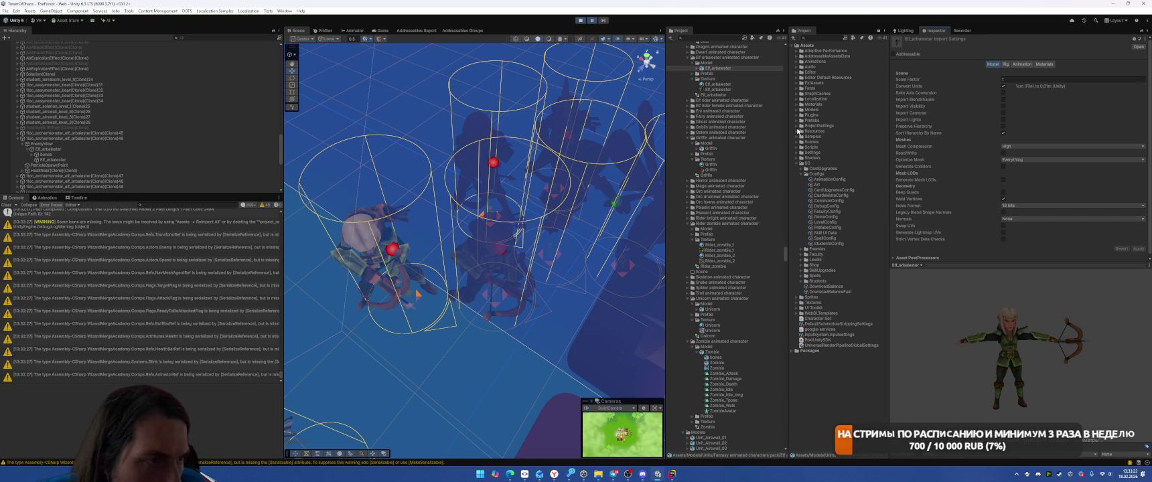
{"action": "left_click", "coordinate": [379, 31]}
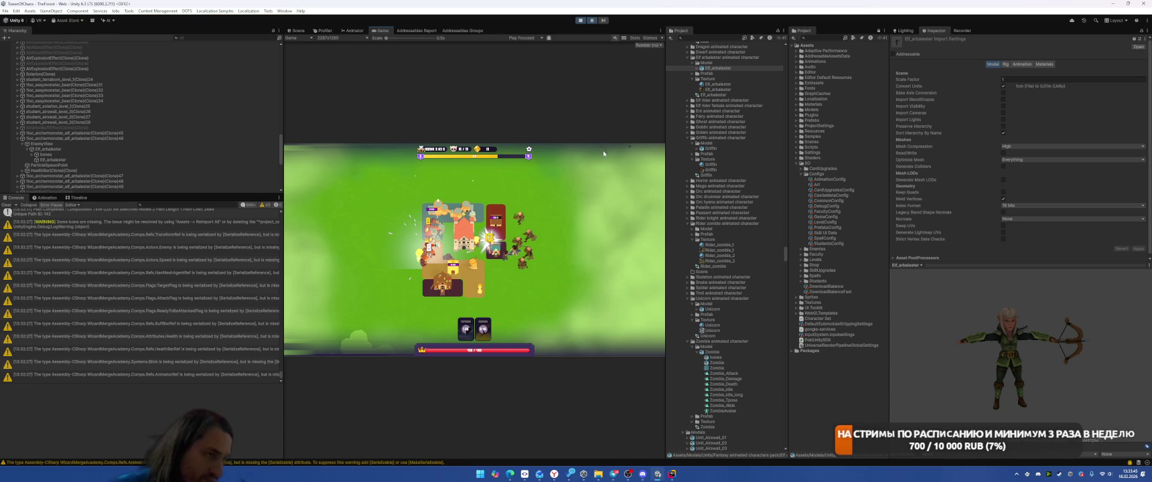
Step: Stop the game and select Hybrid Shader 2 and its Outline variant under ExtAssets > Toony Colors Pro
{"action": "left_click", "coordinate": [580, 20]}
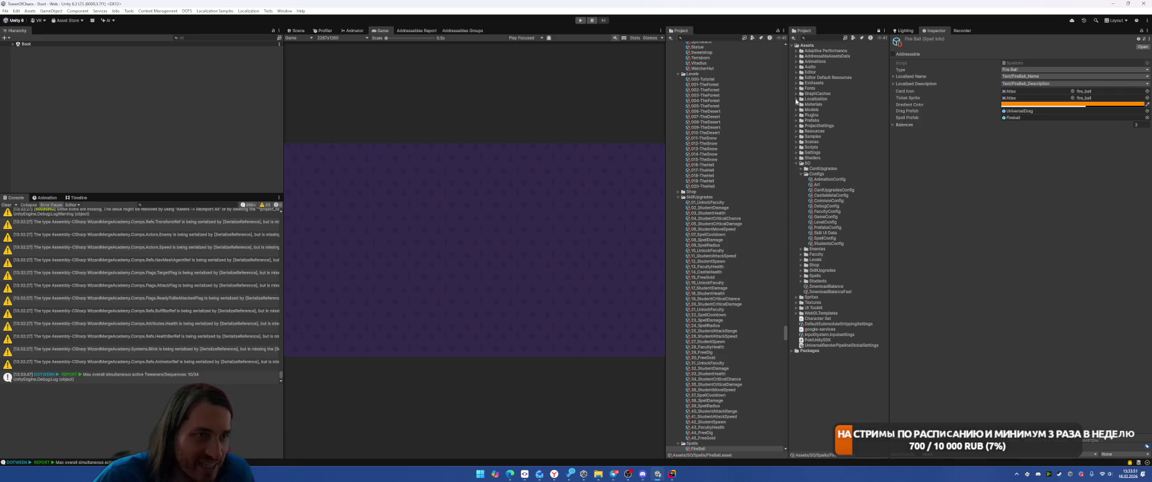
{"action": "left_click", "coordinate": [797, 84]}
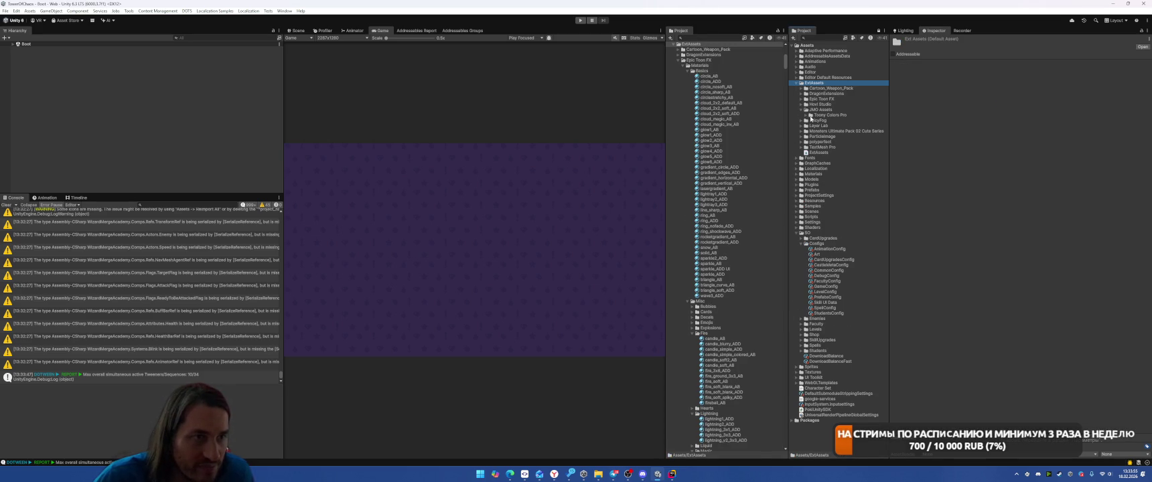
{"action": "double_click", "coordinate": [810, 116]}
{"action": "left_click", "coordinate": [811, 136]}
{"action": "left_click", "coordinate": [830, 142]}
{"action": "left_click", "coordinate": [815, 142]}
{"action": "left_click", "coordinate": [842, 148]}
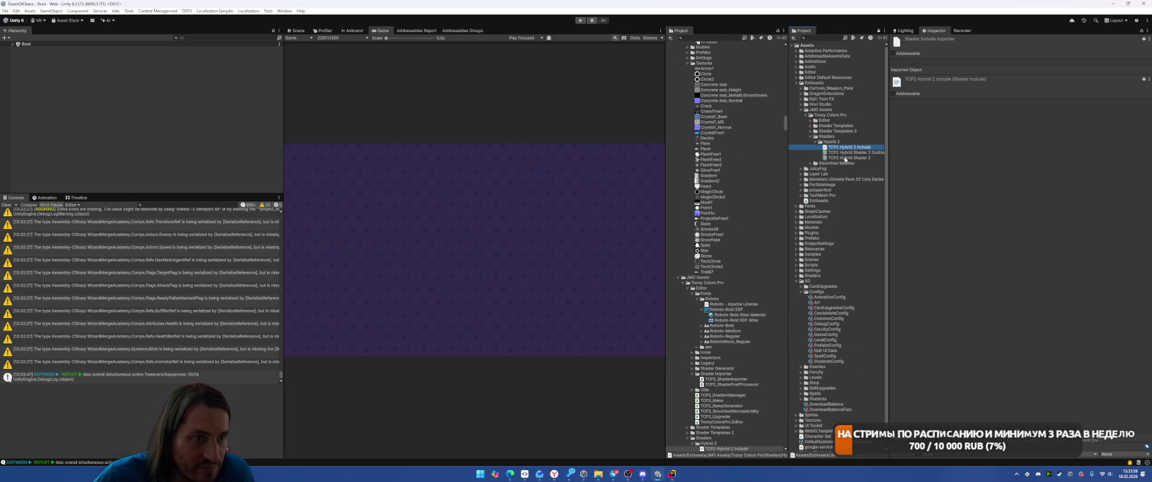
{"action": "left_click", "coordinate": [847, 157]}
{"action": "left_click", "coordinate": [847, 152], "text": "shift"}
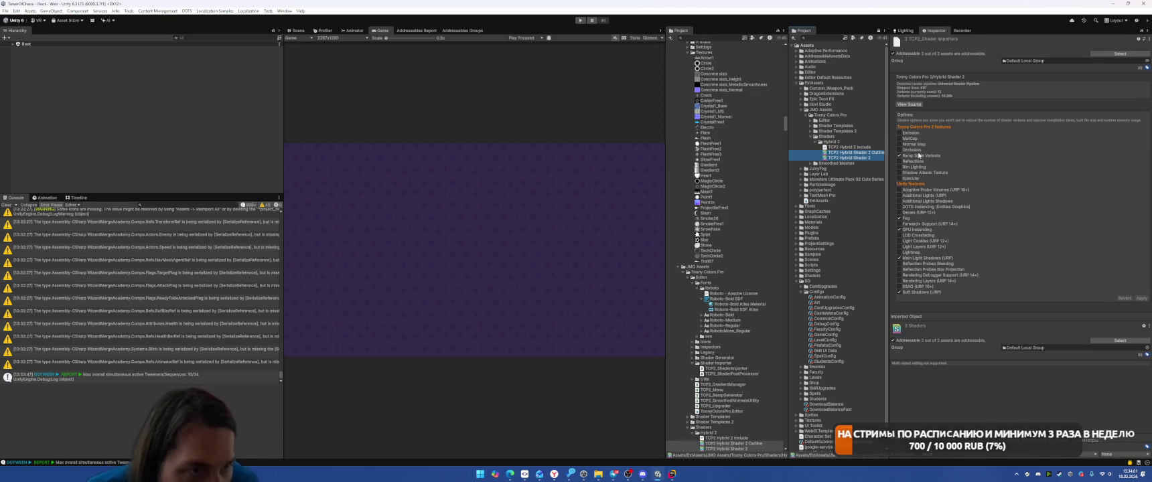
Step: Enable the Emission and SSAO features in the importer of both Hybrid 2 shaders
{"action": "left_click", "coordinate": [908, 133]}
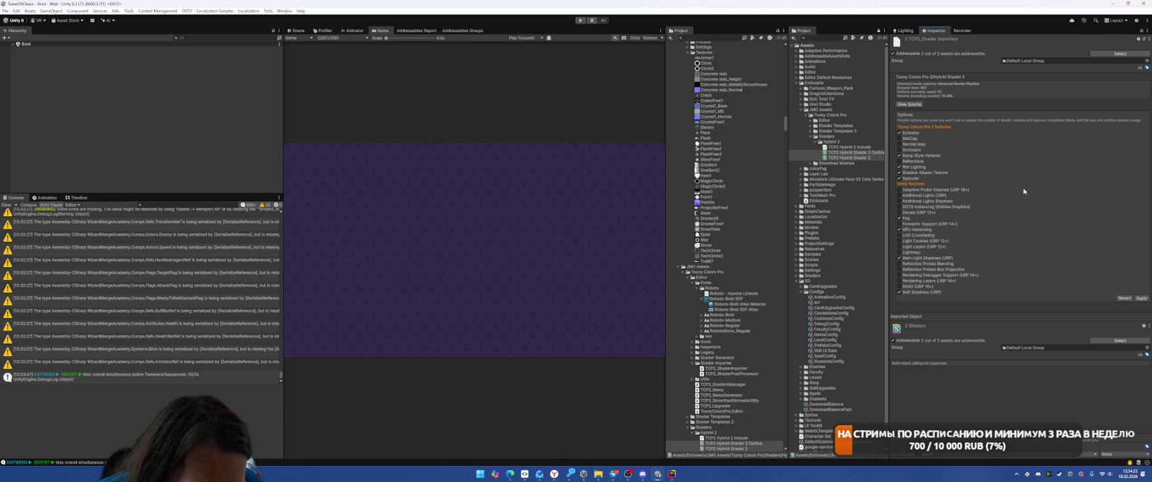
{"action": "left_click", "coordinate": [899, 287]}
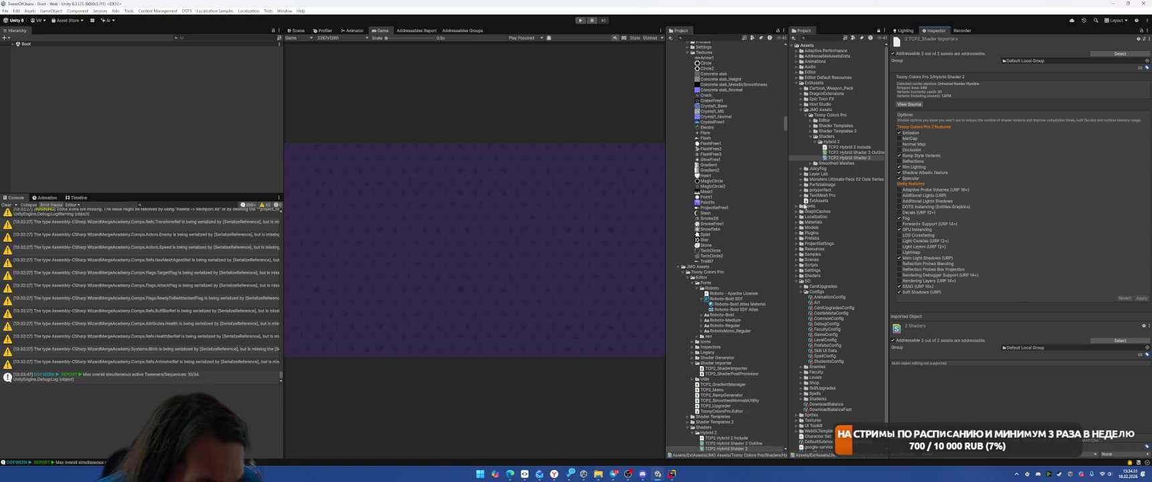
{"action": "left_click", "coordinate": [860, 153]}
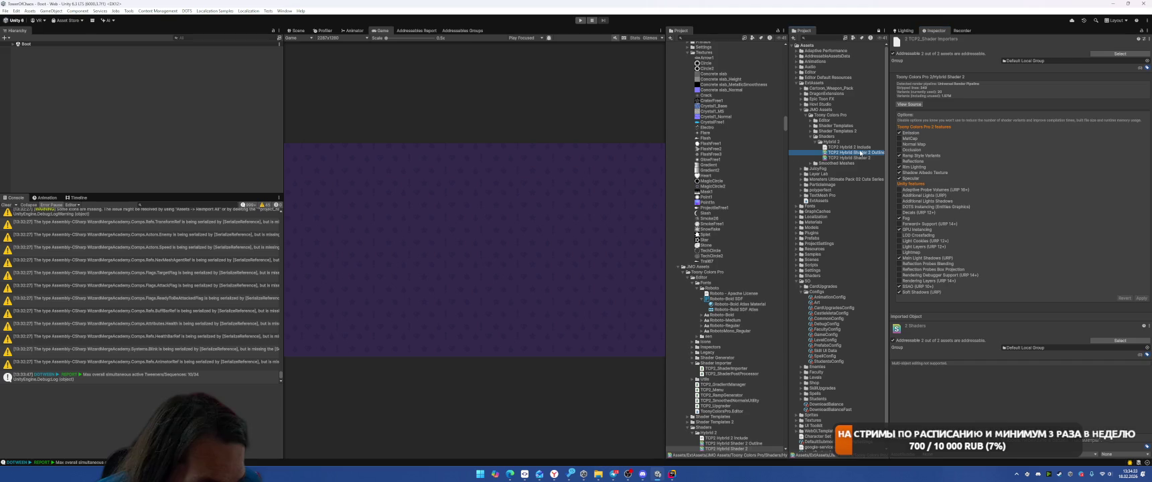
{"action": "left_click", "coordinate": [855, 158]}
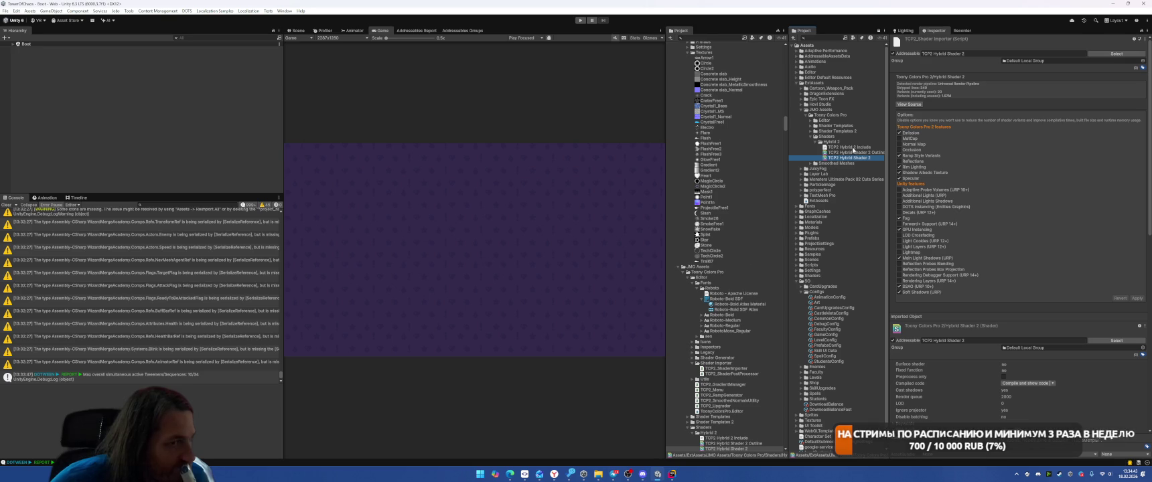
{"action": "right_click", "coordinate": [850, 158]}
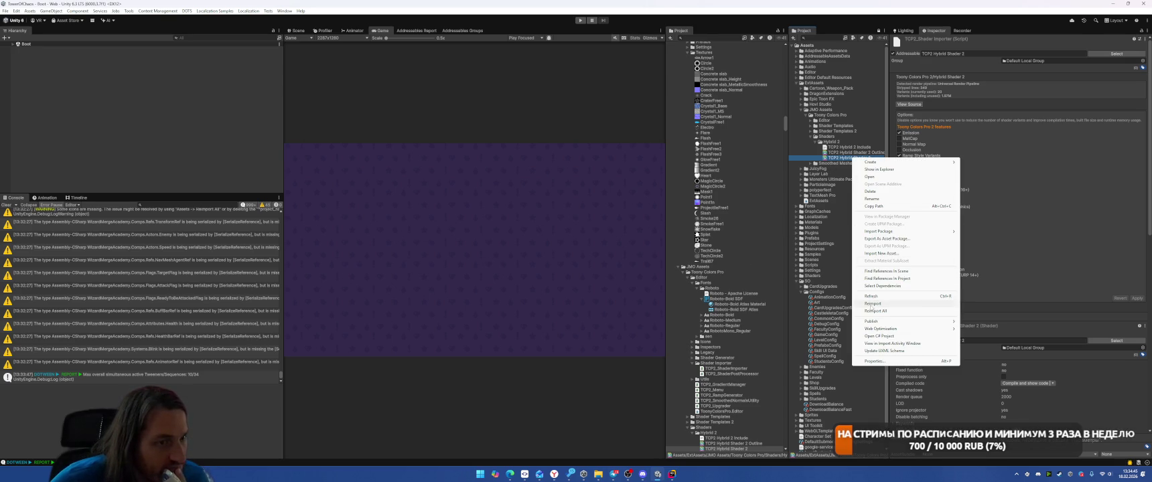
Step: Reimport Hybrid Shader 2 and give the selected materials a dim grey emission
{"action": "left_click", "coordinate": [877, 304]}
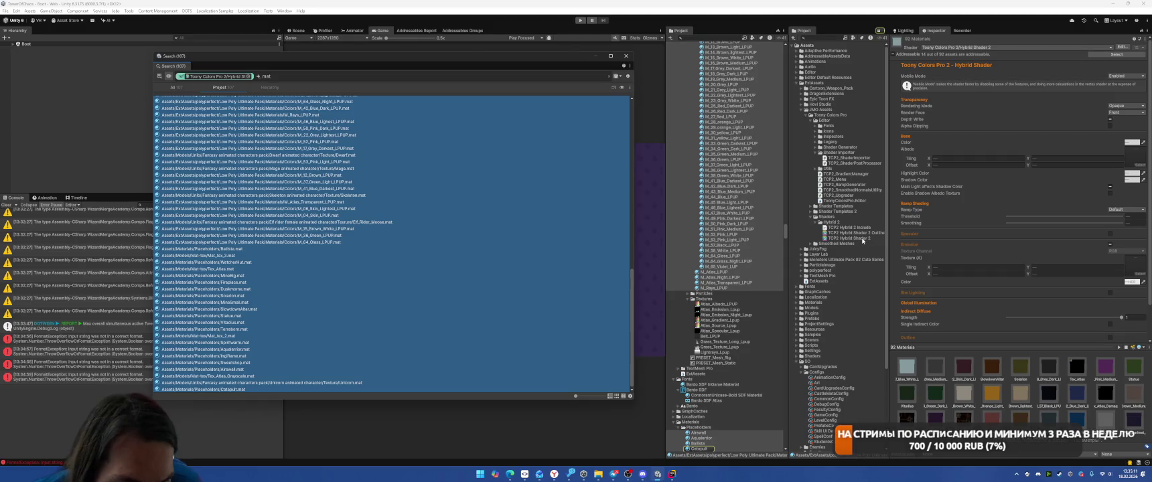
{"action": "left_click", "coordinate": [1109, 245]}
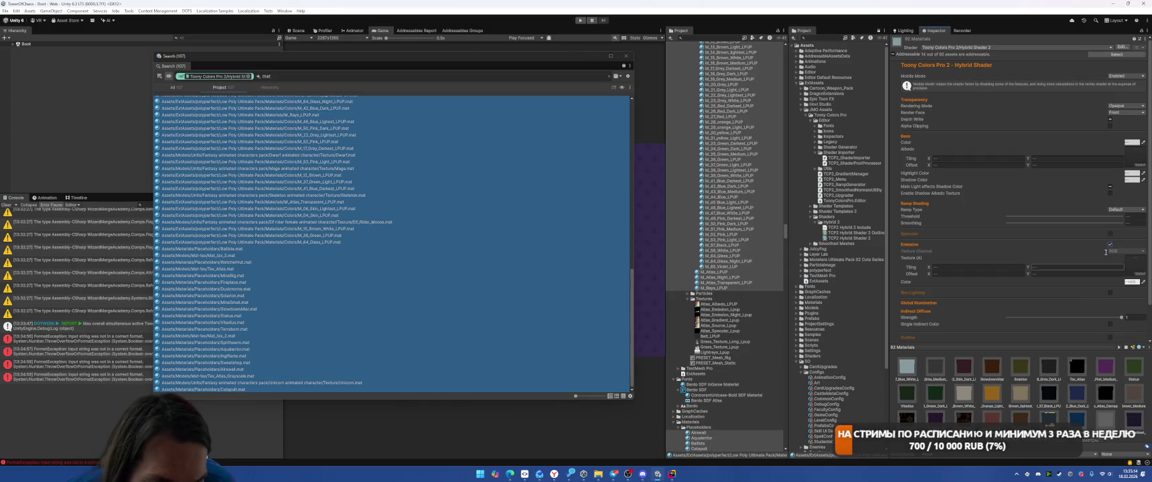
{"action": "left_click", "coordinate": [1131, 281]}
{"action": "left_click_drag", "start_coordinate": [1101, 266], "coordinate": [1089, 280]}
{"action": "left_click", "coordinate": [1144, 213]}
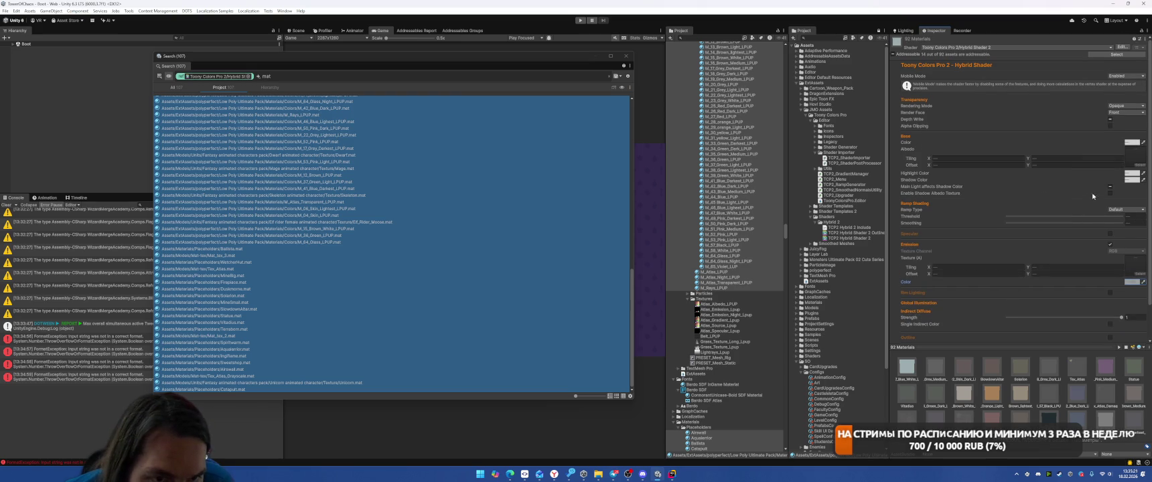
Step: Let the main light affect shadow colour, set ramp threshold 0.5 and global illumination None
{"action": "left_click", "coordinate": [1110, 187]}
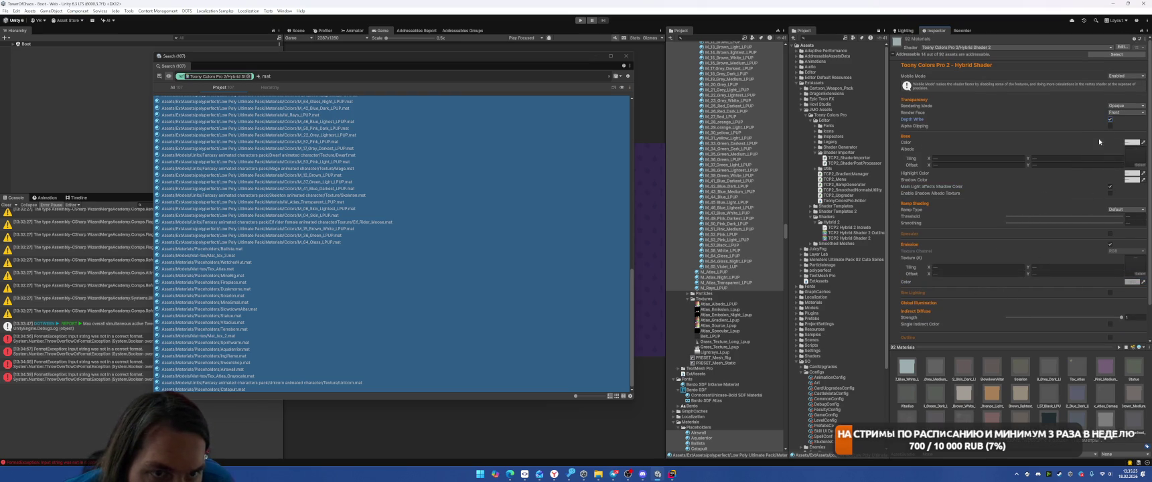
{"action": "scroll", "coordinate": [1048, 259], "scroll_direction": "down", "scroll_amount": 3}
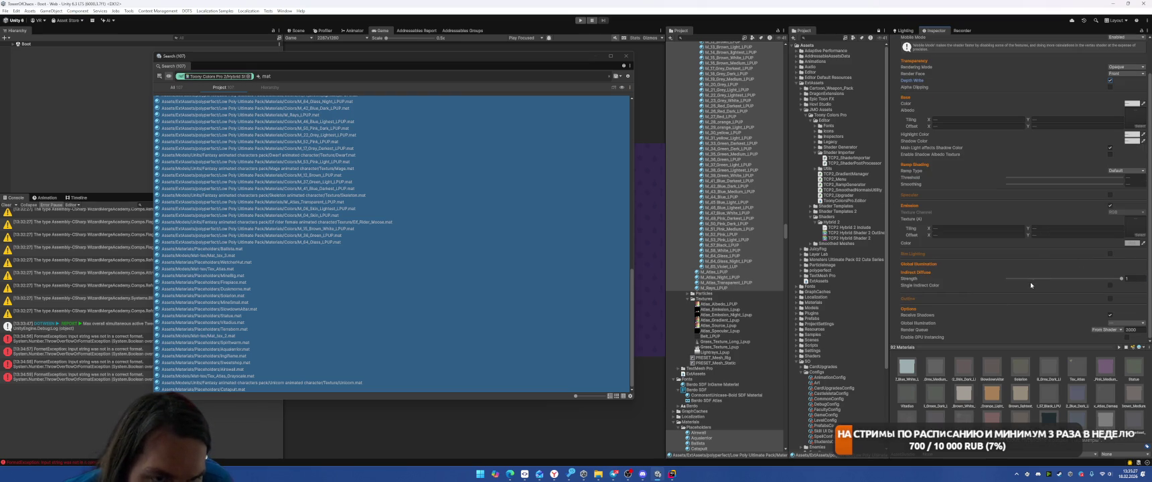
{"action": "left_click_drag", "start_coordinate": [1034, 179], "coordinate": [1030, 179]}
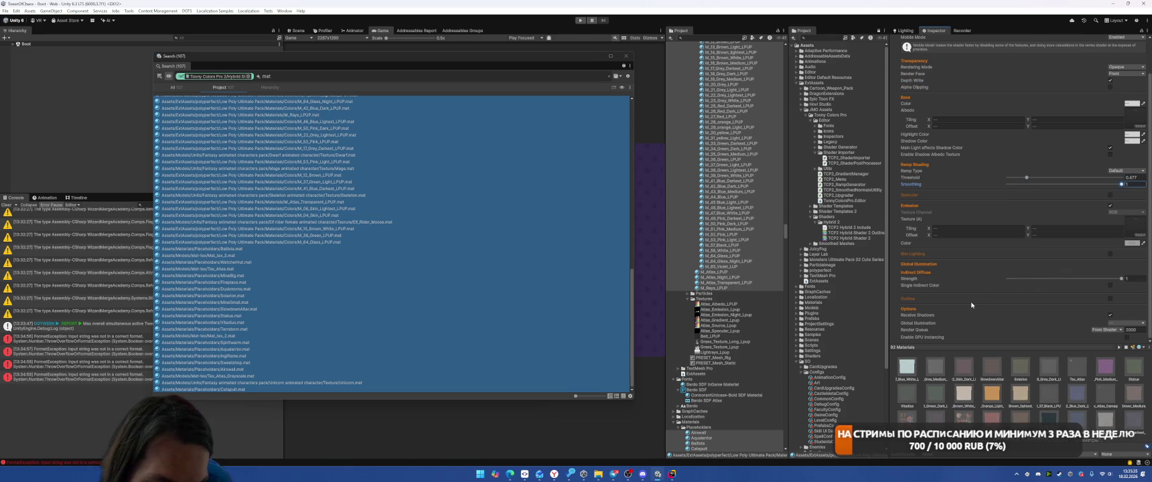
{"action": "left_click", "coordinate": [1108, 323]}
{"action": "left_click", "coordinate": [1121, 346]}
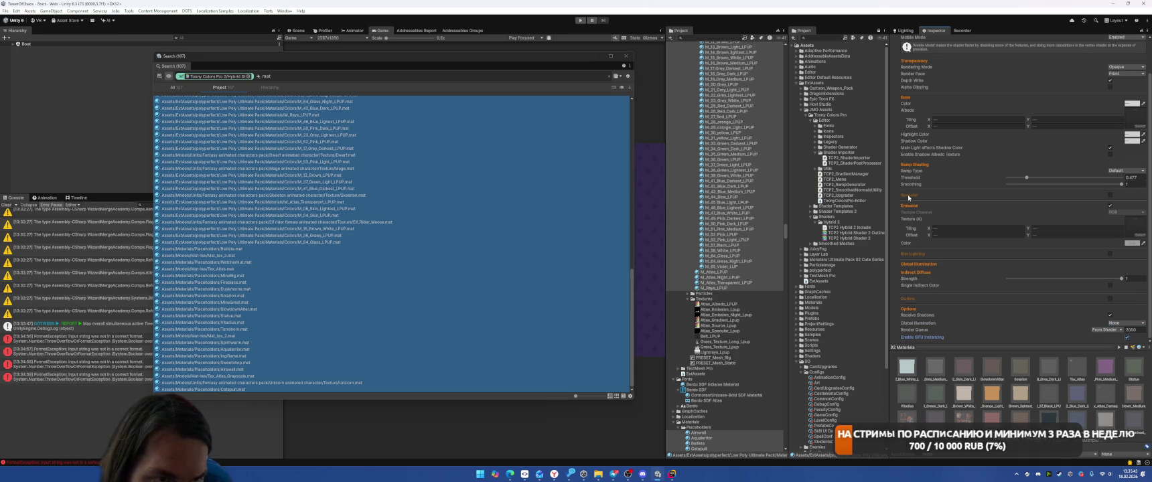
Step: Enable rim lighting and specular on the materials, then start the game
{"action": "scroll", "coordinate": [908, 198], "scroll_direction": "up", "scroll_amount": 1}
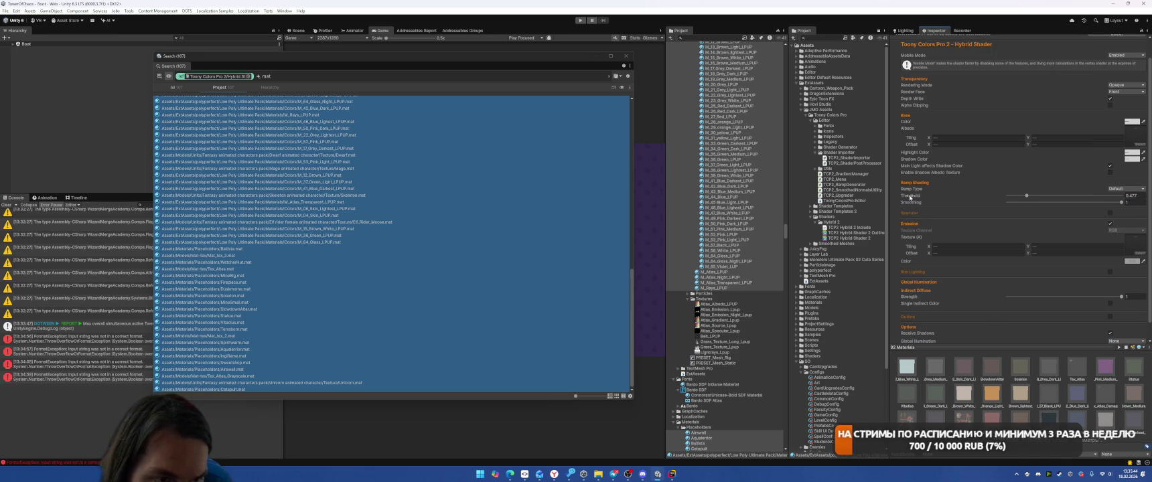
{"action": "left_click", "coordinate": [1110, 273]}
{"action": "left_click", "coordinate": [1110, 213]}
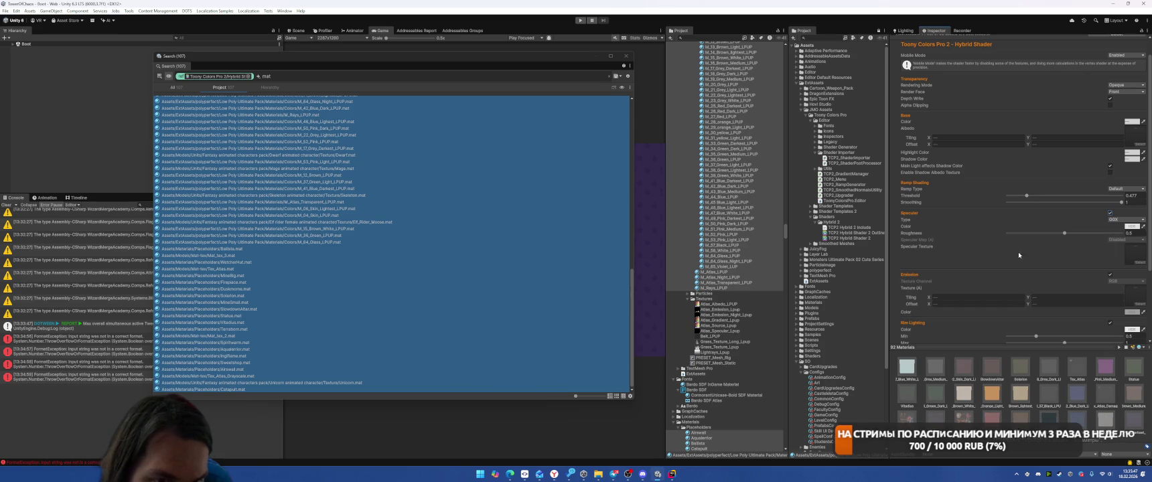
{"action": "mouse_move", "coordinate": [402, 63]}
{"action": "left_mouse_down"}
{"action": "mouse_move", "coordinate": [417, 120]}
{"action": "mouse_move", "coordinate": [399, 199]}
{"action": "left_mouse_up"}
{"action": "left_click", "coordinate": [579, 21]}
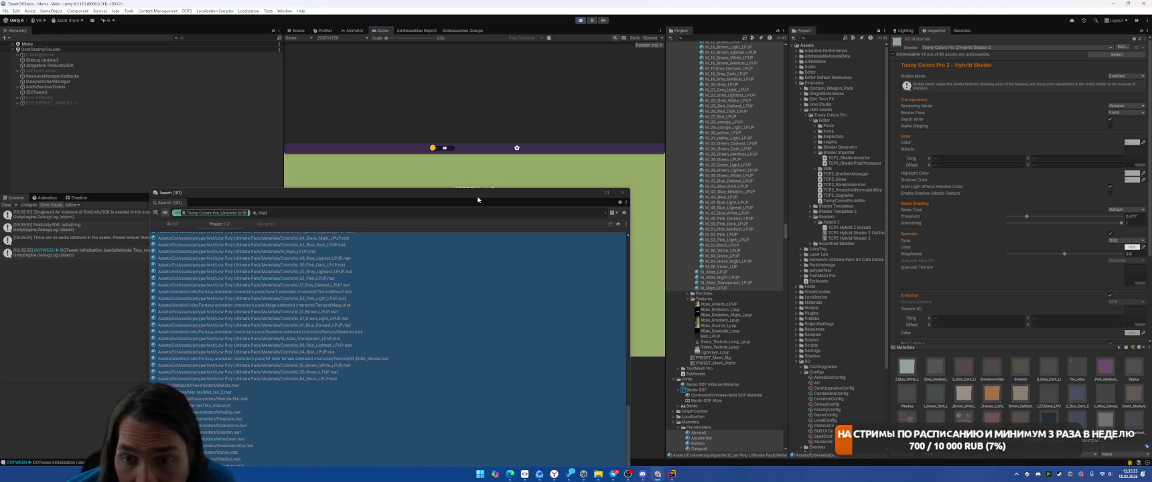
Step: Darken the emission colour nearly to black and switch off specular and rim lighting
{"action": "left_click_drag", "start_coordinate": [489, 196], "coordinate": [188, 142]}
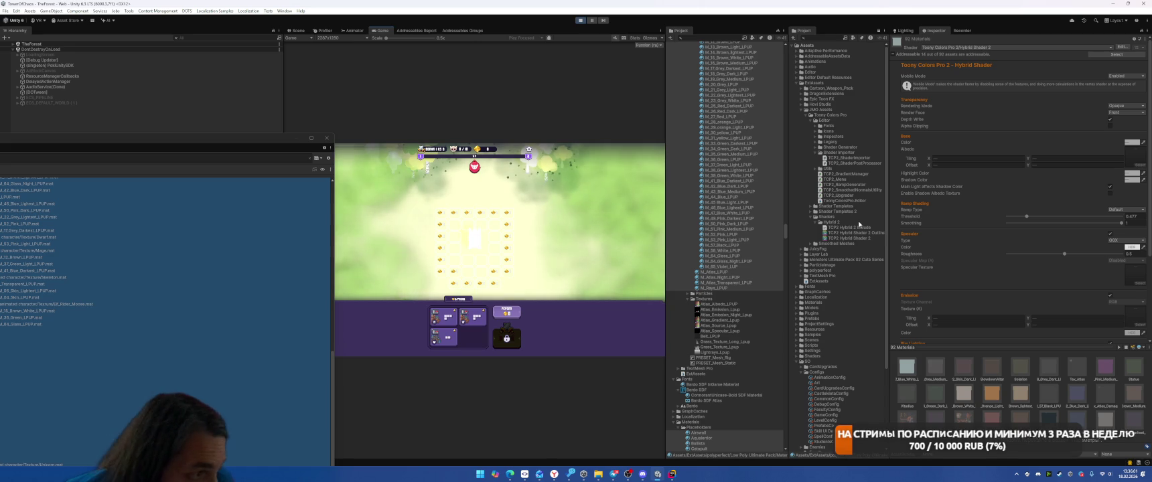
{"action": "scroll", "coordinate": [1012, 223], "scroll_direction": "down", "scroll_amount": 2}
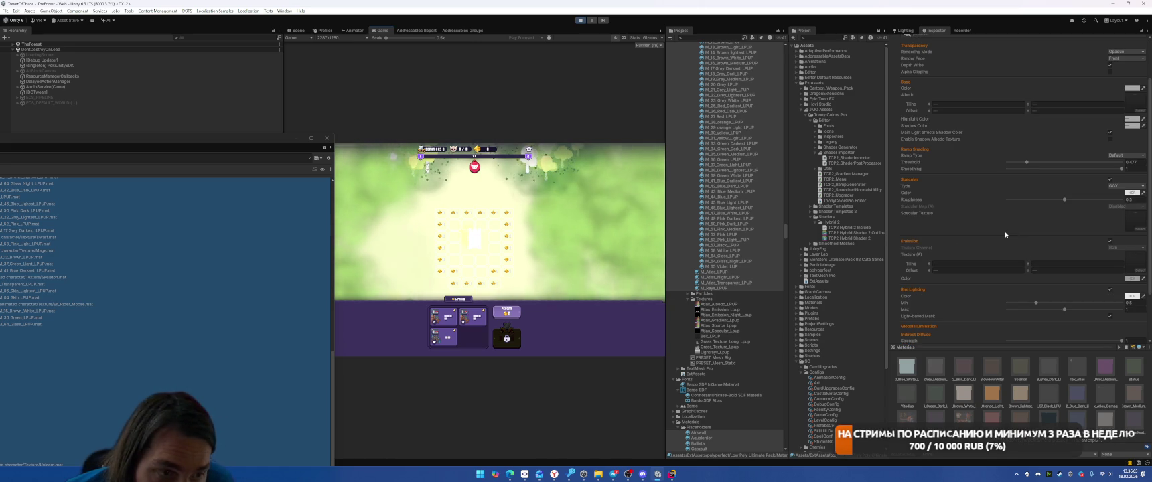
{"action": "left_click", "coordinate": [1131, 279]}
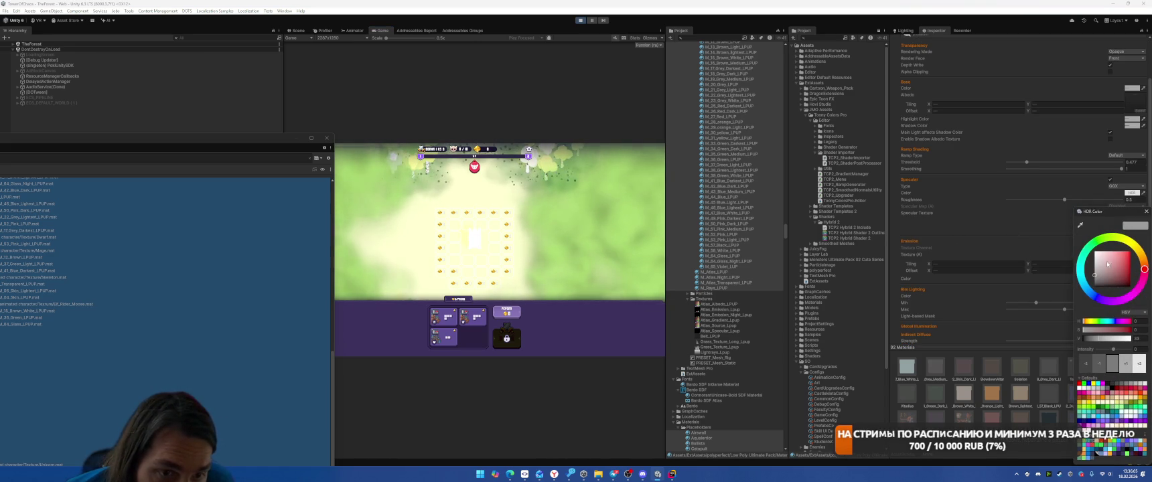
{"action": "left_click", "coordinate": [1095, 280]}
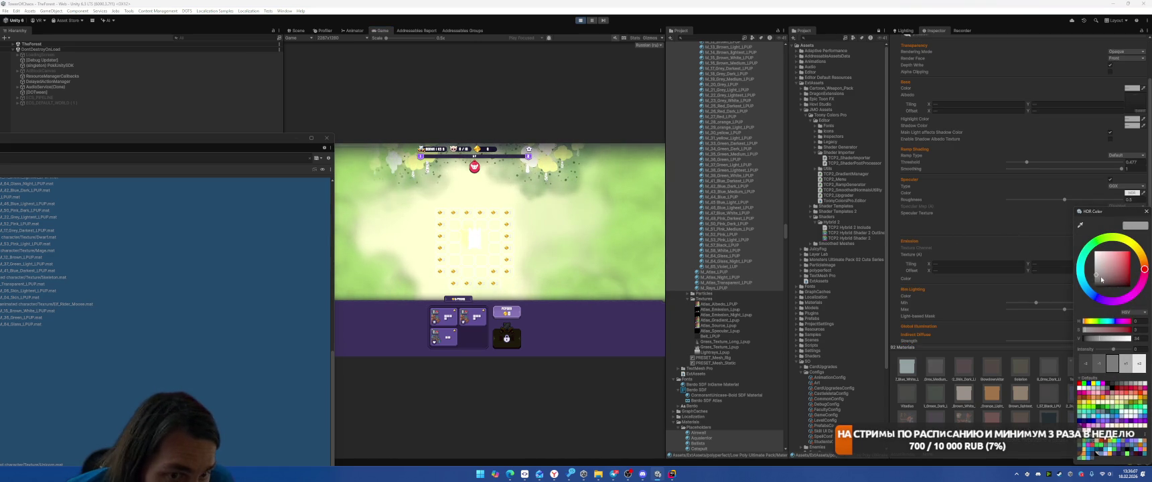
{"action": "left_click_drag", "start_coordinate": [1094, 283], "coordinate": [1094, 287]}
{"action": "left_click", "coordinate": [1109, 188]}
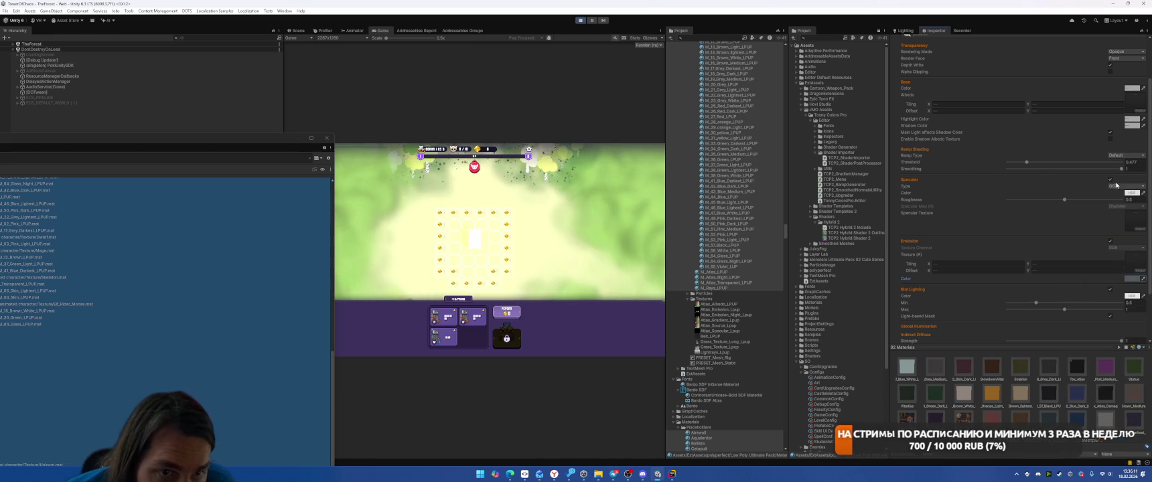
{"action": "left_click", "coordinate": [1109, 180]}
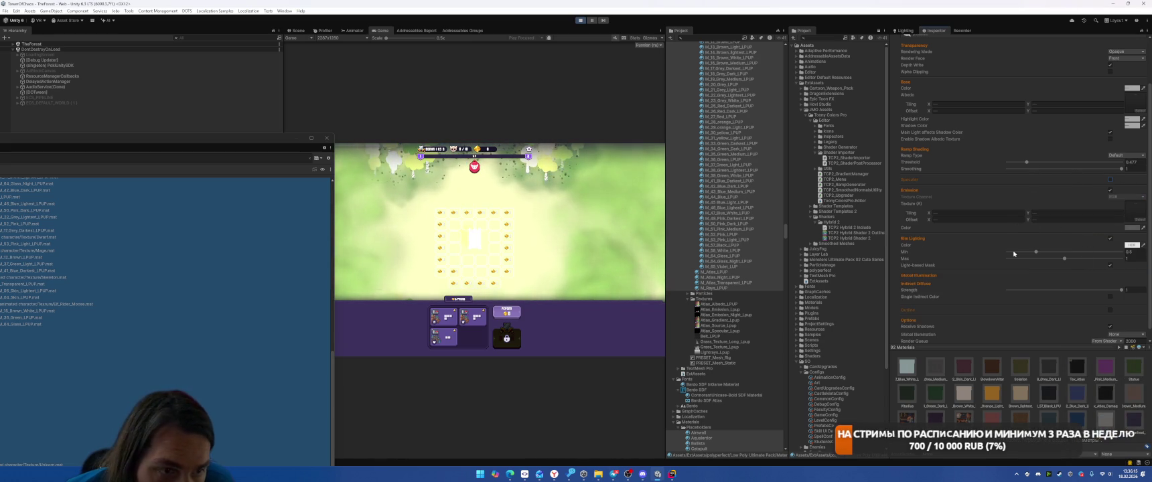
{"action": "left_click", "coordinate": [1110, 238]}
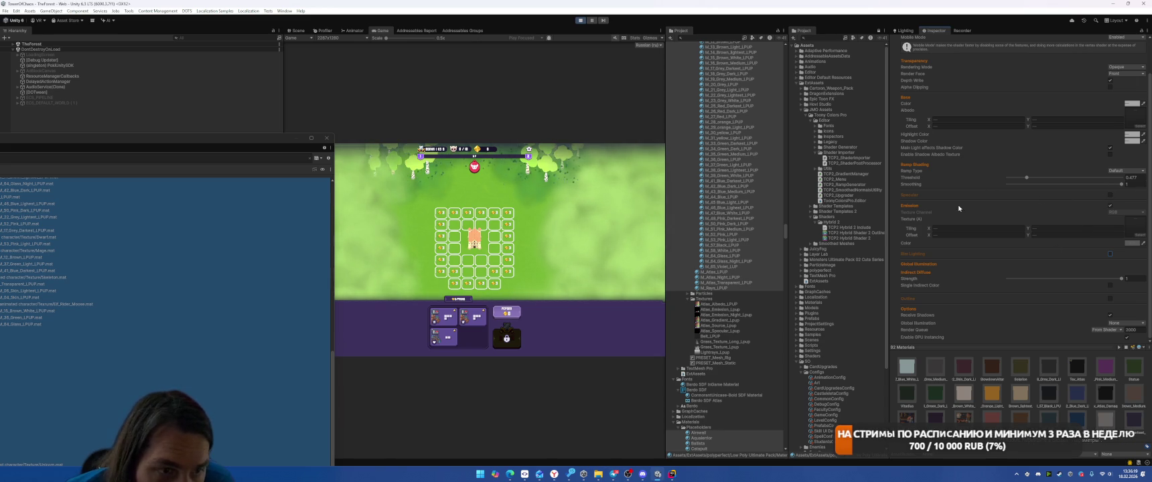
Step: Set the toon material's emission colour back to black
{"action": "left_click", "coordinate": [1132, 243]}
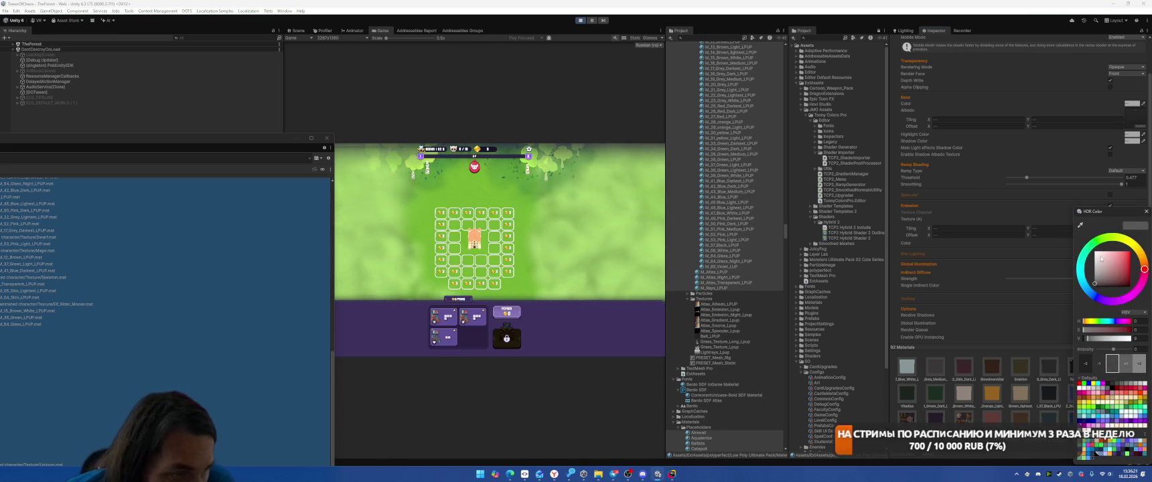
{"action": "left_click", "coordinate": [1095, 276]}
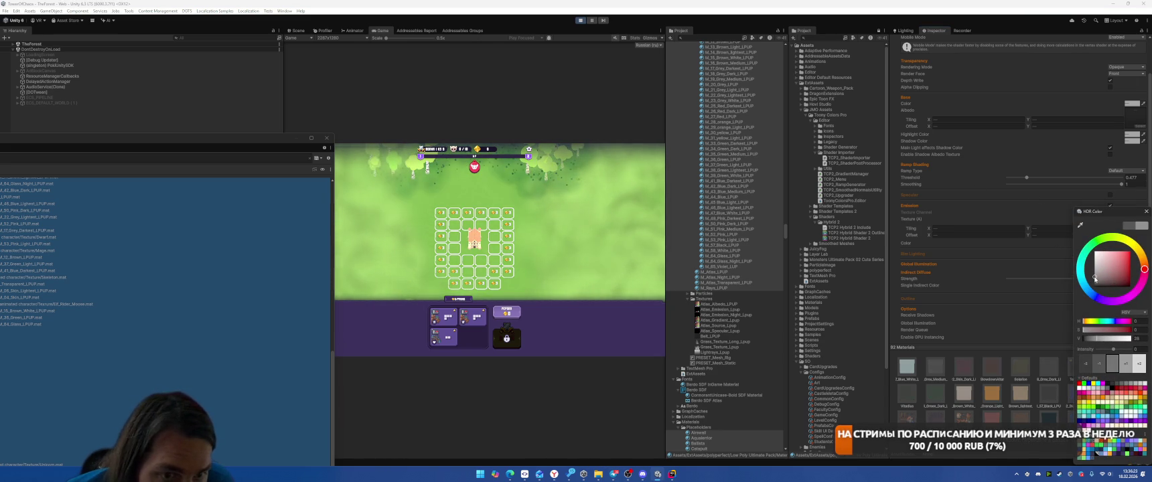
{"action": "left_click_drag", "start_coordinate": [1096, 280], "coordinate": [1094, 283]}
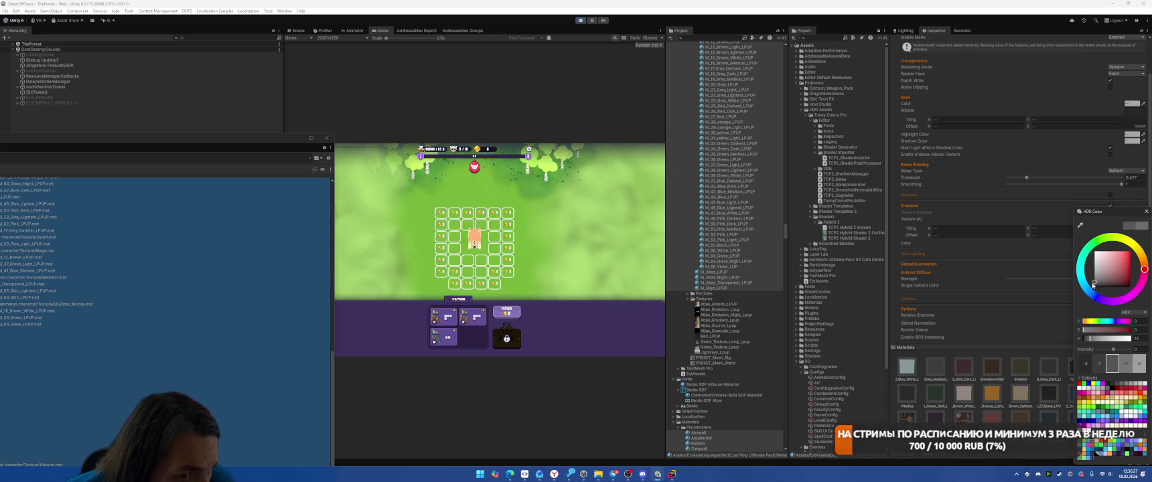
Step: Deploy three unit cards onto the board around the castle
{"action": "left_click", "coordinate": [475, 322]}
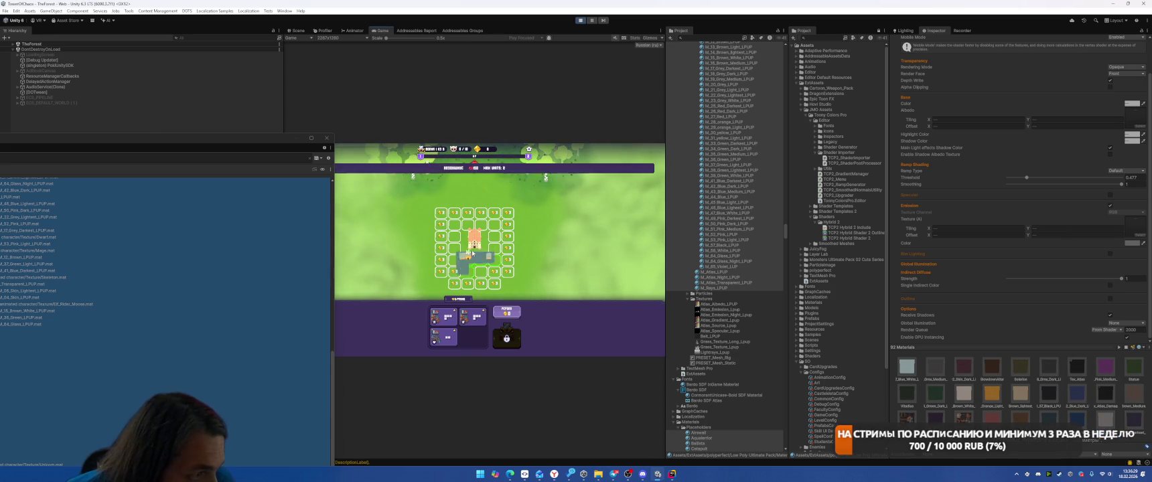
{"action": "left_click", "coordinate": [473, 312]}
{"action": "left_click", "coordinate": [449, 318]}
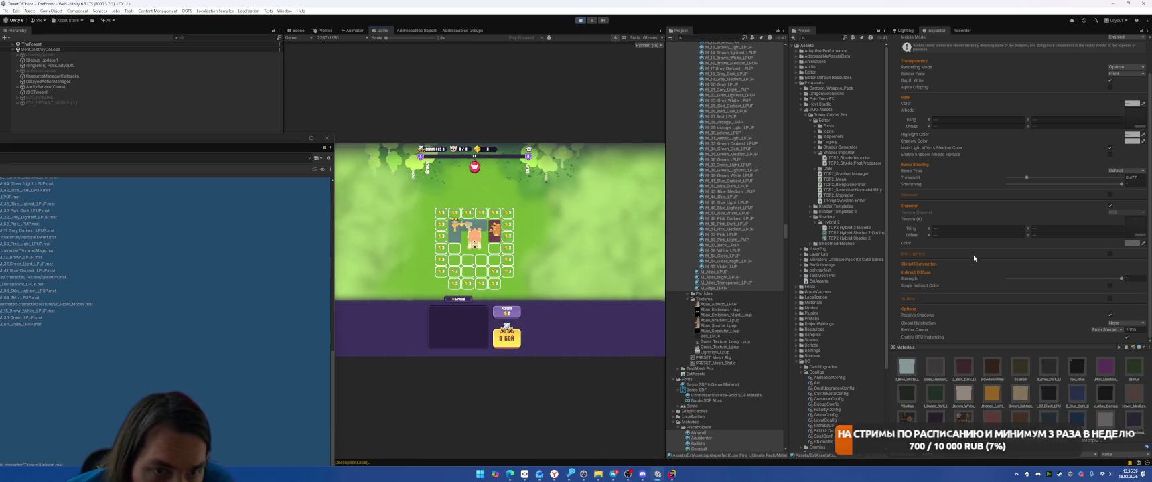
Step: Change the emission colour to a warm, saturated tan
{"action": "left_click", "coordinate": [1132, 242]}
{"action": "left_click_drag", "start_coordinate": [1099, 273], "coordinate": [1089, 283]}
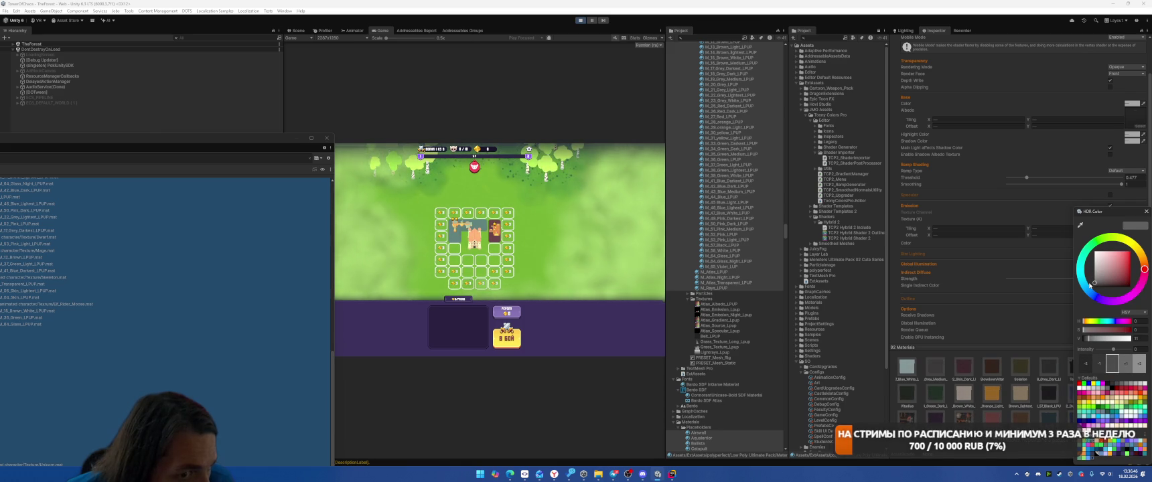
{"action": "left_click", "coordinate": [1139, 250]}
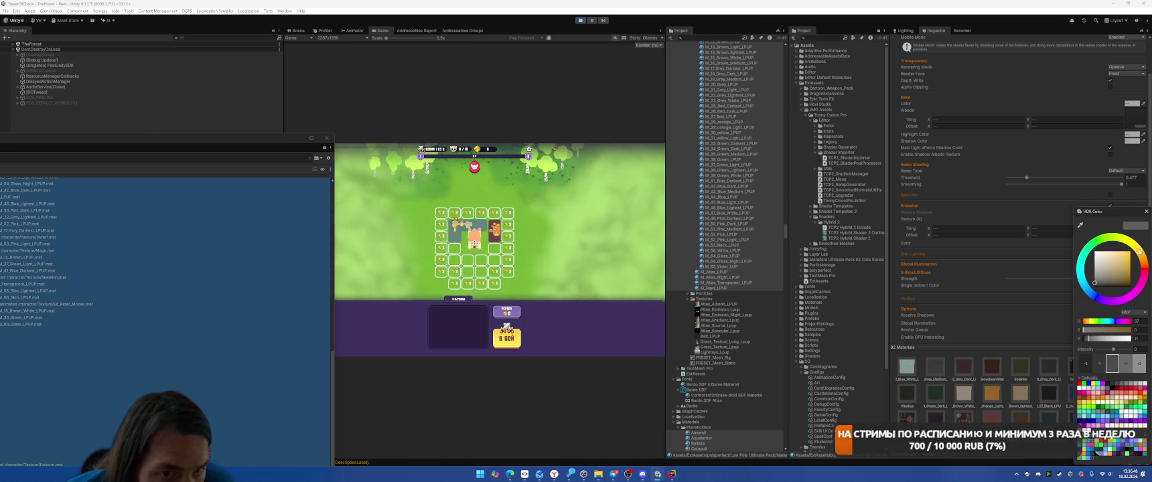
{"action": "left_click", "coordinate": [1116, 282]}
{"action": "left_click_drag", "start_coordinate": [1117, 282], "coordinate": [1116, 277]}
{"action": "key", "text": "Return"}
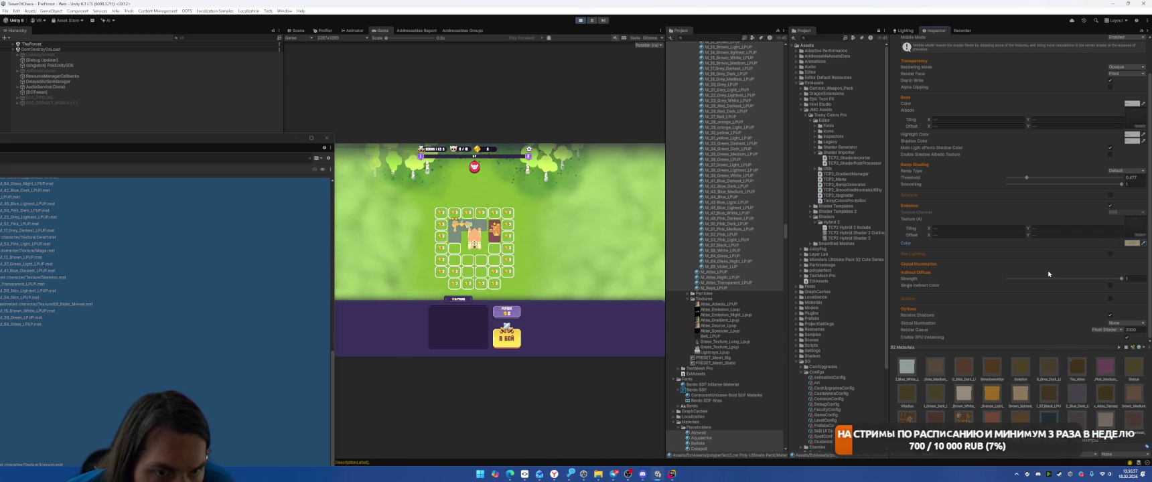
Step: Re-enable rim lighting with a black rim colour, trying rim ranges up to 1.335–1.659
{"action": "left_click", "coordinate": [1110, 254]}
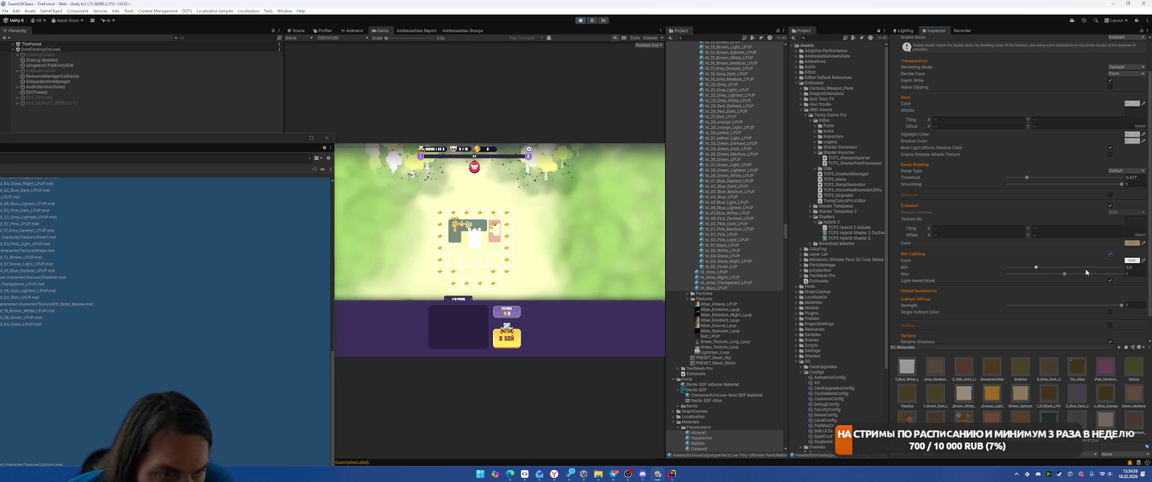
{"action": "left_click_drag", "start_coordinate": [1023, 270], "coordinate": [1005, 268]}
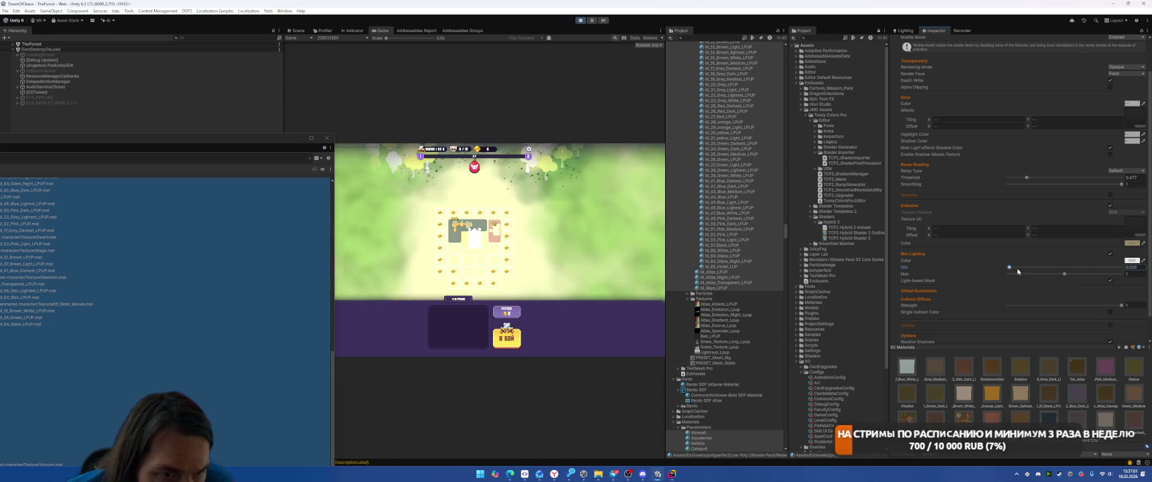
{"action": "left_click", "coordinate": [1109, 280]}
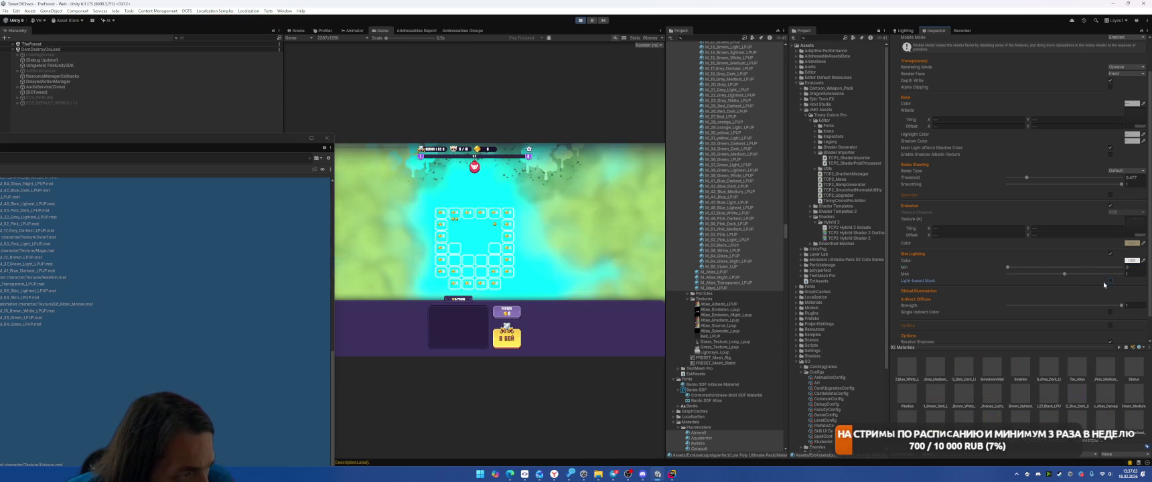
{"action": "left_click_drag", "start_coordinate": [1043, 275], "coordinate": [1009, 275]}
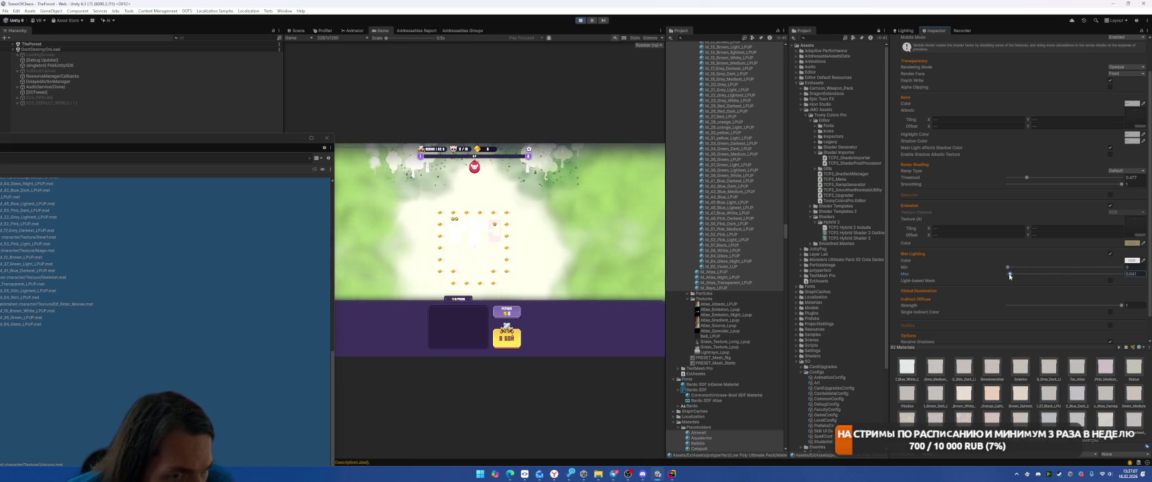
{"action": "left_click", "coordinate": [1131, 260]}
{"action": "left_click_drag", "start_coordinate": [1109, 277], "coordinate": [1097, 284]}
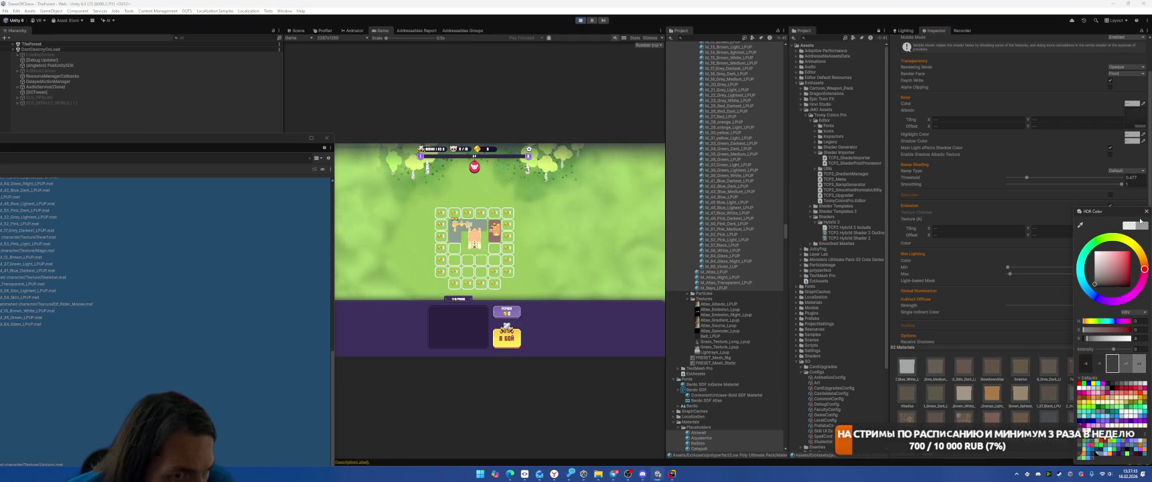
{"action": "left_click", "coordinate": [993, 242]}
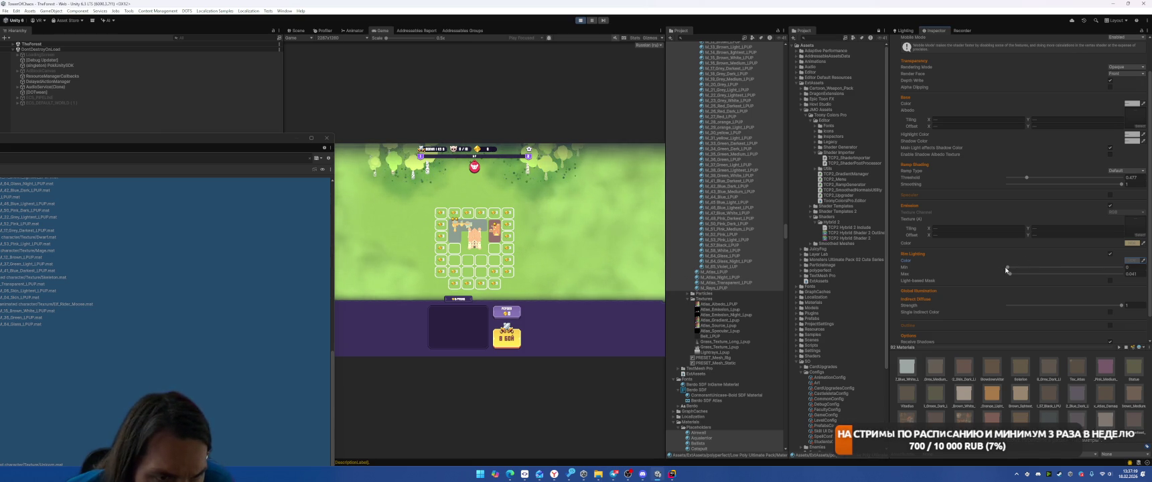
{"action": "left_click_drag", "start_coordinate": [1009, 270], "coordinate": [1109, 270]}
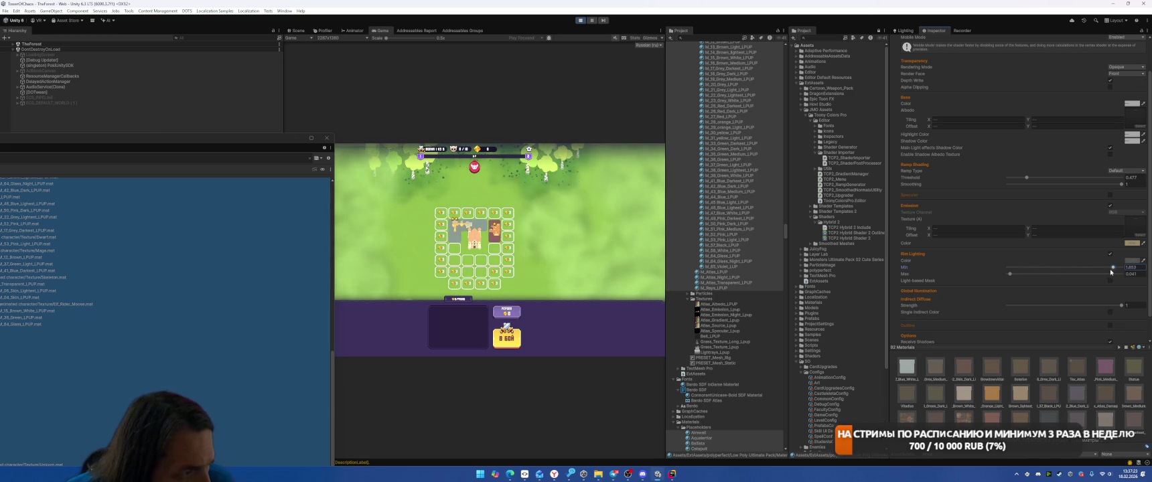
{"action": "left_click_drag", "start_coordinate": [1009, 274], "coordinate": [1111, 274]}
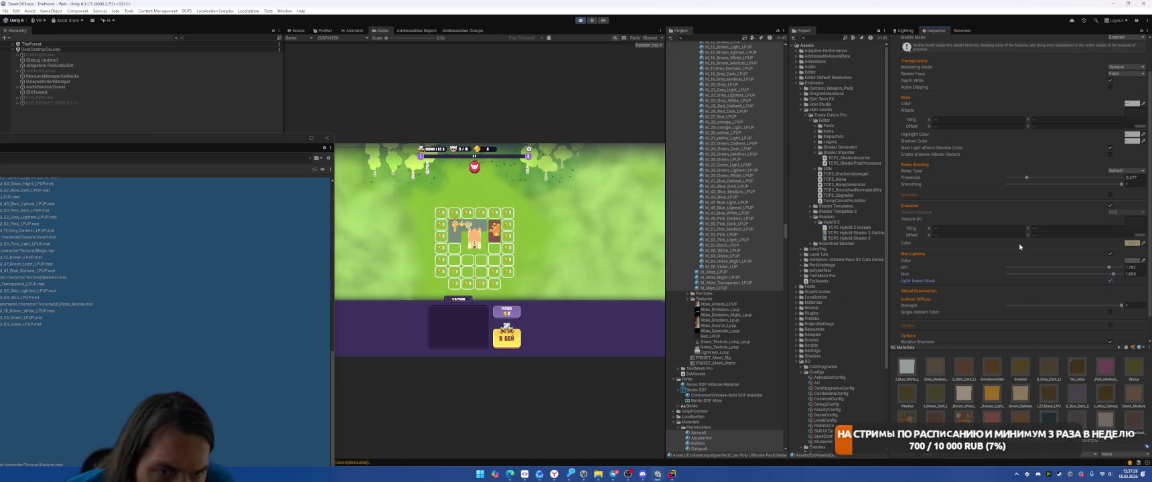
Step: Set a dark grey rim colour, rim range 0–1.784, ramp threshold 0.714 and ramp smoothing 0
{"action": "left_click", "coordinate": [1131, 261]}
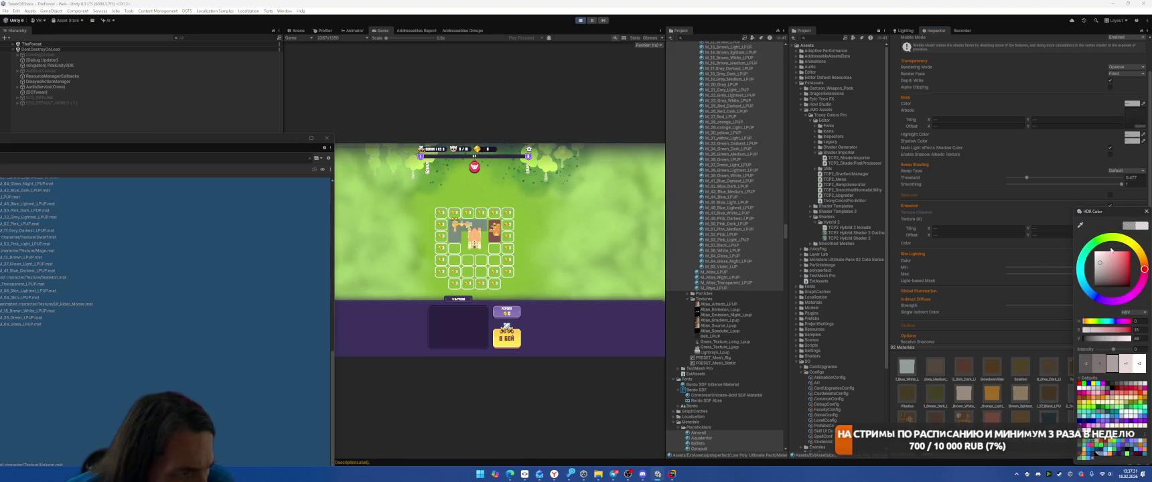
{"action": "left_click_drag", "start_coordinate": [1110, 256], "coordinate": [1094, 281]}
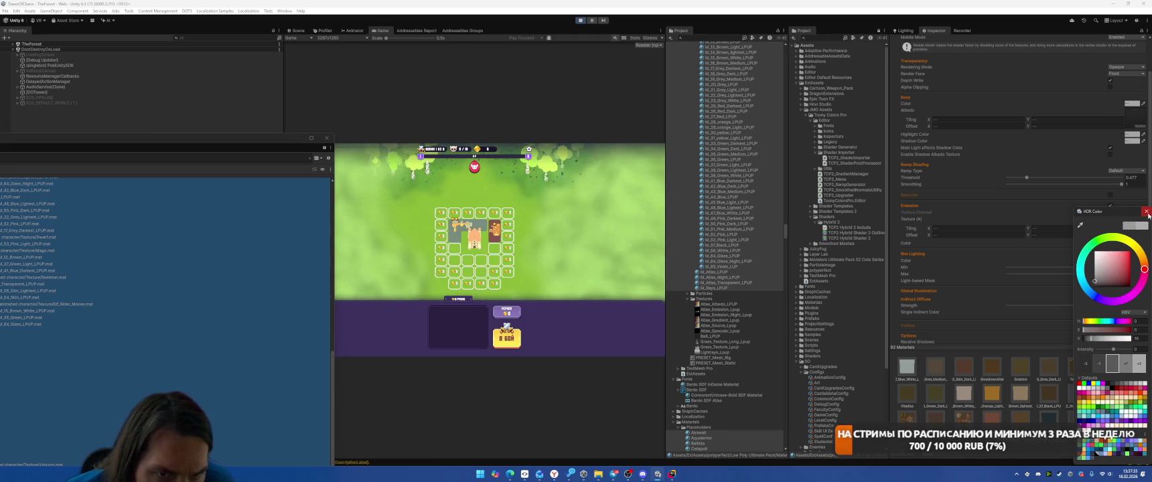
{"action": "left_click", "coordinate": [1145, 211]}
{"action": "left_click_drag", "start_coordinate": [1018, 270], "coordinate": [1008, 268]}
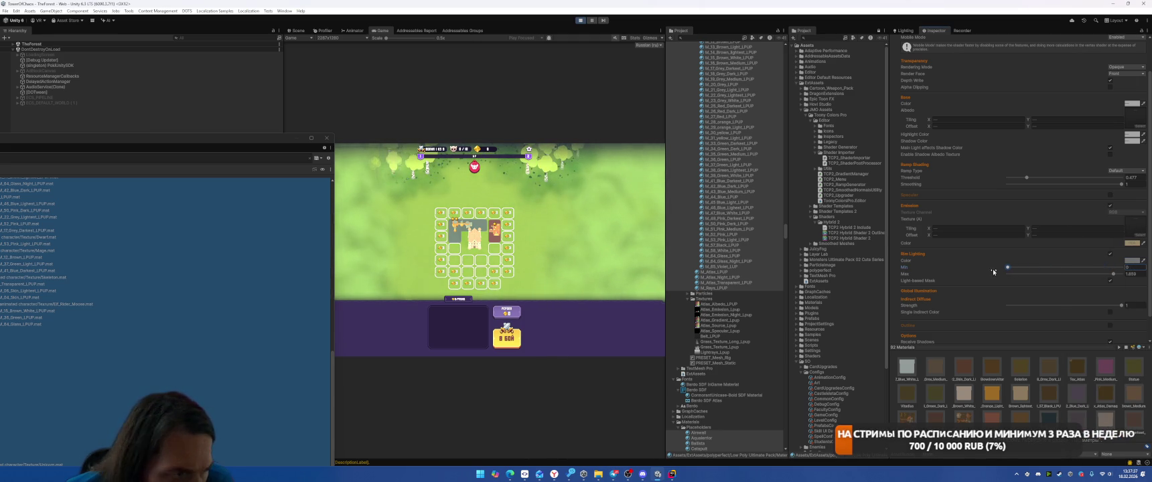
{"action": "mouse_move", "coordinate": [1113, 274]}
{"action": "left_mouse_down"}
{"action": "mouse_move", "coordinate": [1058, 278]}
{"action": "mouse_move", "coordinate": [1019, 264]}
{"action": "left_mouse_up"}
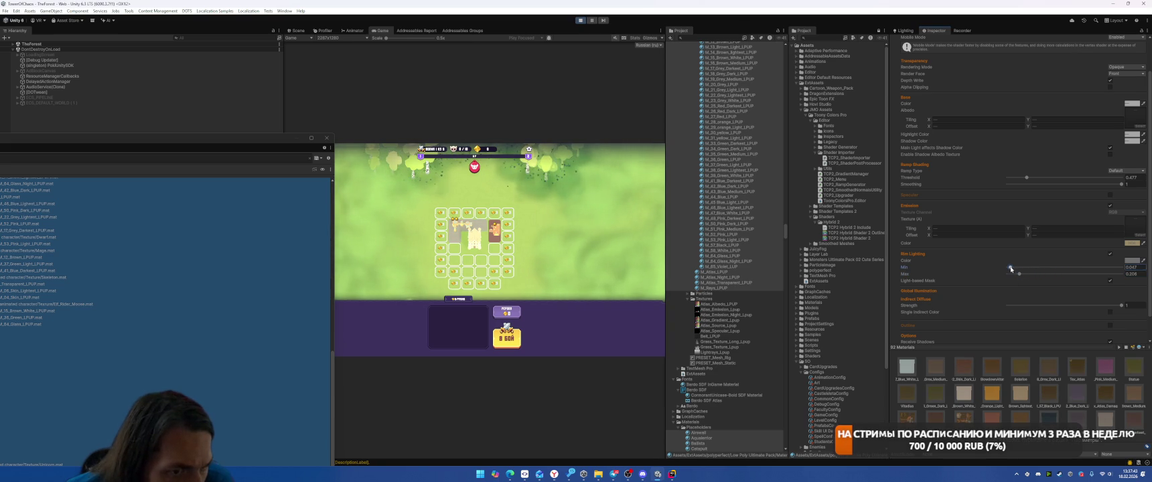
{"action": "left_click_drag", "start_coordinate": [1057, 180], "coordinate": [1098, 184]}
{"action": "left_click_drag", "start_coordinate": [986, 186], "coordinate": [1104, 189]}
Step: Make the rim colour pure black, lower rim maximum to 0.265, and magnify the Game view
{"action": "left_click", "coordinate": [1132, 260]}
{"action": "left_click", "coordinate": [1094, 286]}
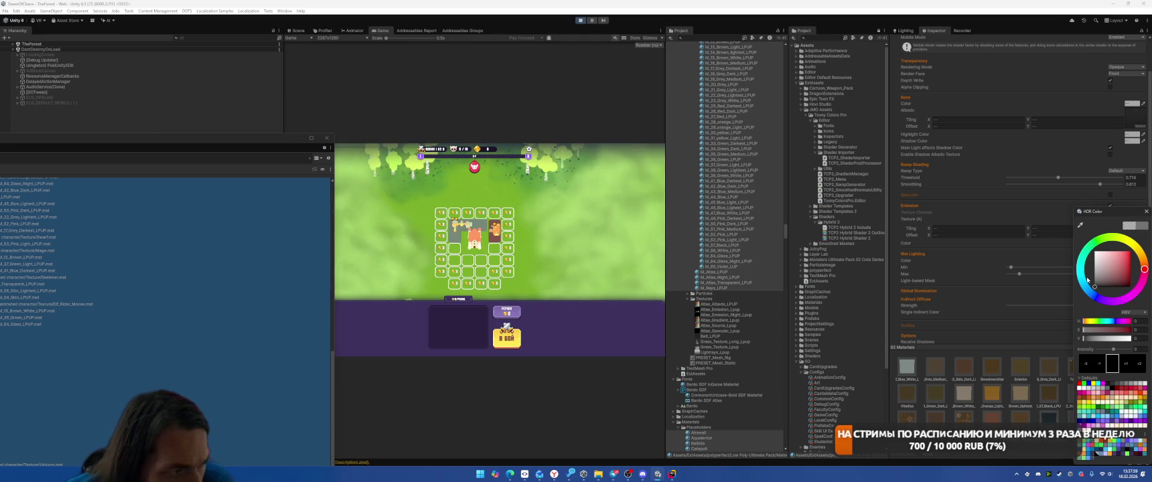
{"action": "left_click", "coordinate": [1144, 213]}
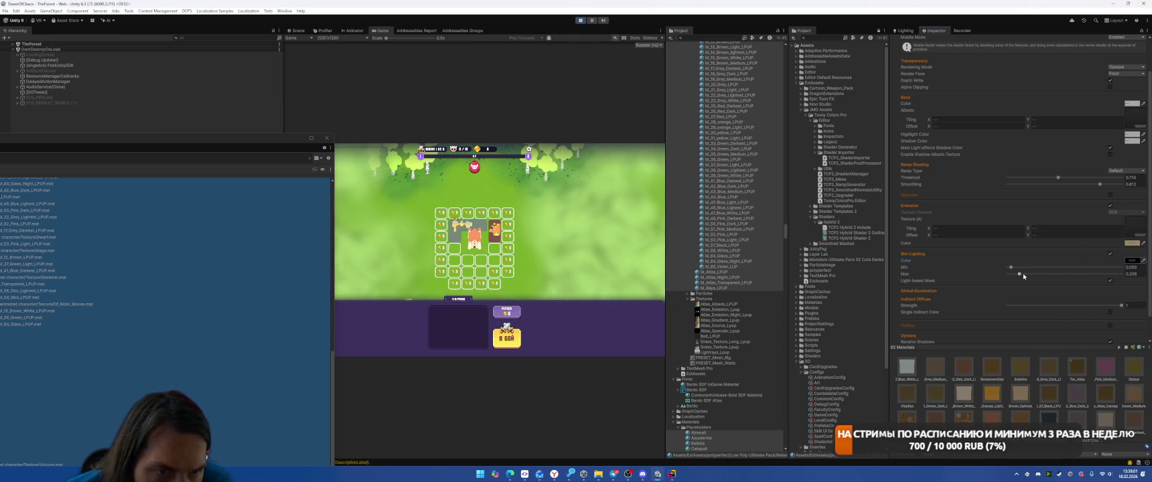
{"action": "left_click_drag", "start_coordinate": [1068, 274], "coordinate": [1021, 274]}
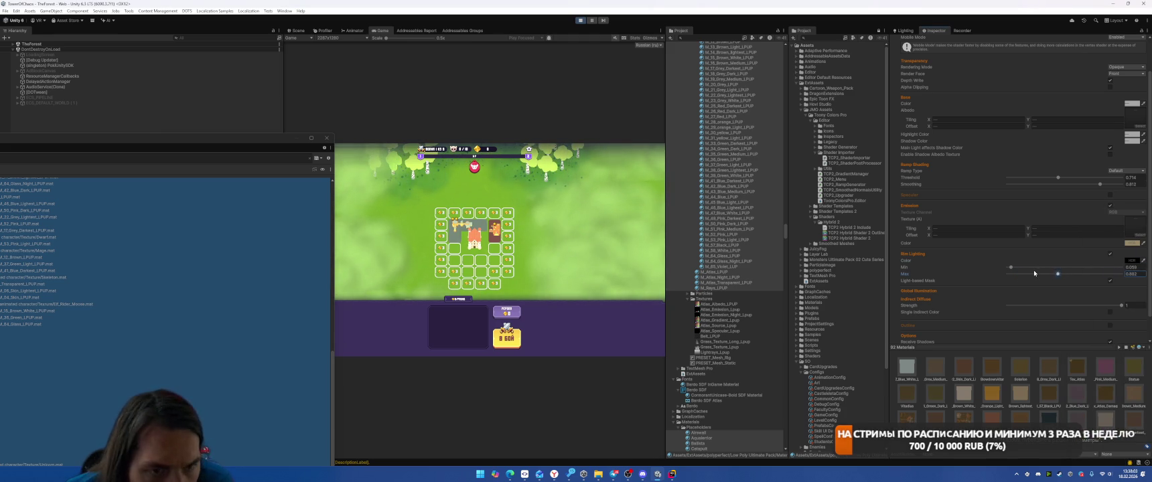
{"action": "left_click", "coordinate": [1110, 281]}
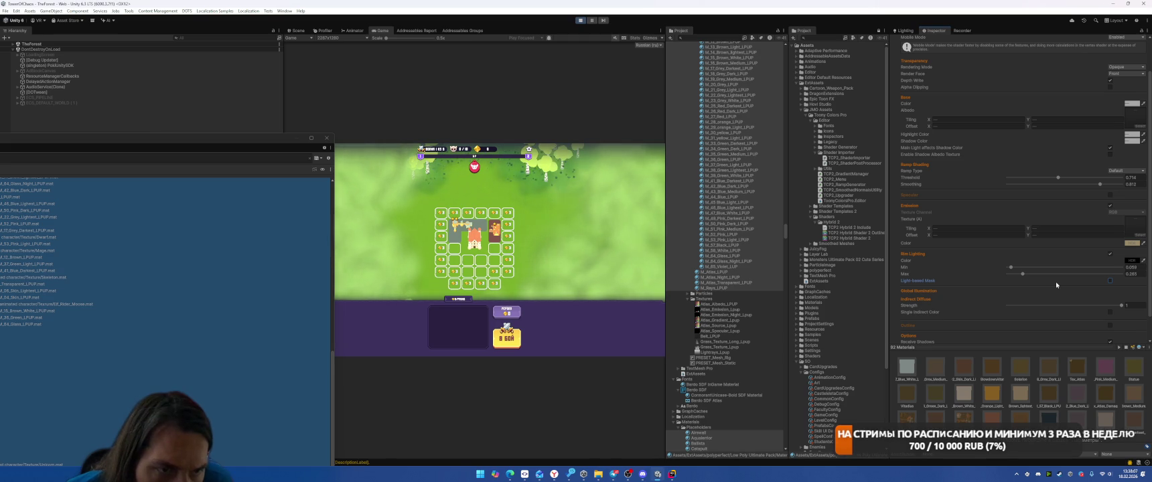
{"action": "left_click", "coordinate": [1131, 243]}
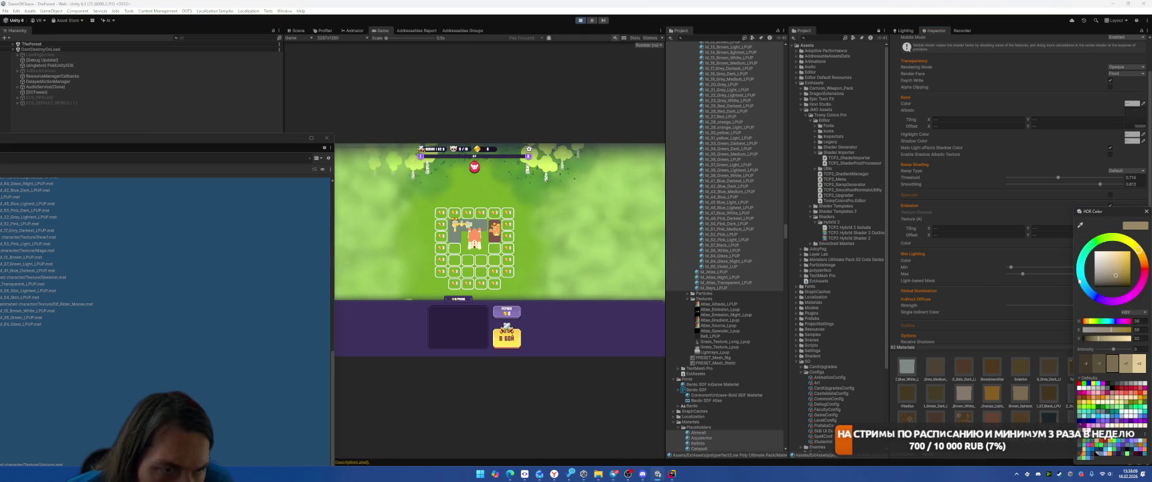
{"action": "left_click_drag", "start_coordinate": [391, 42], "coordinate": [417, 44]}
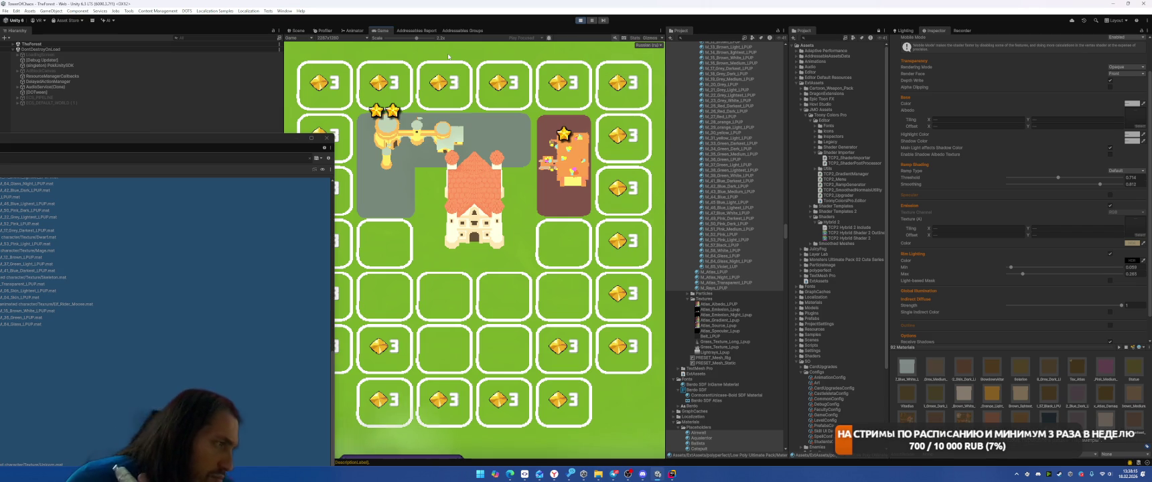
Step: In the Scene view, select the Placeholder_1 floor and expand its Airwall material's shader properties
{"action": "left_click", "coordinate": [297, 30]}
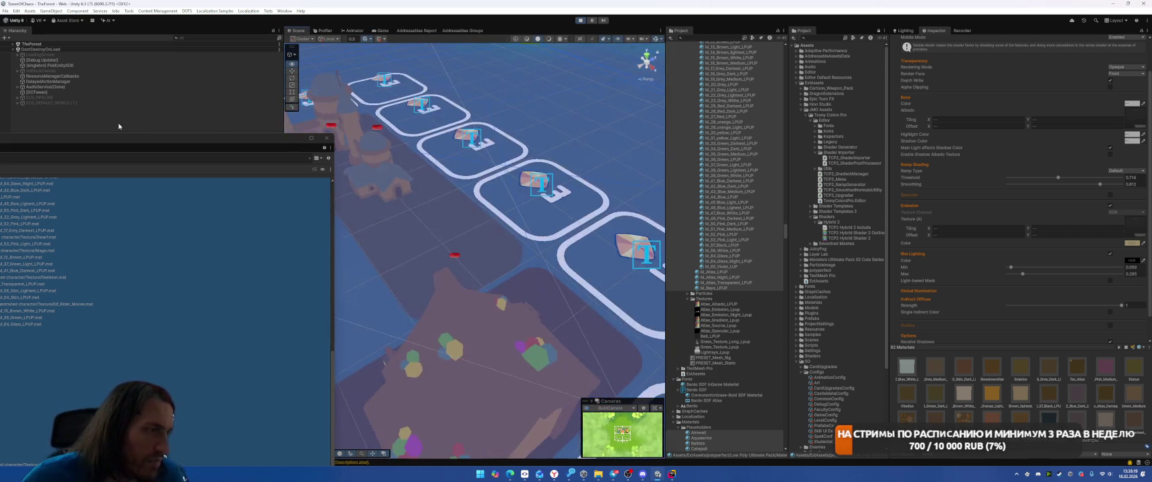
{"action": "double_click", "coordinate": [119, 125]}
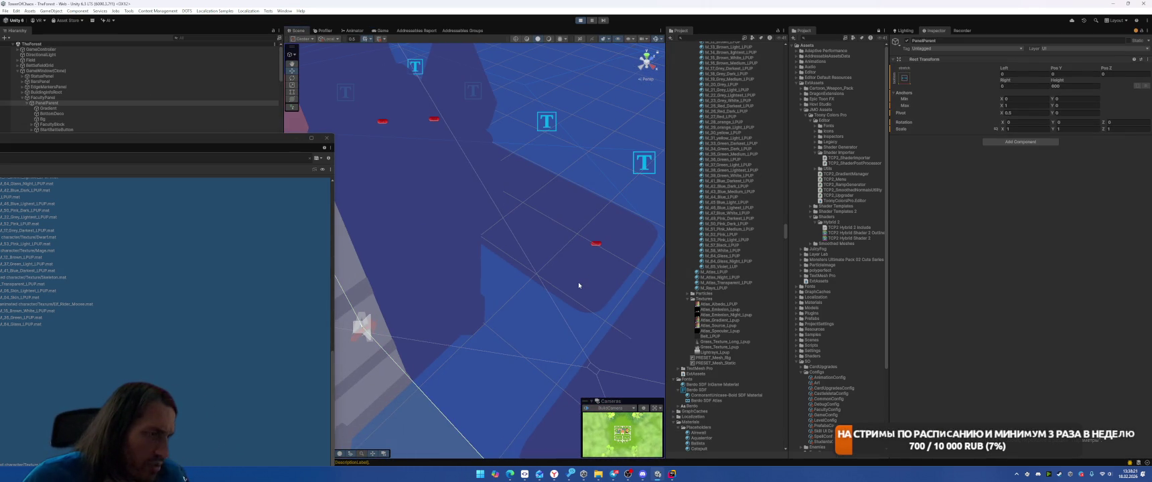
{"action": "double_click", "coordinate": [142, 92]}
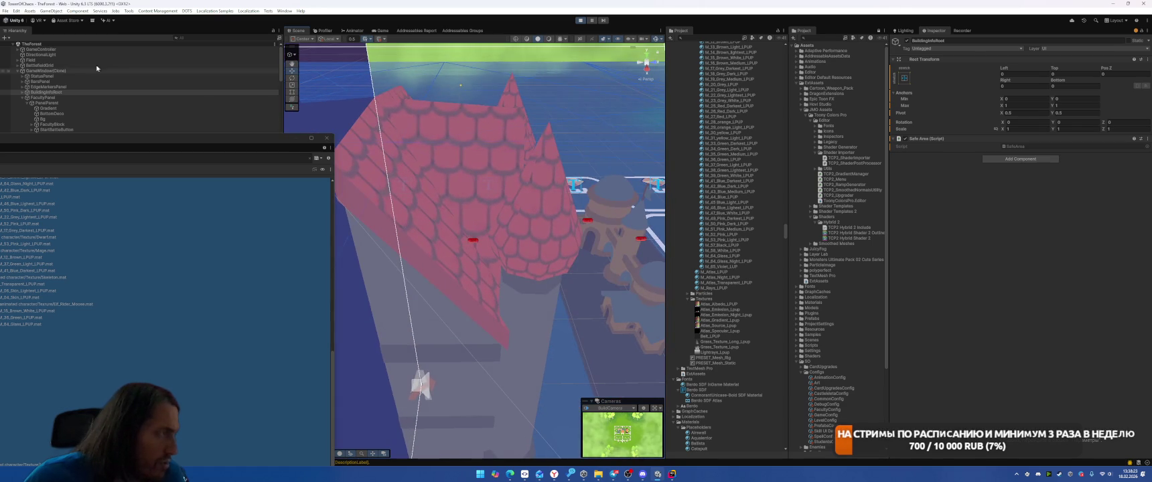
{"action": "scroll", "coordinate": [477, 262], "scroll_direction": "down", "scroll_amount": 5}
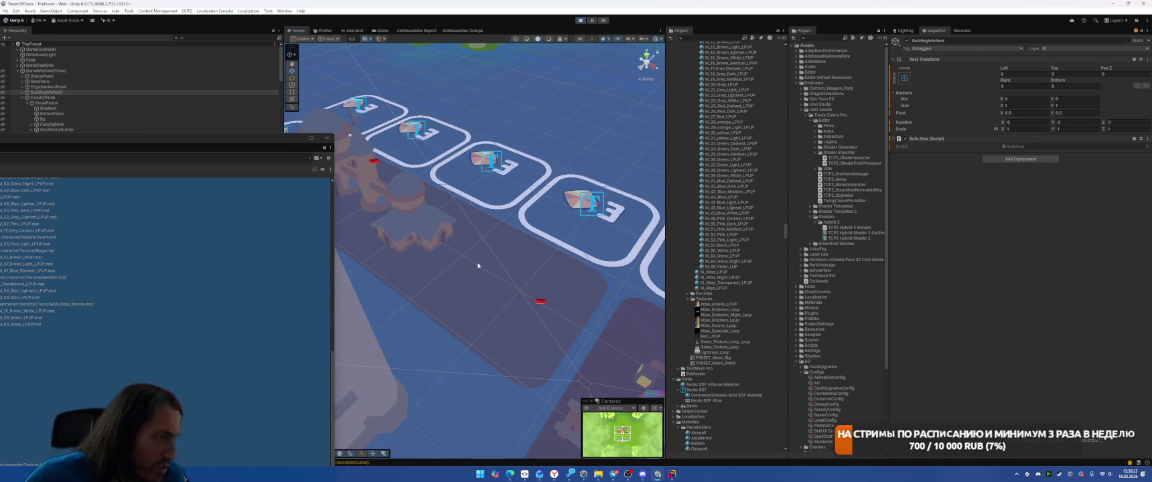
{"action": "left_click", "coordinate": [479, 286]}
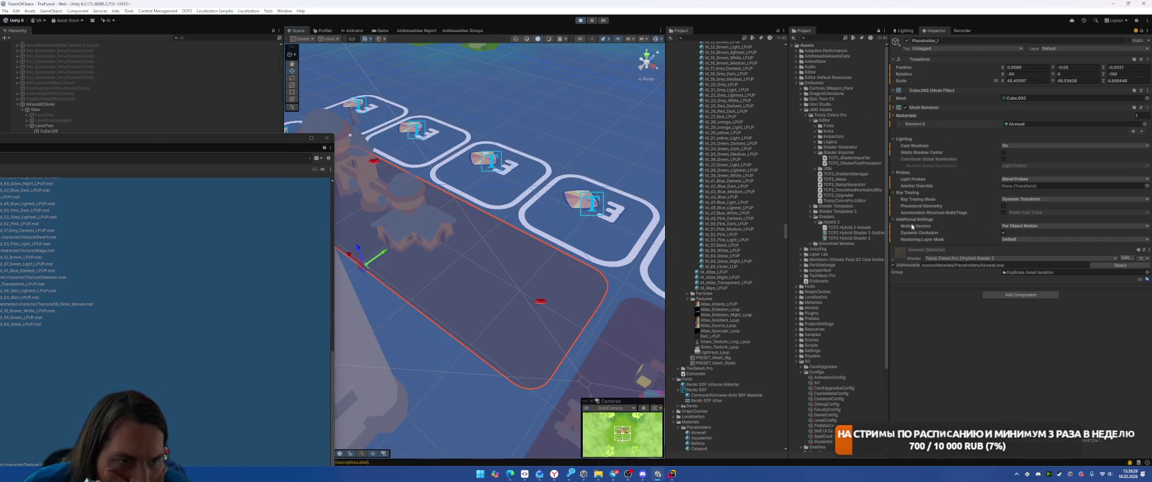
{"action": "left_click", "coordinate": [1020, 124]}
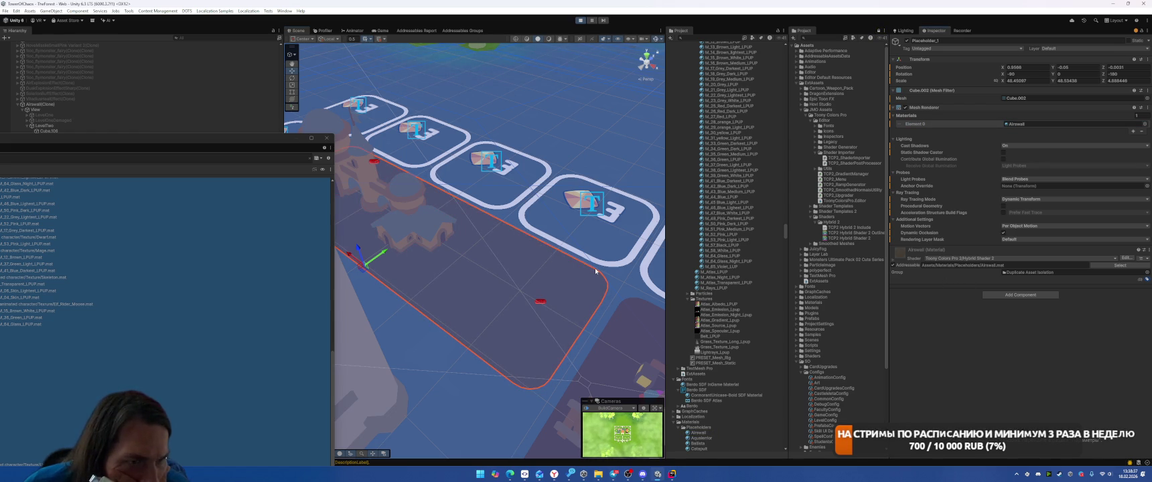
{"action": "left_click", "coordinate": [897, 255]}
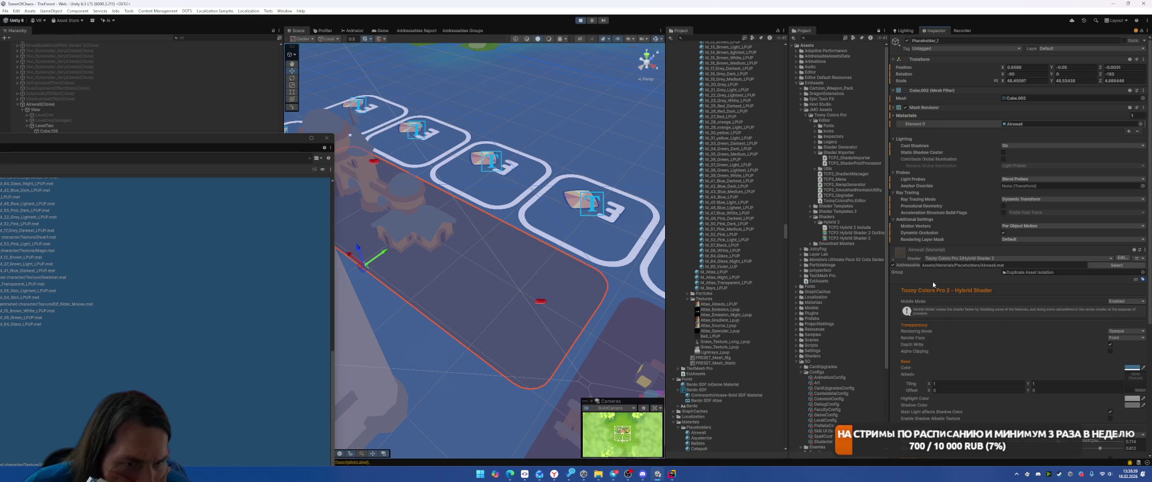
{"action": "scroll", "coordinate": [977, 302], "scroll_direction": "down", "scroll_amount": 5}
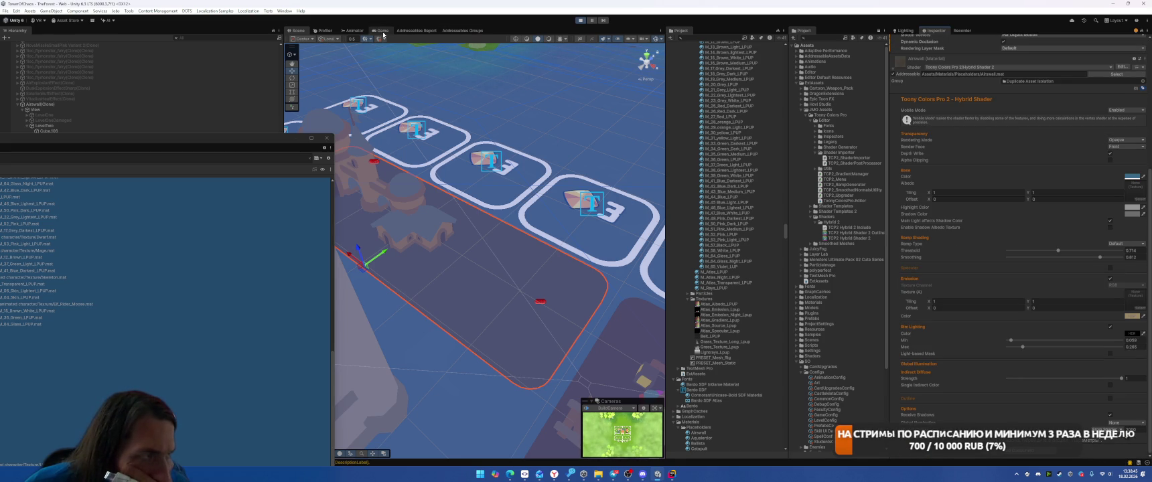
{"action": "left_click", "coordinate": [382, 30]}
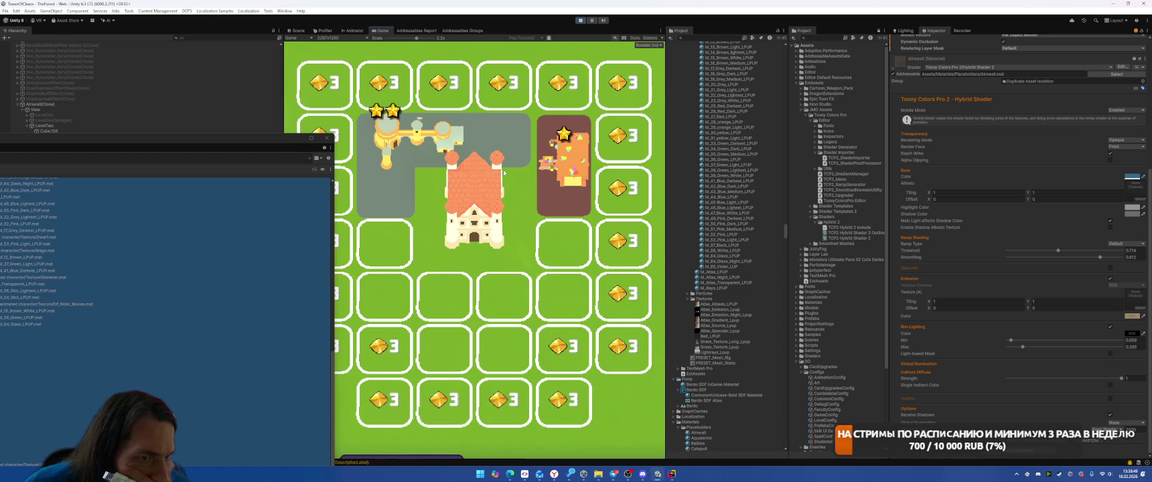
{"action": "scroll", "coordinate": [974, 282], "scroll_direction": "up", "scroll_amount": 3}
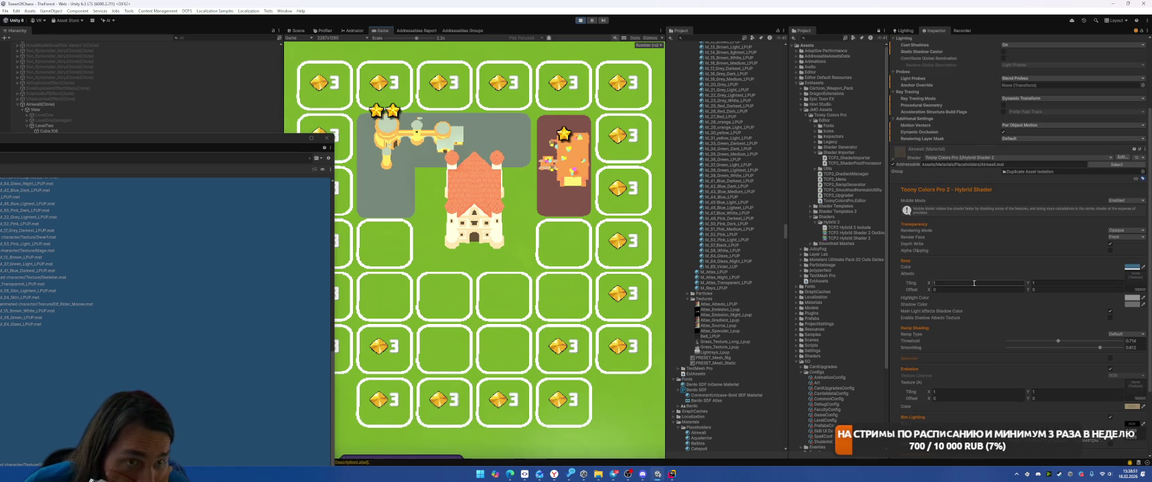
{"action": "scroll", "coordinate": [974, 282], "scroll_direction": "up", "scroll_amount": 3}
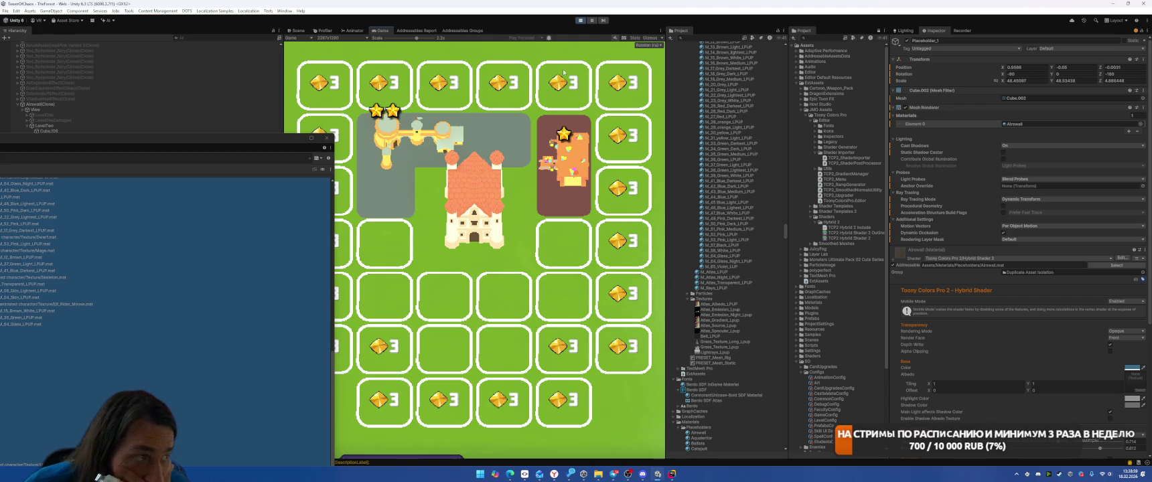
{"action": "left_click", "coordinate": [296, 30]}
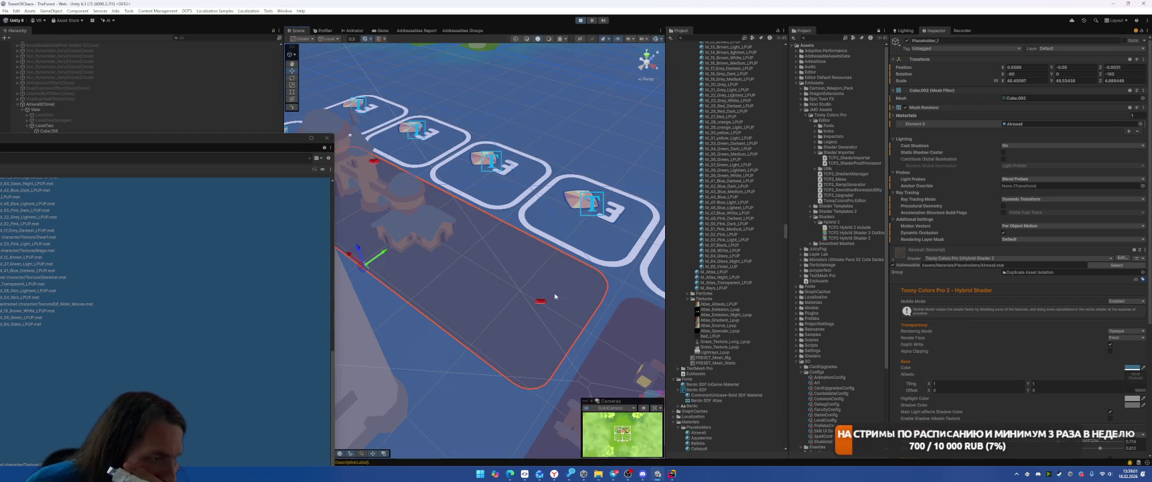
{"action": "mouse_move", "coordinate": [585, 290]}
{"action": "left_mouse_down"}
{"action": "mouse_move", "coordinate": [517, 310]}
{"action": "mouse_move", "coordinate": [642, 281]}
{"action": "mouse_move", "coordinate": [601, 242]}
{"action": "mouse_move", "coordinate": [604, 207]}
{"action": "left_mouse_up"}
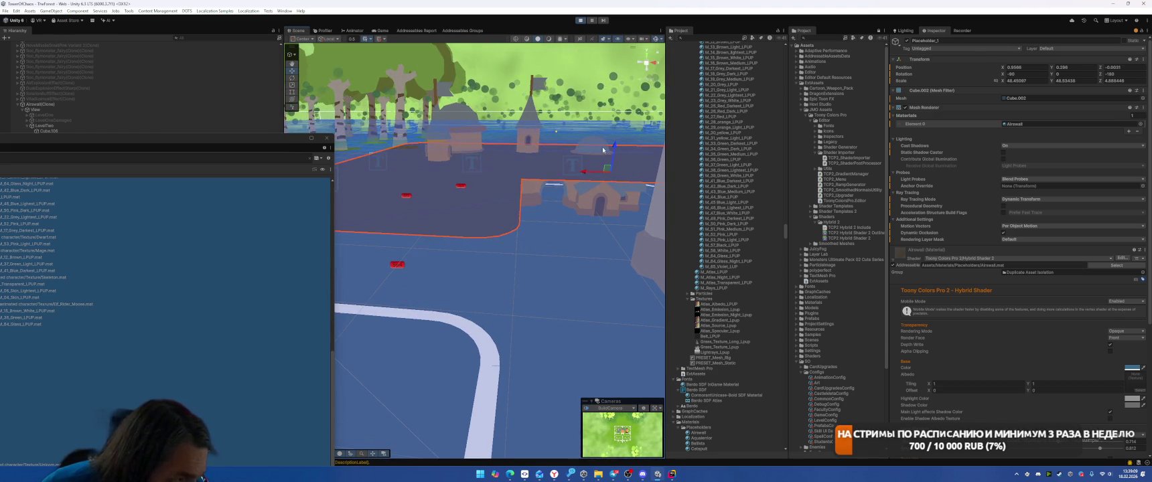
{"action": "left_click", "coordinate": [1018, 98]}
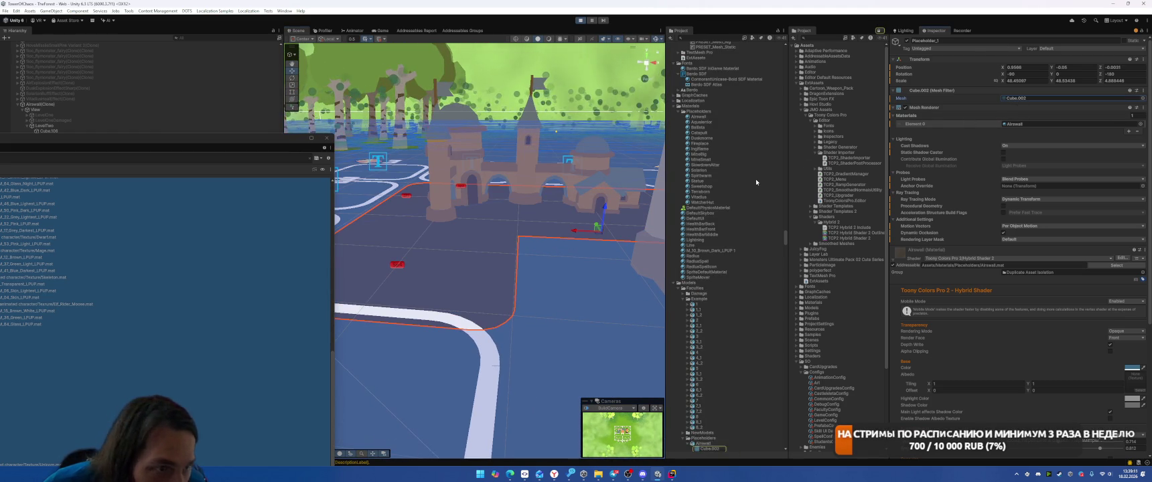
{"action": "left_click", "coordinate": [702, 383]}
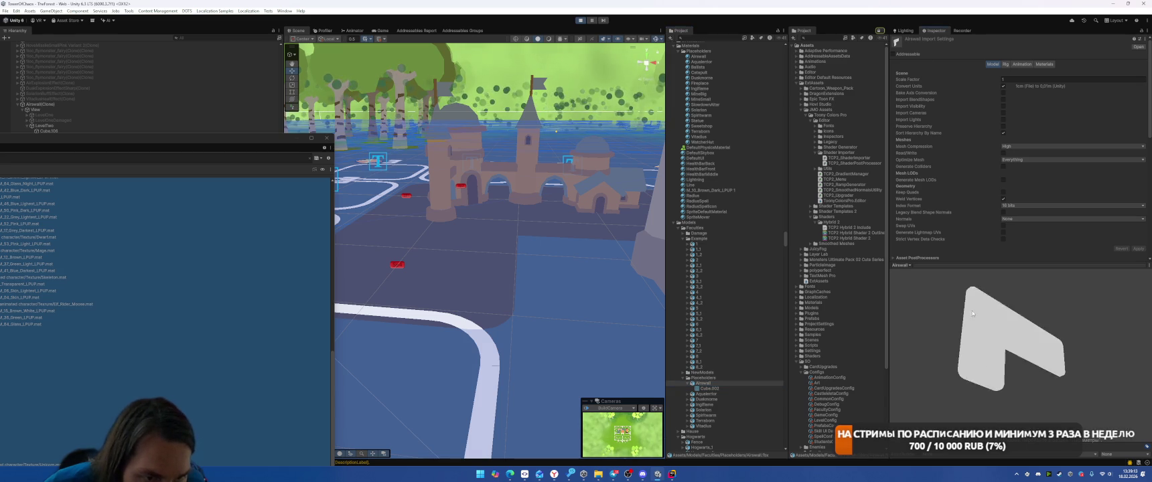
{"action": "mouse_move", "coordinate": [977, 260]}
{"action": "left_mouse_down"}
{"action": "mouse_move", "coordinate": [992, 371]}
{"action": "mouse_move", "coordinate": [1013, 366]}
{"action": "left_mouse_up"}
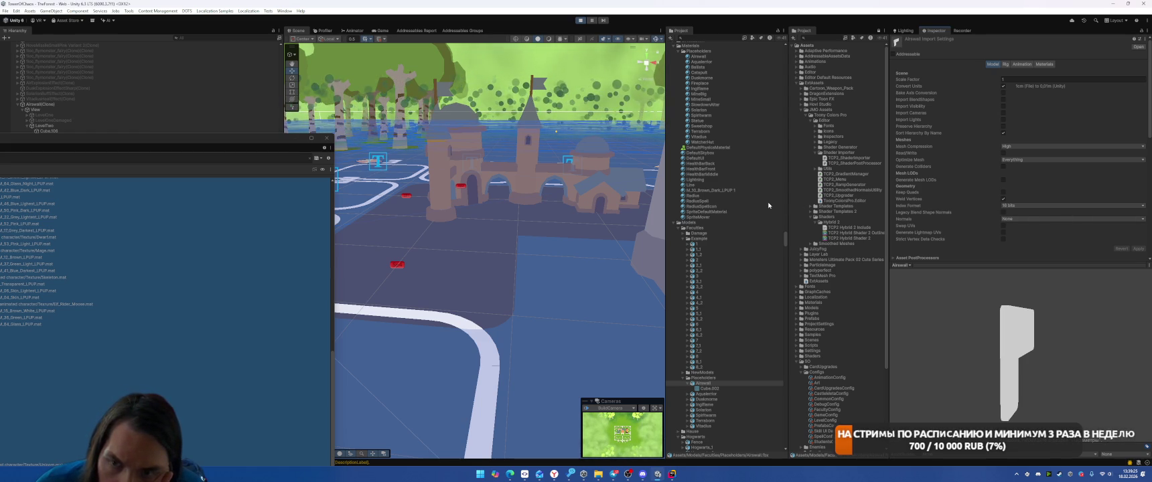
{"action": "left_click", "coordinate": [500, 278]}
{"action": "scroll", "coordinate": [1070, 271], "scroll_direction": "down", "scroll_amount": 4}
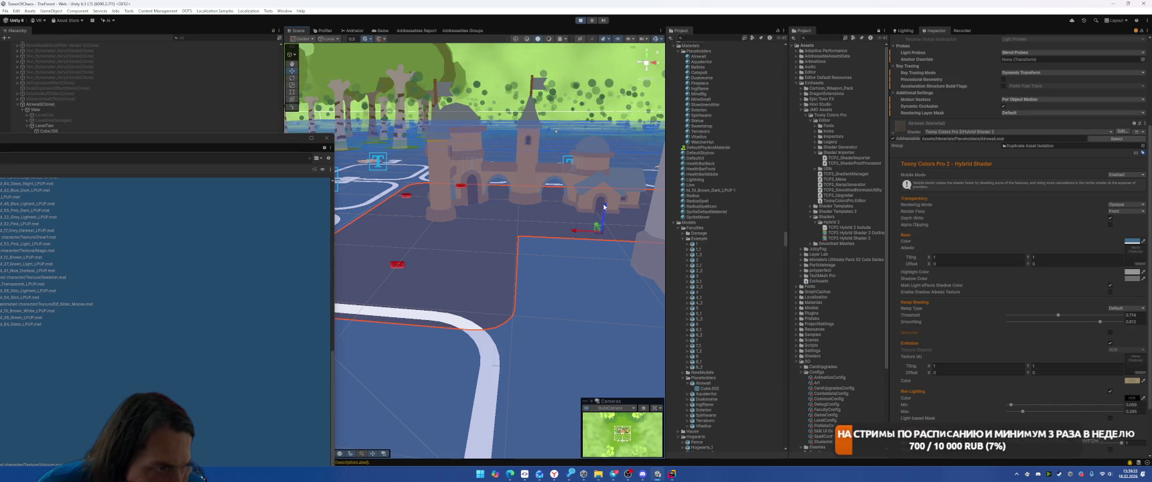
Step: Set the Airwall ramp threshold to 0.604 and untick its Emission and Rim Lighting
{"action": "scroll", "coordinate": [1011, 302], "scroll_direction": "down", "scroll_amount": 2}
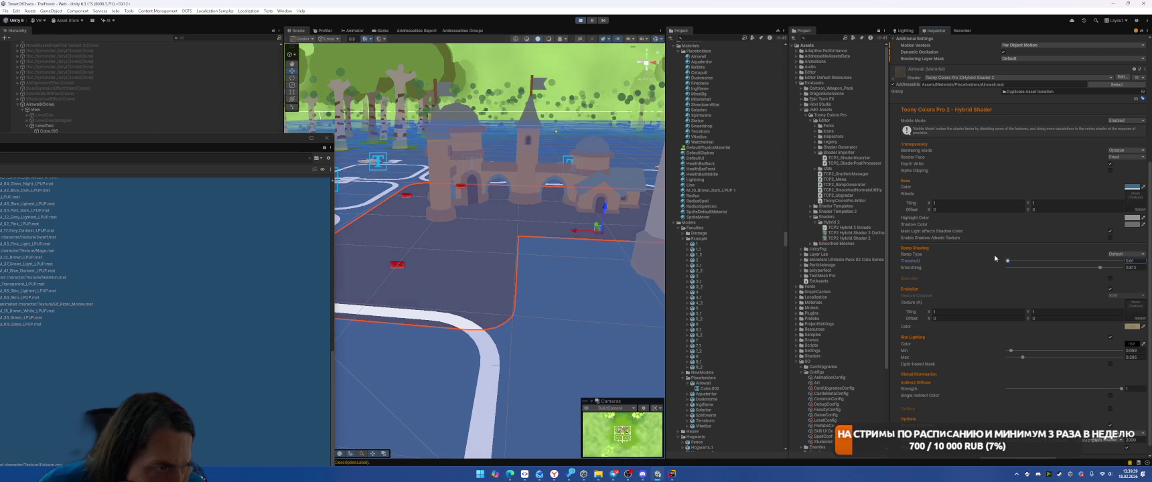
{"action": "left_click_drag", "start_coordinate": [1046, 261], "coordinate": [1041, 262]}
{"action": "mouse_move", "coordinate": [603, 211]}
{"action": "left_mouse_down"}
{"action": "mouse_move", "coordinate": [602, 154]}
{"action": "mouse_move", "coordinate": [583, 172]}
{"action": "mouse_move", "coordinate": [587, 249]}
{"action": "left_mouse_up"}
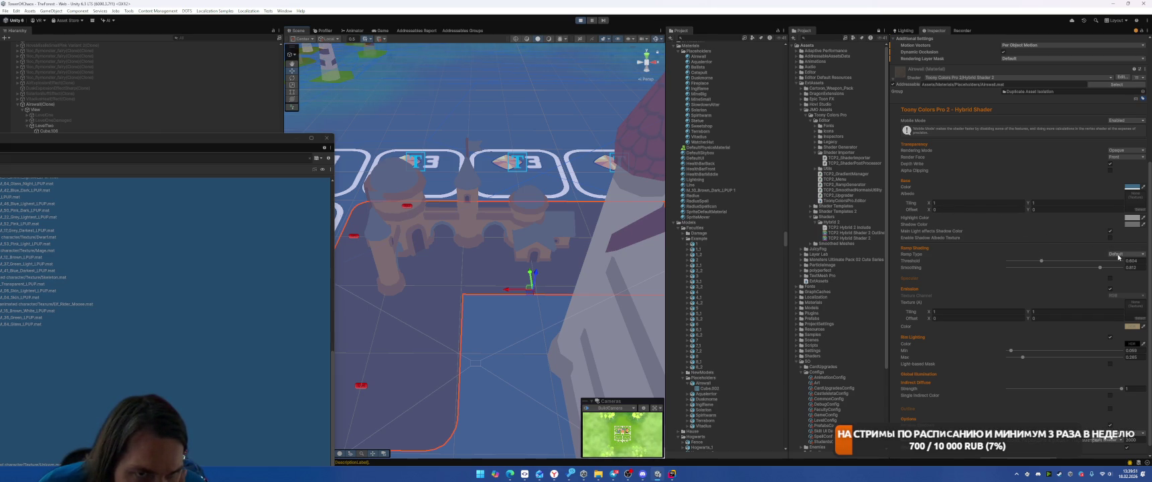
{"action": "left_click", "coordinate": [1110, 289]}
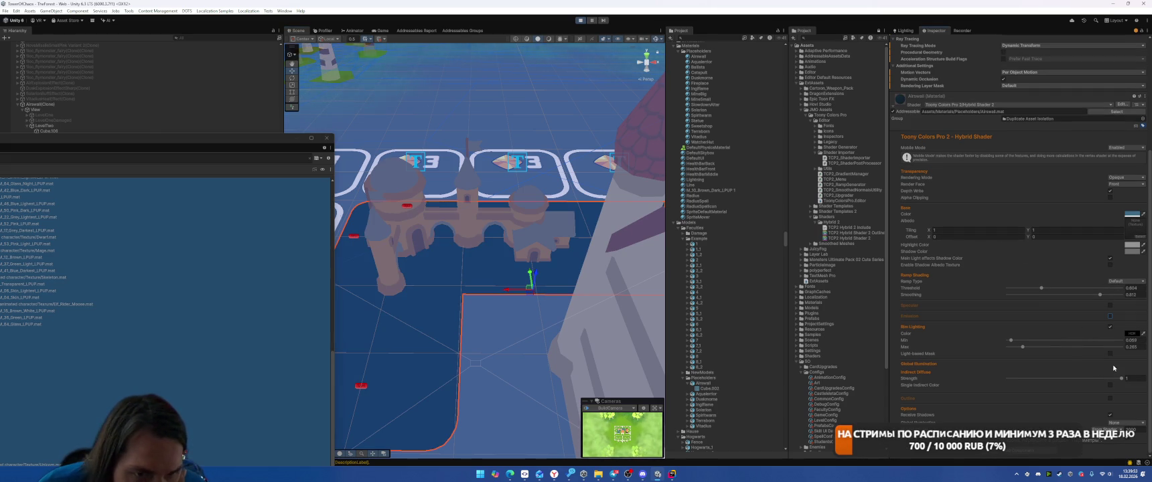
{"action": "left_click", "coordinate": [1110, 329]}
{"action": "mouse_move", "coordinate": [536, 301]}
{"action": "left_mouse_down"}
{"action": "mouse_move", "coordinate": [411, 296]}
{"action": "mouse_move", "coordinate": [639, 182]}
{"action": "mouse_move", "coordinate": [522, 226]}
{"action": "mouse_move", "coordinate": [542, 207]}
{"action": "mouse_move", "coordinate": [530, 199]}
{"action": "left_mouse_up"}
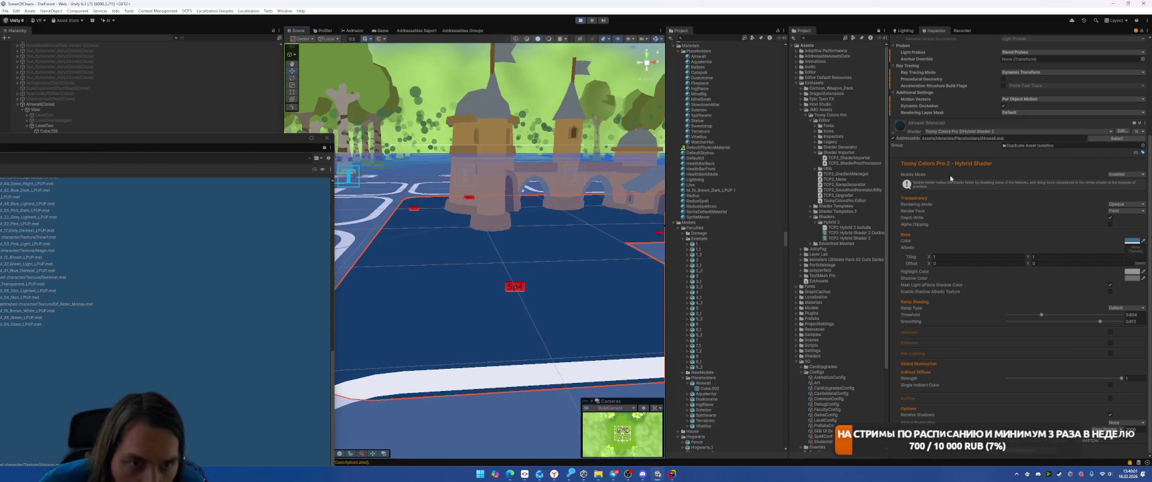
{"action": "scroll", "coordinate": [982, 197], "scroll_direction": "up", "scroll_amount": 3}
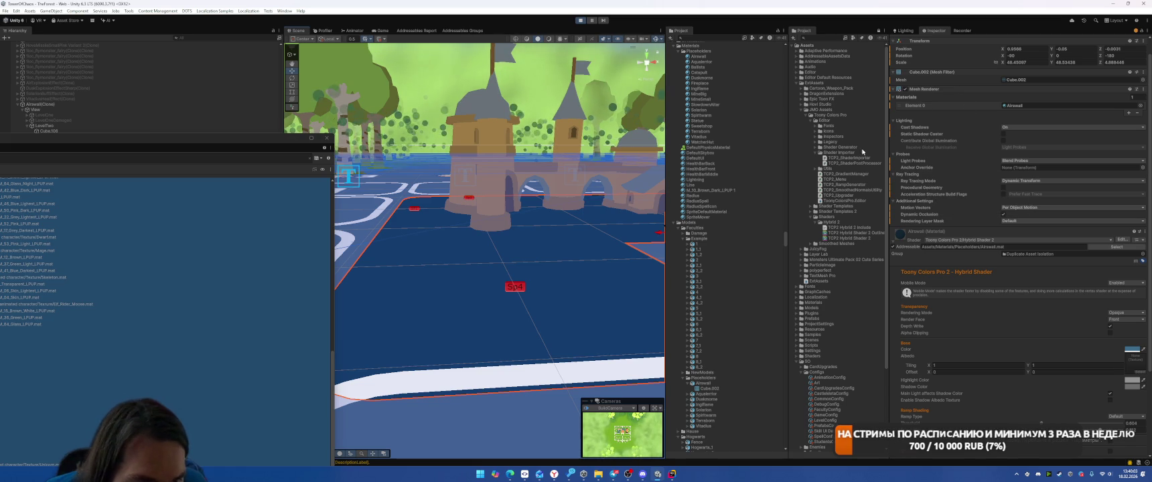
Step: Set Cast Shadows, Light Probes and Ray Tracing Mode to Off, and Motion Vectors to Force No Motion
{"action": "left_click", "coordinate": [1023, 127]}
{"action": "left_click", "coordinate": [1018, 134]}
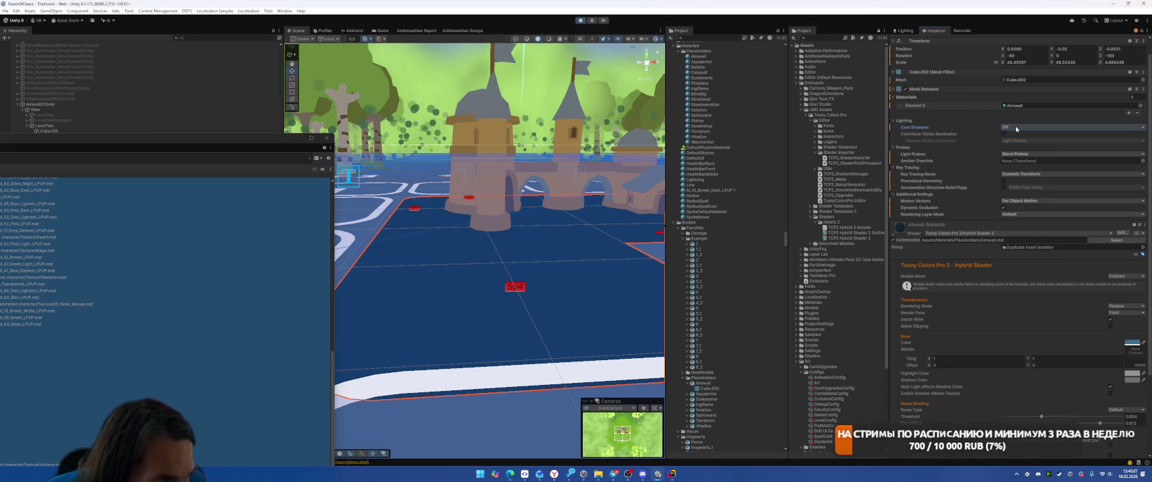
{"action": "left_click", "coordinate": [1009, 154]}
{"action": "left_click", "coordinate": [1011, 159]}
{"action": "left_click", "coordinate": [1011, 168]}
{"action": "left_click", "coordinate": [1011, 174]}
{"action": "left_click", "coordinate": [1012, 194]}
{"action": "left_click", "coordinate": [1007, 202]}
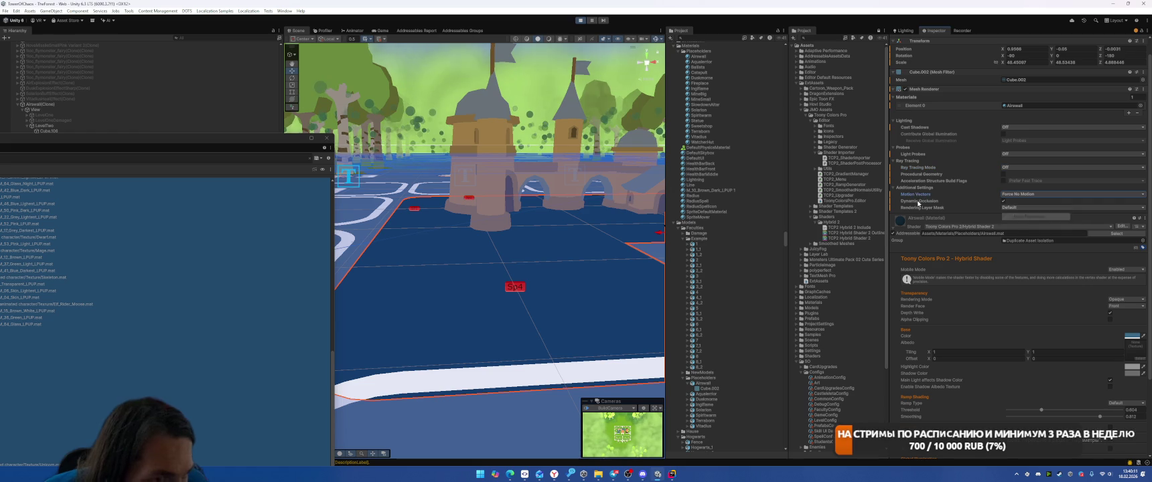
{"action": "left_click_drag", "start_coordinate": [589, 241], "coordinate": [557, 233]}
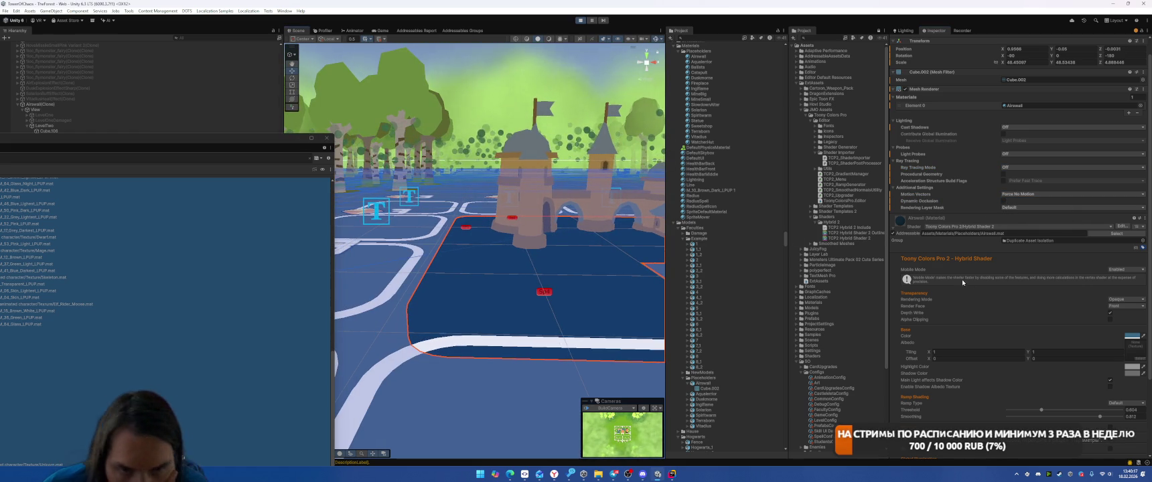
{"action": "scroll", "coordinate": [980, 300], "scroll_direction": "down", "scroll_amount": 3}
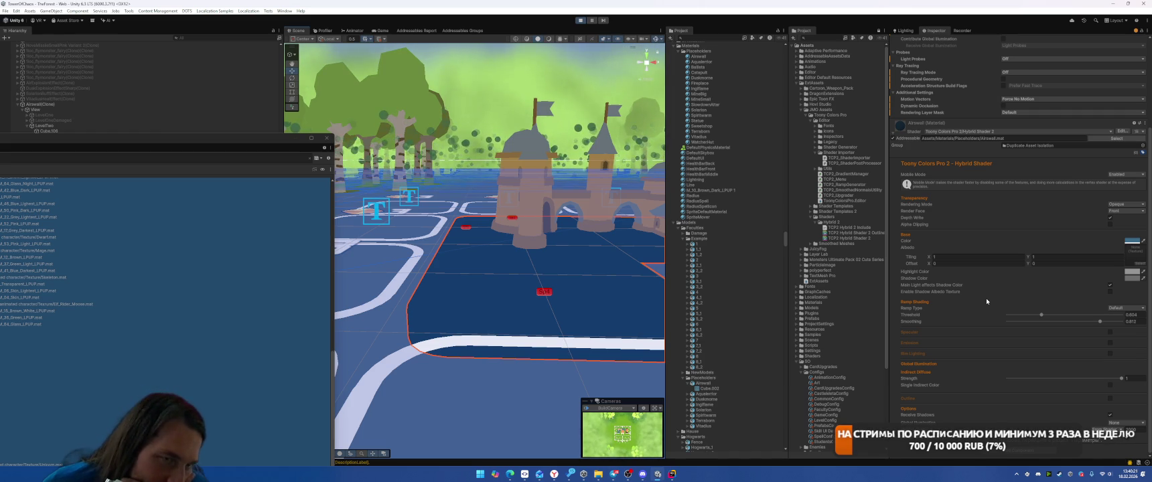
{"action": "scroll", "coordinate": [986, 301], "scroll_direction": "up", "scroll_amount": 4}
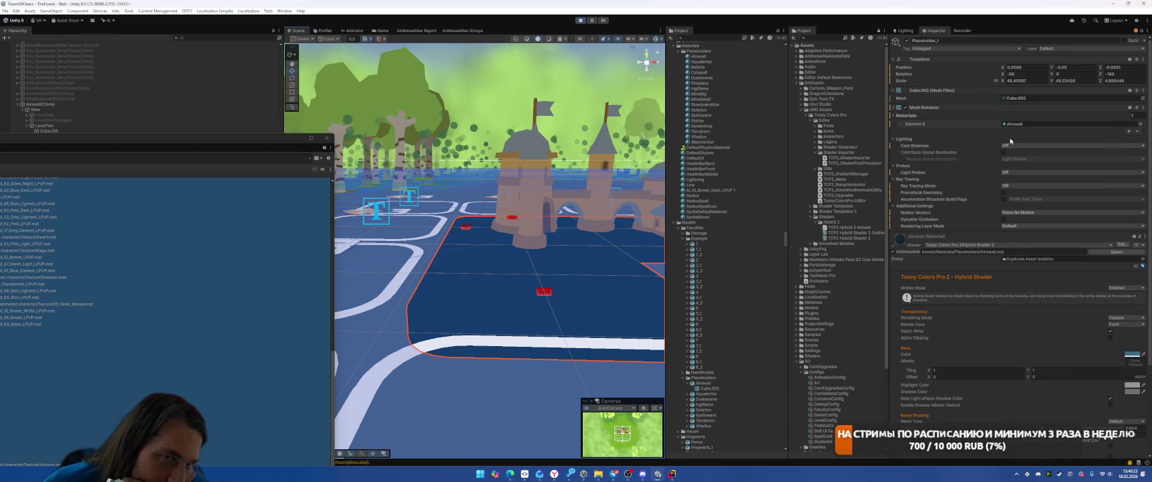
Step: In the Airwall model import settings, keep 16-bit index format, switch normals to Calculate and apply
{"action": "left_click", "coordinate": [703, 383]}
{"action": "left_click", "coordinate": [1031, 205]}
{"action": "left_click", "coordinate": [1019, 220]}
{"action": "left_click", "coordinate": [1072, 219]}
{"action": "left_click", "coordinate": [1018, 231]}
{"action": "scroll", "coordinate": [1098, 237], "scroll_direction": "down", "scroll_amount": 3}
{"action": "left_click", "coordinate": [1138, 221]}
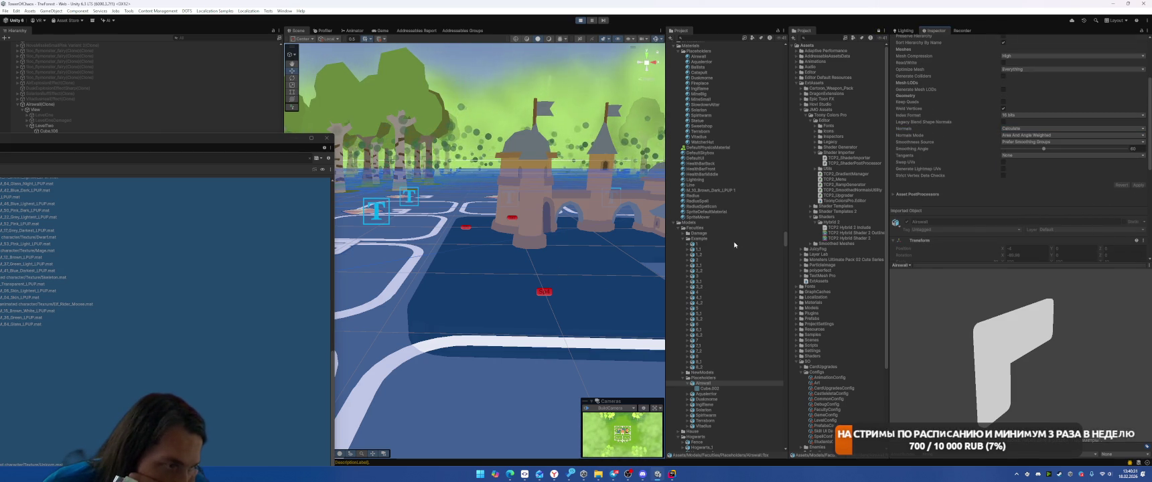
Step: Confirm Calculate normals and increase the normals smoothing angle
{"action": "left_click", "coordinate": [1015, 128]}
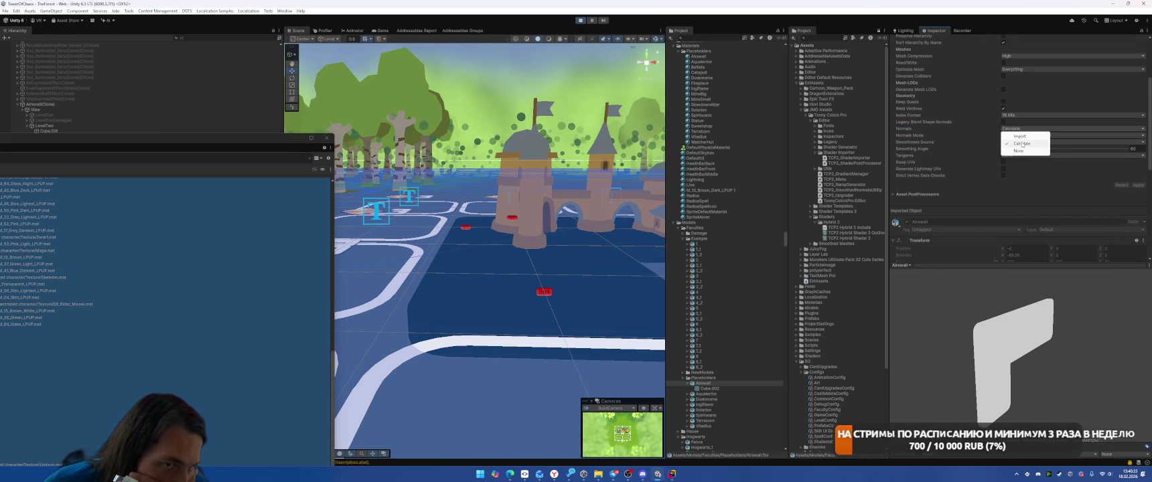
{"action": "left_click", "coordinate": [1019, 137]}
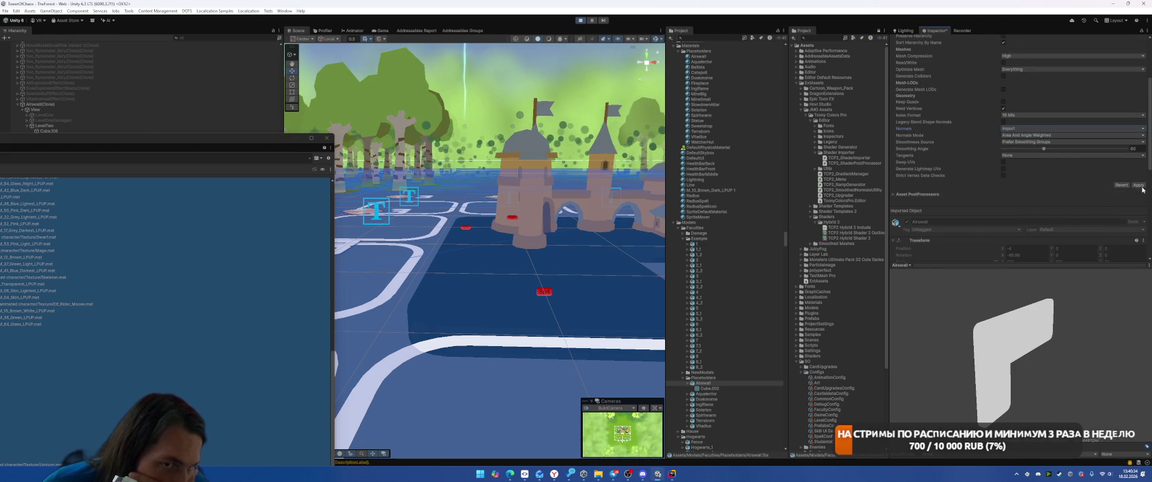
{"action": "left_click", "coordinate": [1020, 133]}
{"action": "left_click", "coordinate": [1016, 128]}
{"action": "left_click", "coordinate": [1018, 140]}
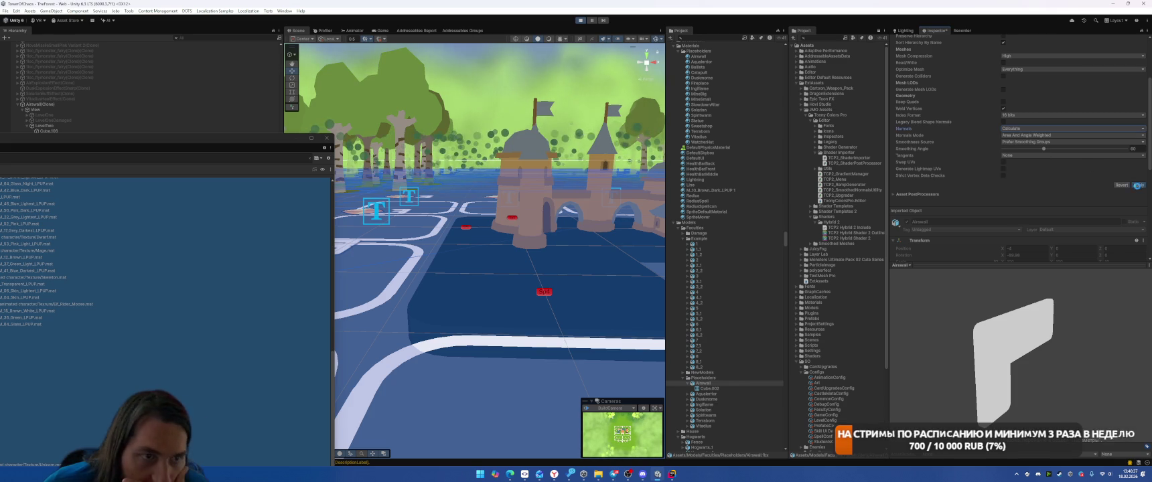
{"action": "left_click_drag", "start_coordinate": [1043, 148], "coordinate": [1093, 149]}
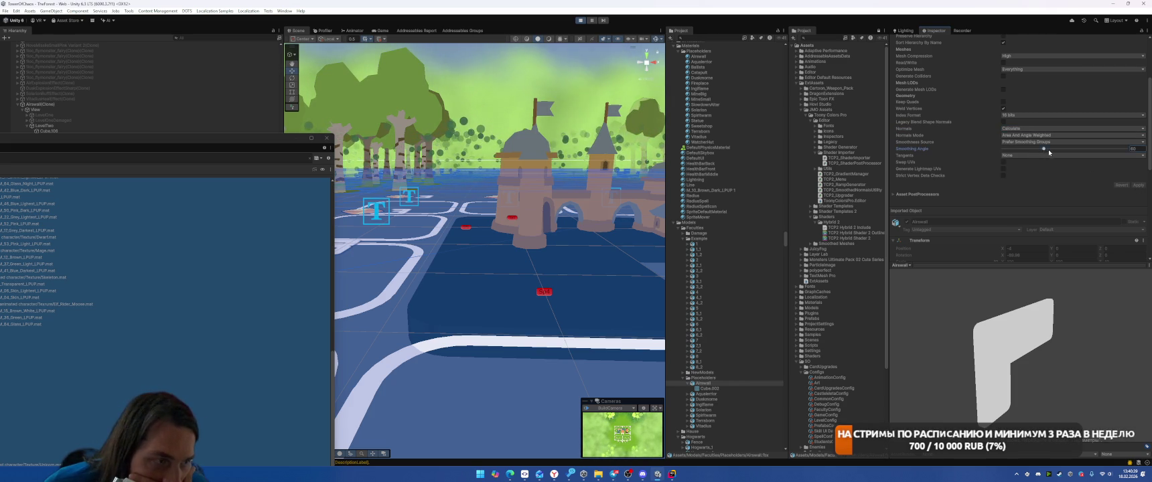
Step: Select the floor object in the scene and bring up the Lighting settings
{"action": "left_click", "coordinate": [555, 260]}
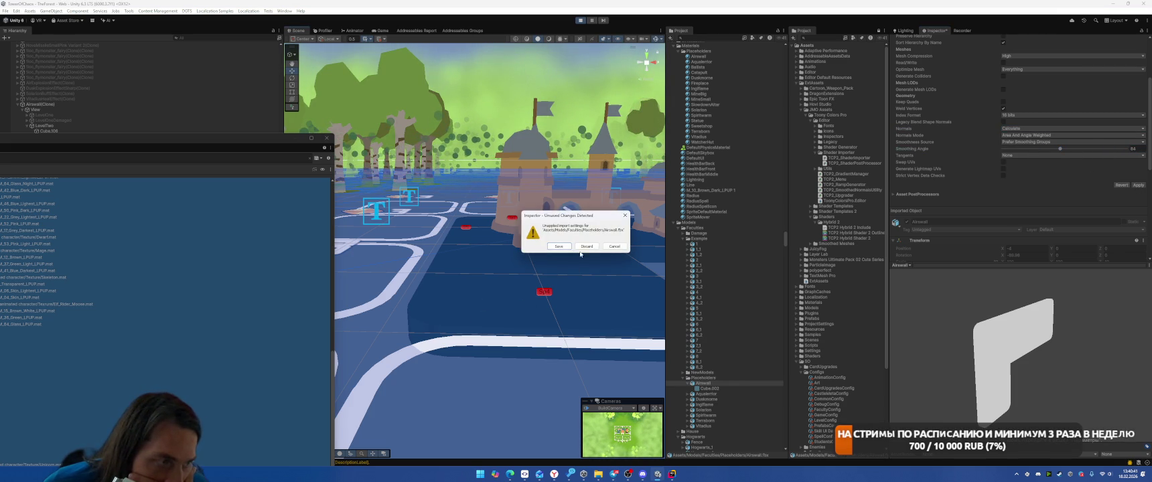
{"action": "left_click", "coordinate": [595, 247]}
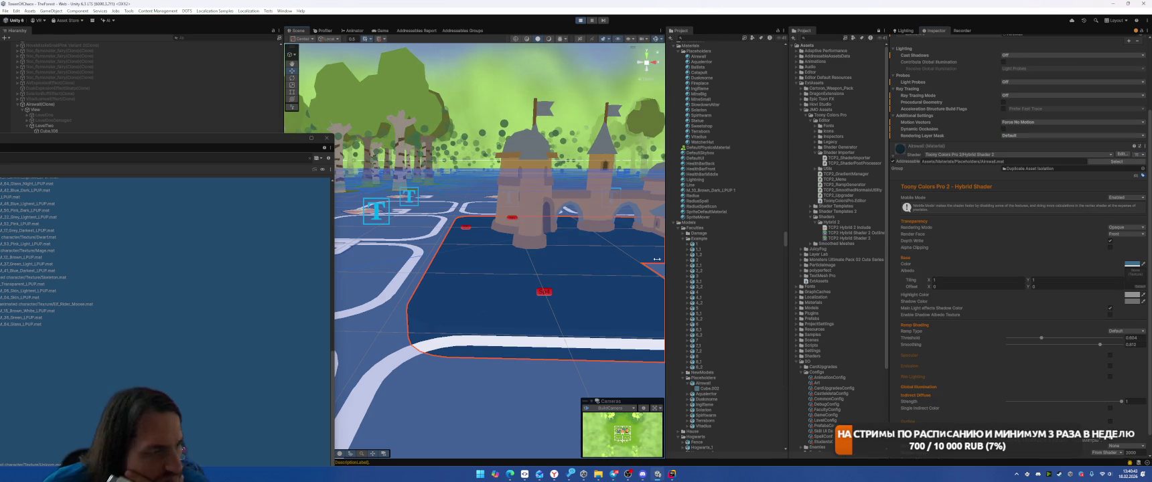
{"action": "scroll", "coordinate": [1002, 89], "scroll_direction": "up", "scroll_amount": 5}
{"action": "left_click", "coordinate": [906, 31]}
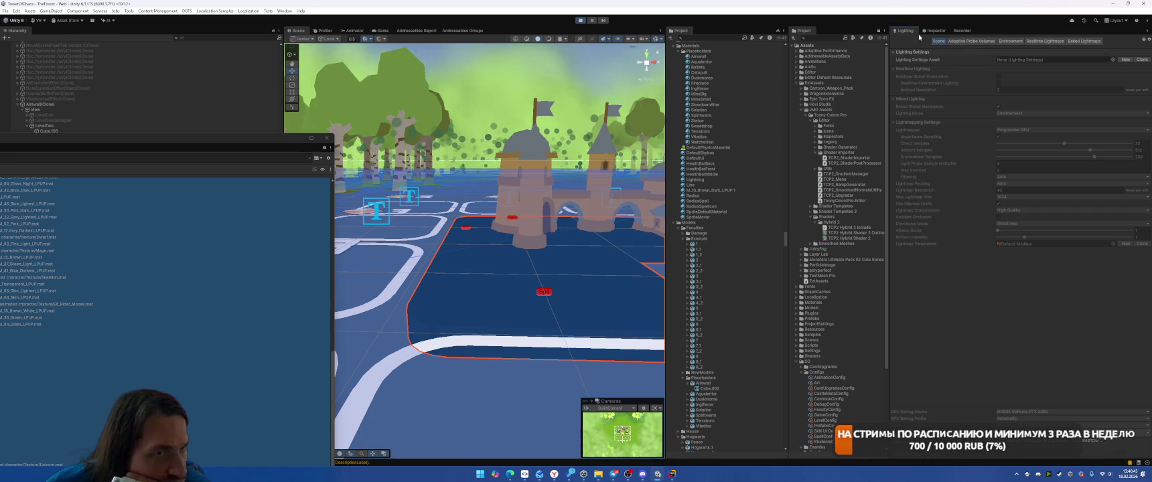
Step: Set the environment Sky Color to white and darken the Equator Color to a yellowish tone
{"action": "left_click", "coordinate": [1010, 41]}
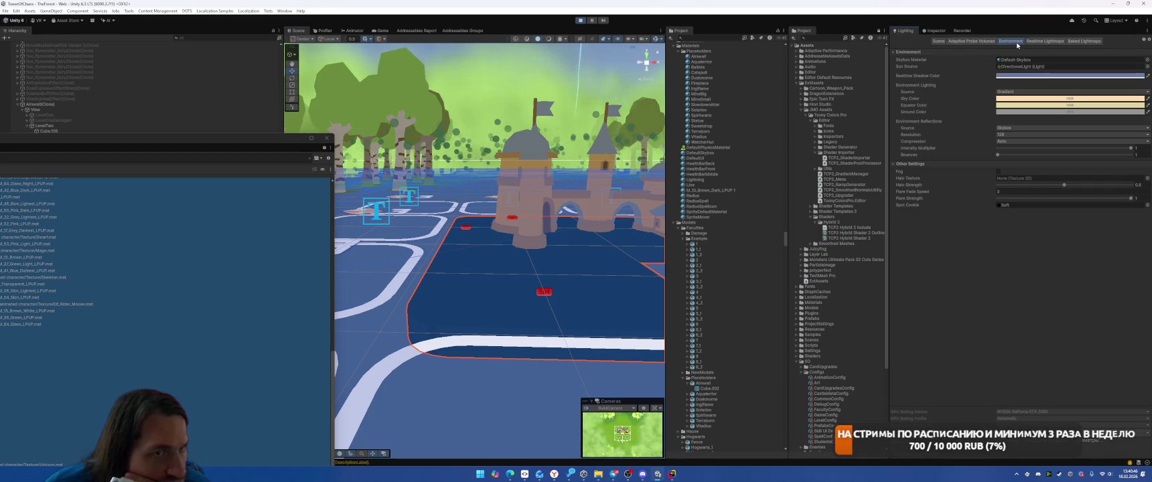
{"action": "left_click", "coordinate": [1058, 98]}
{"action": "left_click_drag", "start_coordinate": [1076, 139], "coordinate": [1054, 130]}
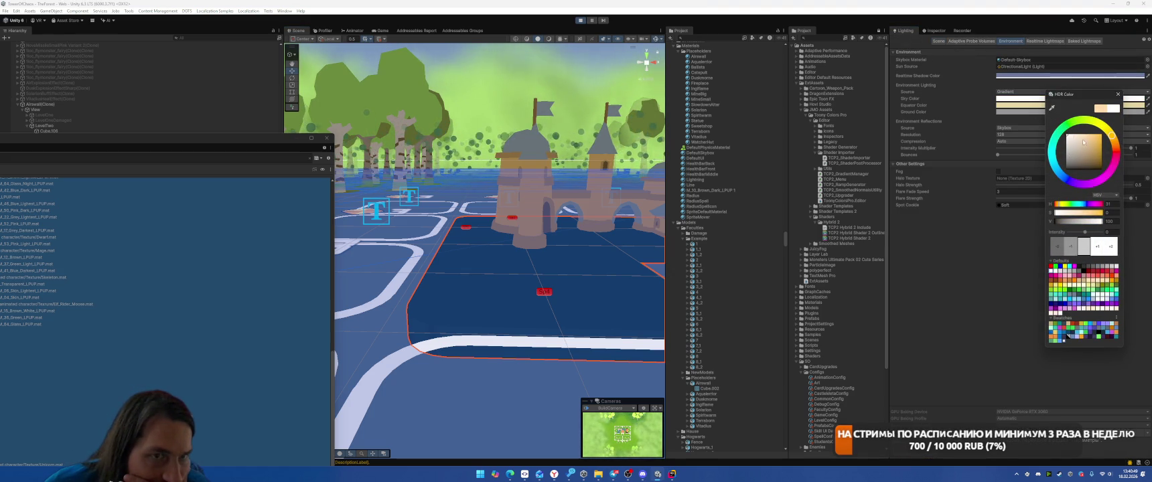
{"action": "left_click", "coordinate": [1027, 106]}
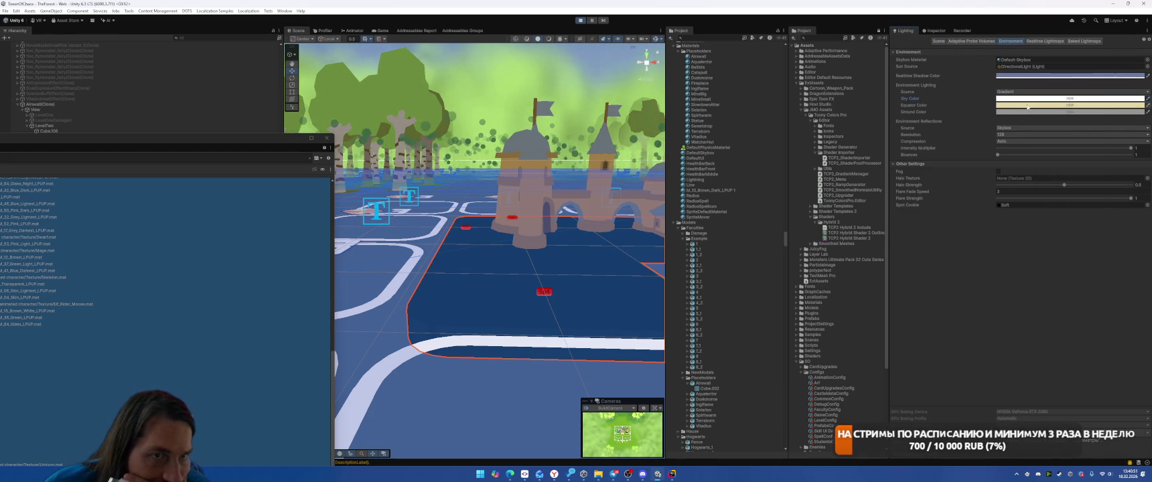
{"action": "left_click", "coordinate": [1028, 106]}
{"action": "mouse_move", "coordinate": [1068, 151]}
{"action": "left_mouse_down"}
{"action": "mouse_move", "coordinate": [1094, 178]}
{"action": "mouse_move", "coordinate": [1104, 166]}
{"action": "left_mouse_up"}
{"action": "left_click", "coordinate": [1101, 100]}
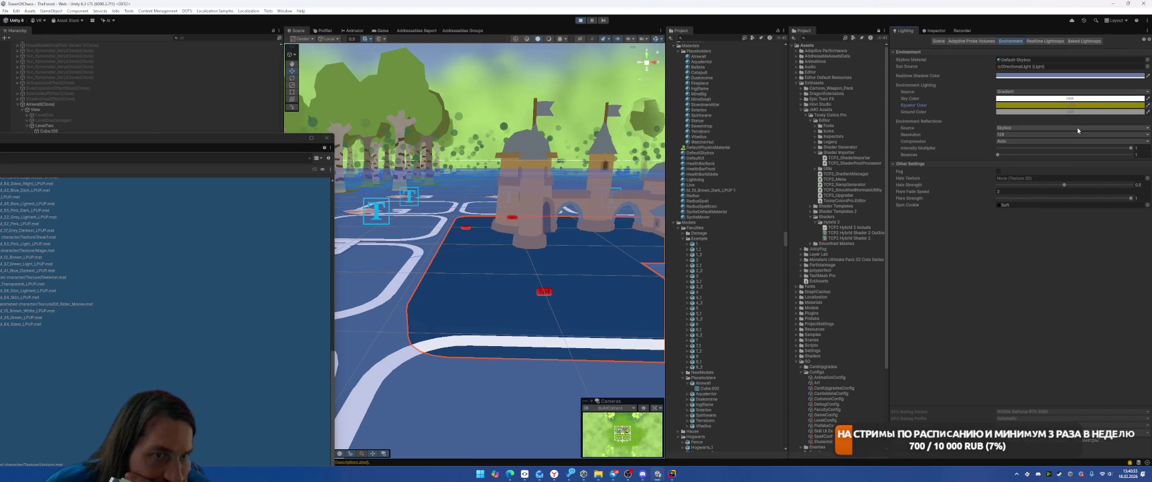
Step: Find the sun source and show the Directional Light's properties in the Inspector
{"action": "left_click", "coordinate": [1019, 67]}
{"action": "left_click", "coordinate": [40, 44]}
{"action": "left_click", "coordinate": [924, 32]}
{"action": "left_click", "coordinate": [1022, 169]}
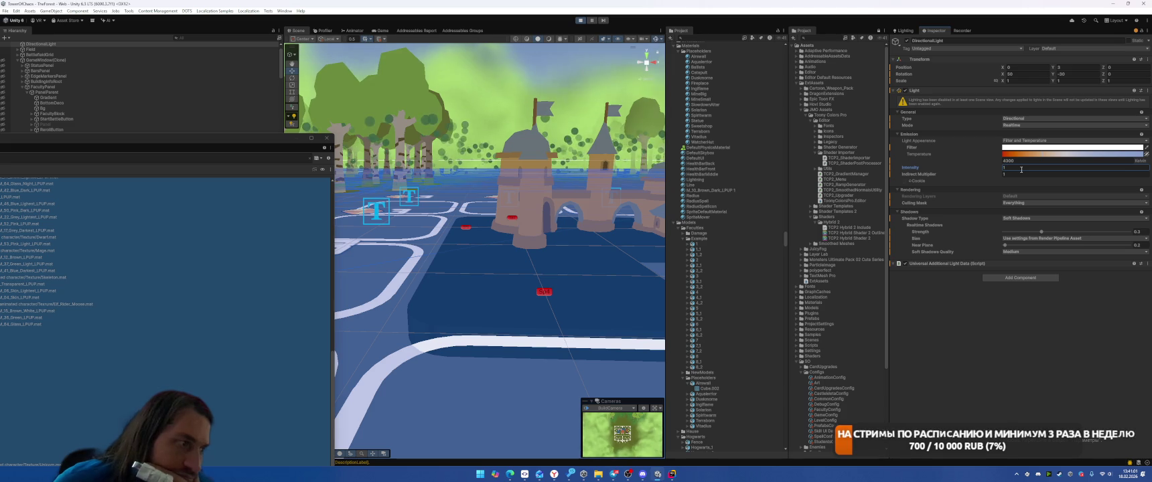
Step: View the board from the game camera and set the Directional Light intensity to 5
{"action": "scroll", "coordinate": [412, 62], "scroll_direction": "up", "scroll_amount": 1}
{"action": "left_click", "coordinate": [382, 31]}
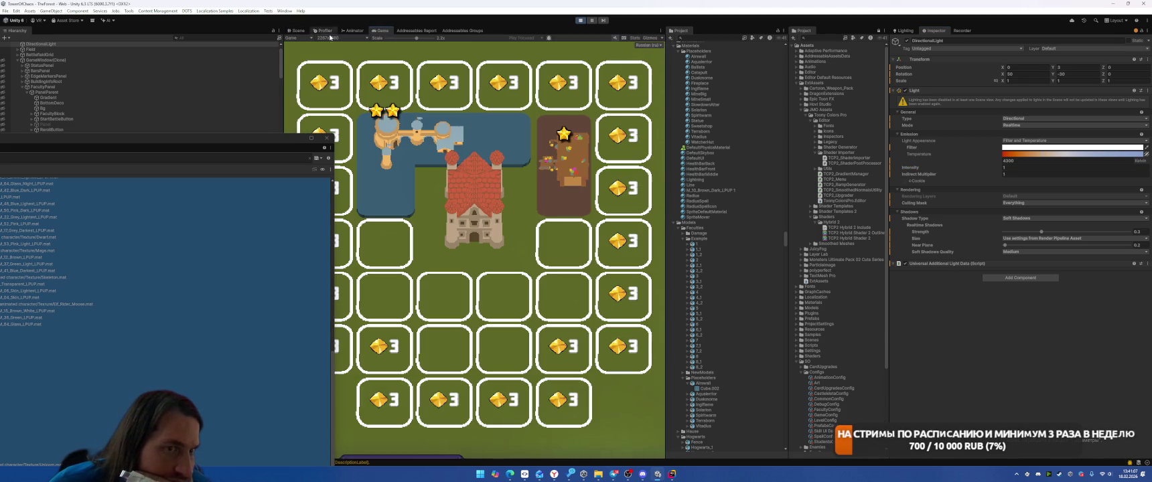
{"action": "left_click", "coordinate": [1033, 169]}
{"action": "type", "text": "5"}
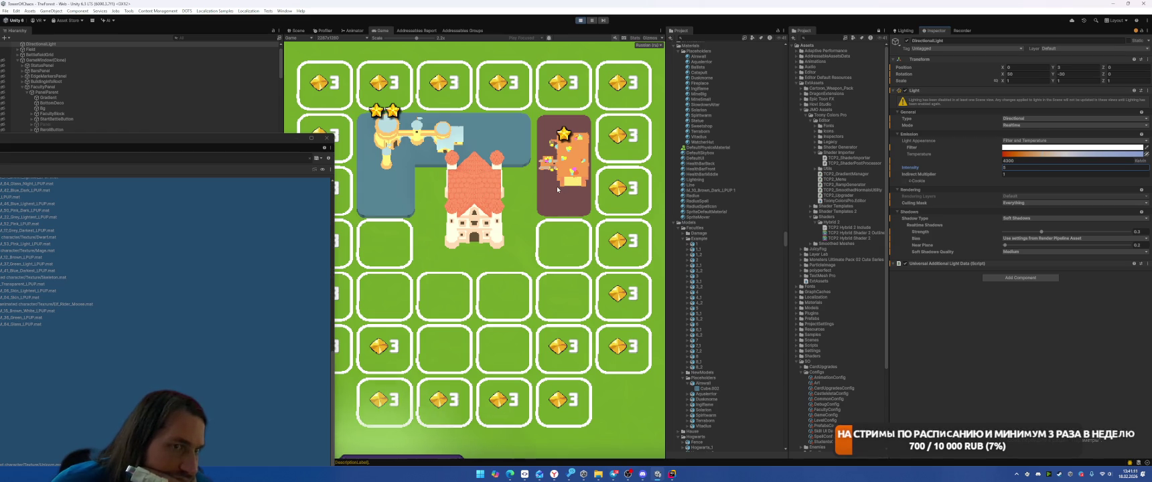
{"action": "left_click", "coordinate": [902, 30]}
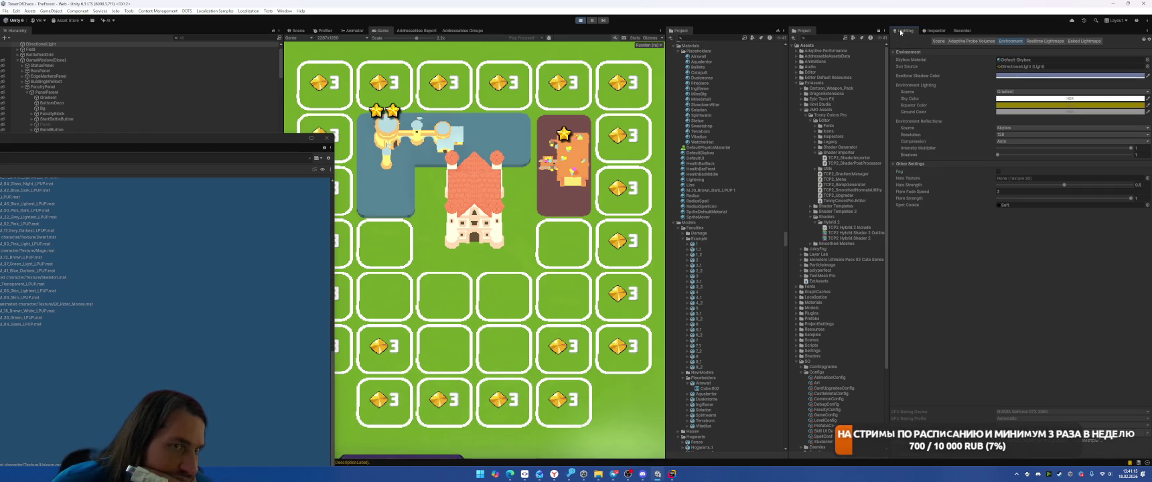
Step: Drop the Equator Color saturation to 0, then drag the brown building card off its tile
{"action": "left_click", "coordinate": [1024, 105]}
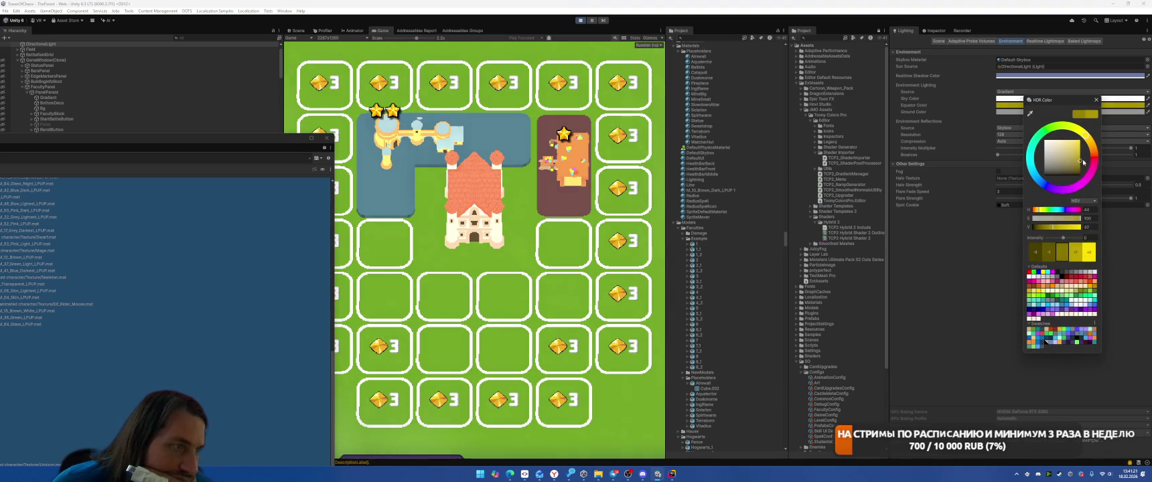
{"action": "mouse_move", "coordinate": [1077, 174]}
{"action": "left_mouse_down"}
{"action": "mouse_move", "coordinate": [1011, 183]}
{"action": "mouse_move", "coordinate": [1002, 159]}
{"action": "mouse_move", "coordinate": [995, 172]}
{"action": "left_mouse_up"}
{"action": "left_click", "coordinate": [1095, 102]}
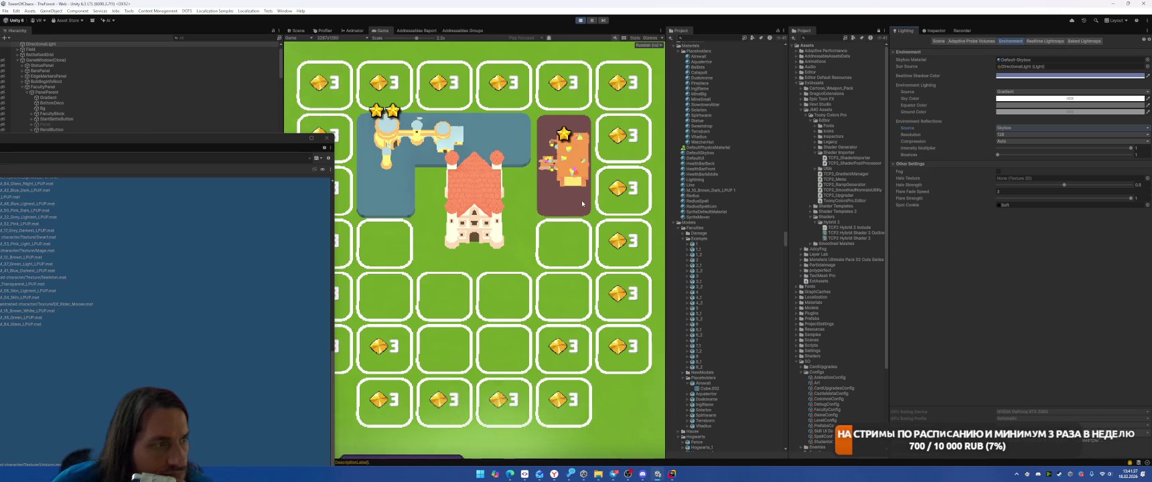
{"action": "mouse_move", "coordinate": [582, 203]}
{"action": "left_mouse_down"}
{"action": "mouse_move", "coordinate": [561, 191]}
{"action": "mouse_move", "coordinate": [563, 175]}
{"action": "left_mouse_up"}
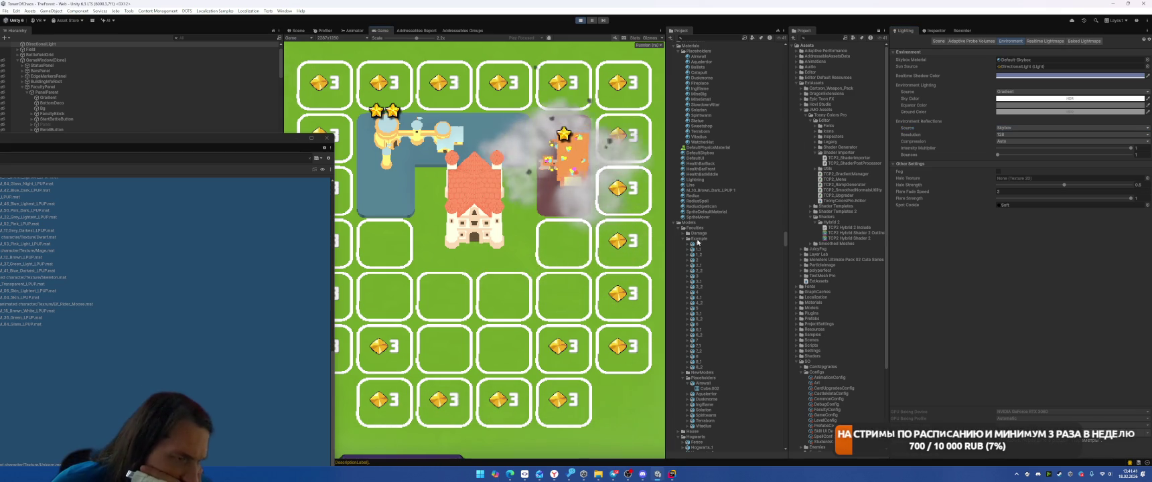
Step: Inspect the Airwall model's material import settings
{"action": "left_click", "coordinate": [701, 385]}
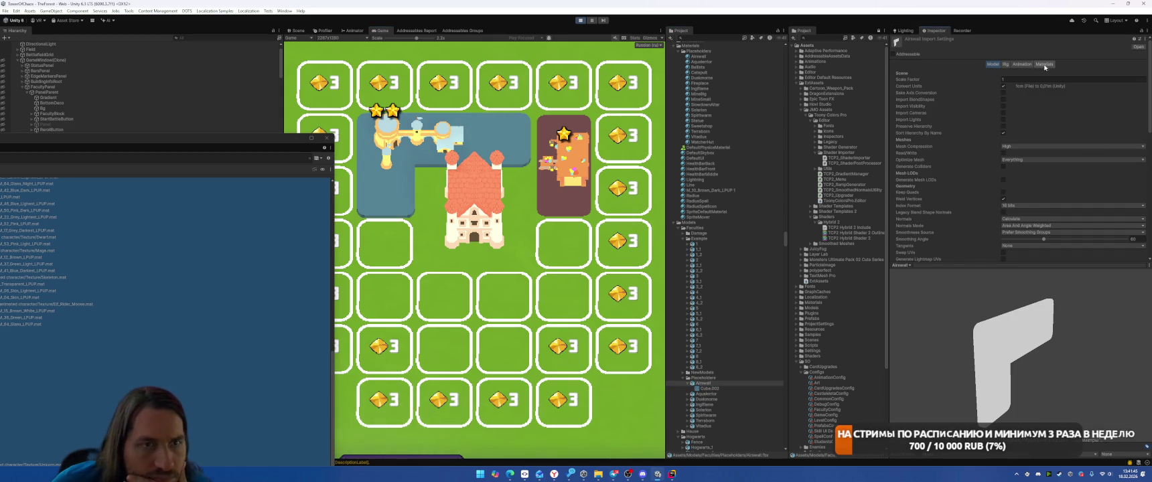
{"action": "left_click", "coordinate": [1039, 65]}
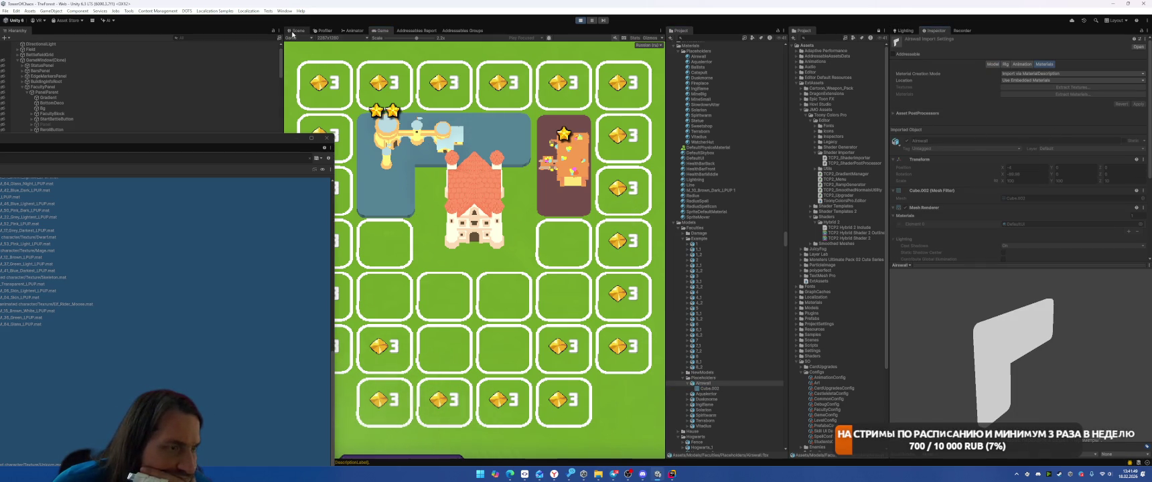
{"action": "scroll", "coordinate": [711, 286], "scroll_direction": "down", "scroll_amount": 5}
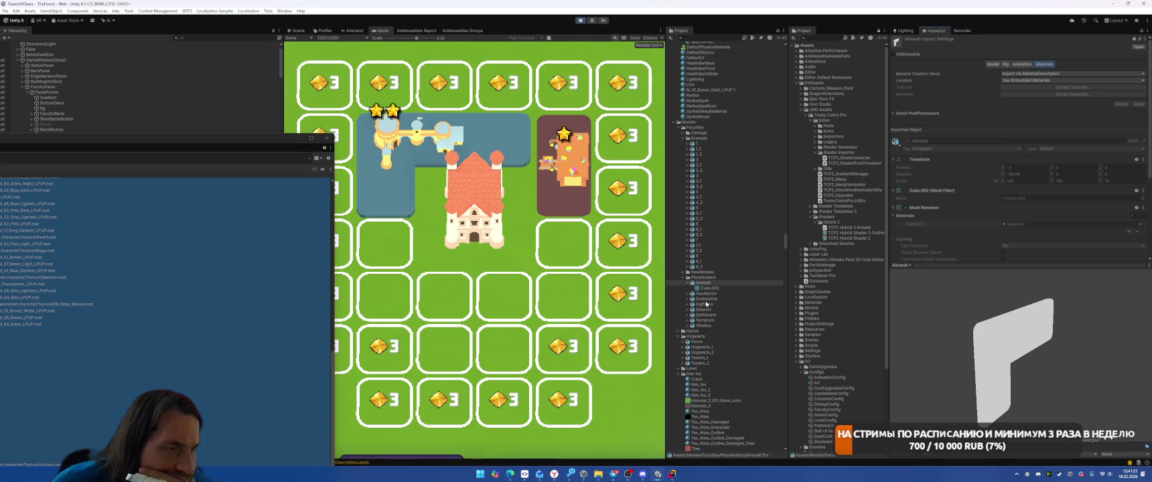
Step: Locate the floor placeholder's Airwall material and select all placeholder materials from Airwall to WatcherHut
{"action": "left_click", "coordinate": [295, 30]}
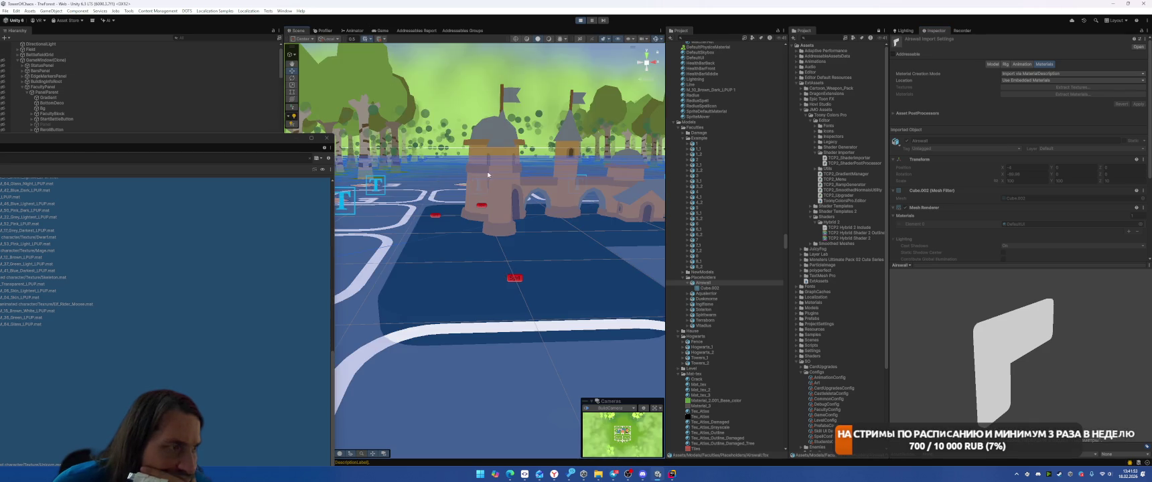
{"action": "left_click", "coordinate": [1014, 124]}
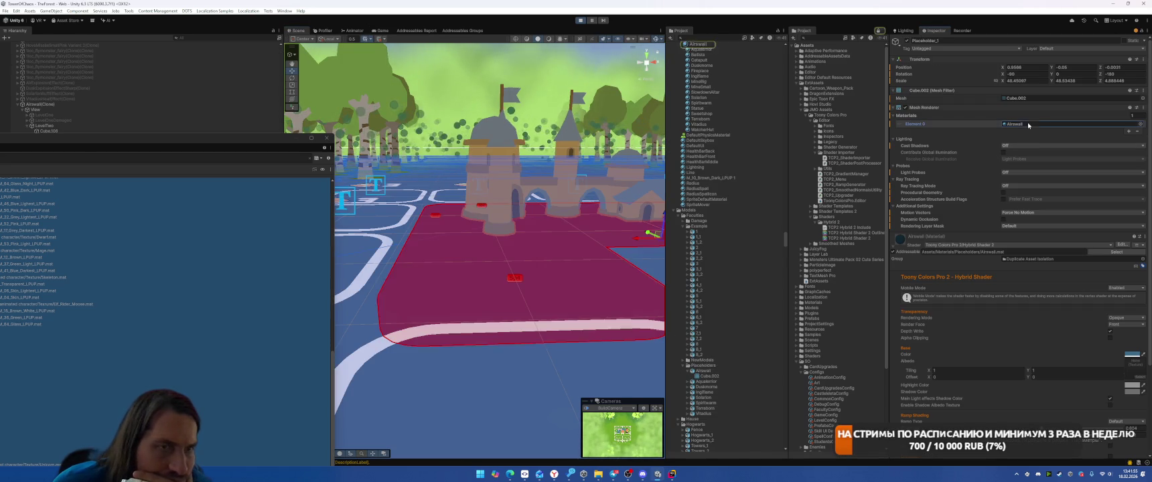
{"action": "left_click", "coordinate": [379, 31]}
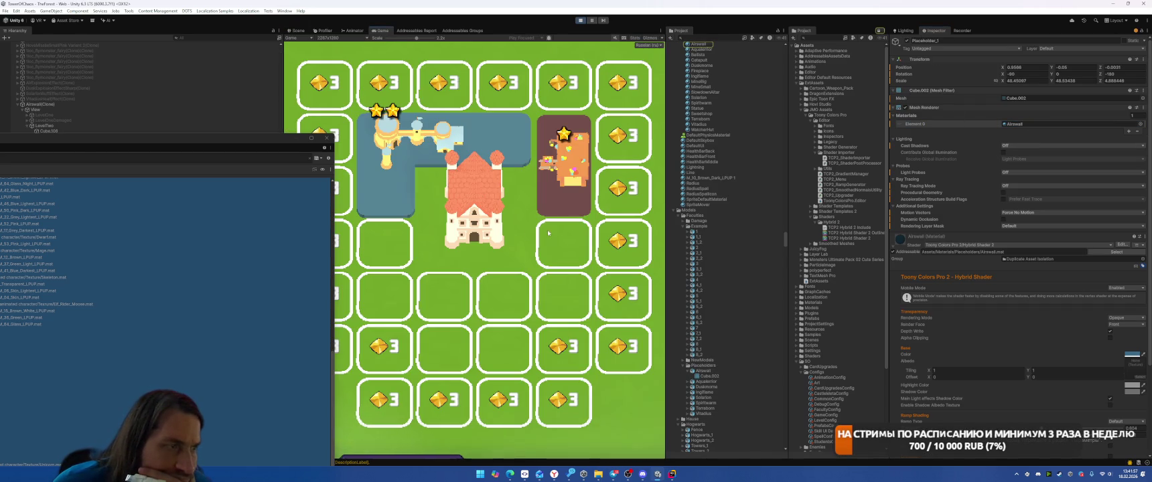
{"action": "left_click", "coordinate": [1016, 126]}
{"action": "scroll", "coordinate": [727, 174], "scroll_direction": "up", "scroll_amount": 3}
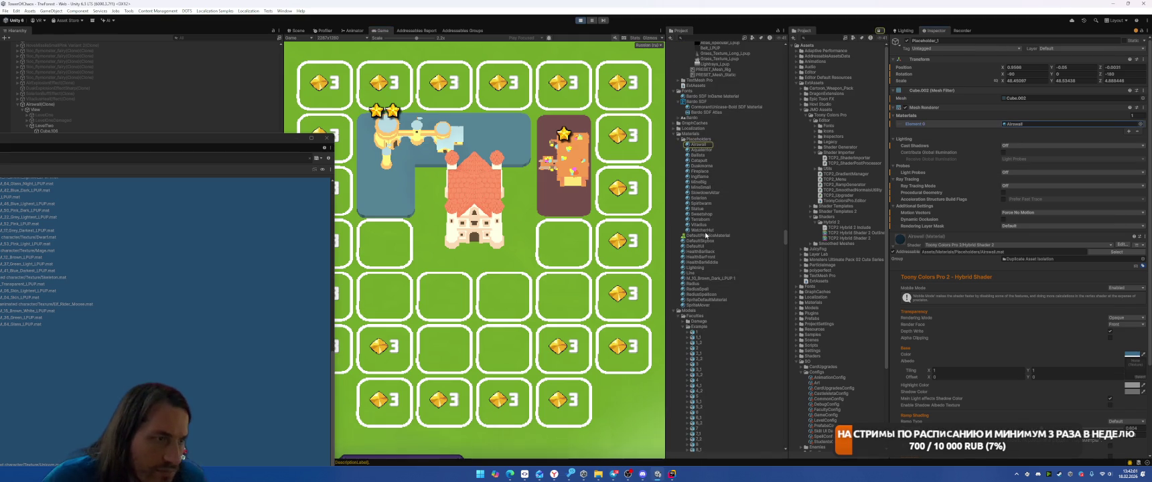
{"action": "left_click", "coordinate": [702, 230]}
{"action": "left_click", "coordinate": [698, 144], "text": "shift"}
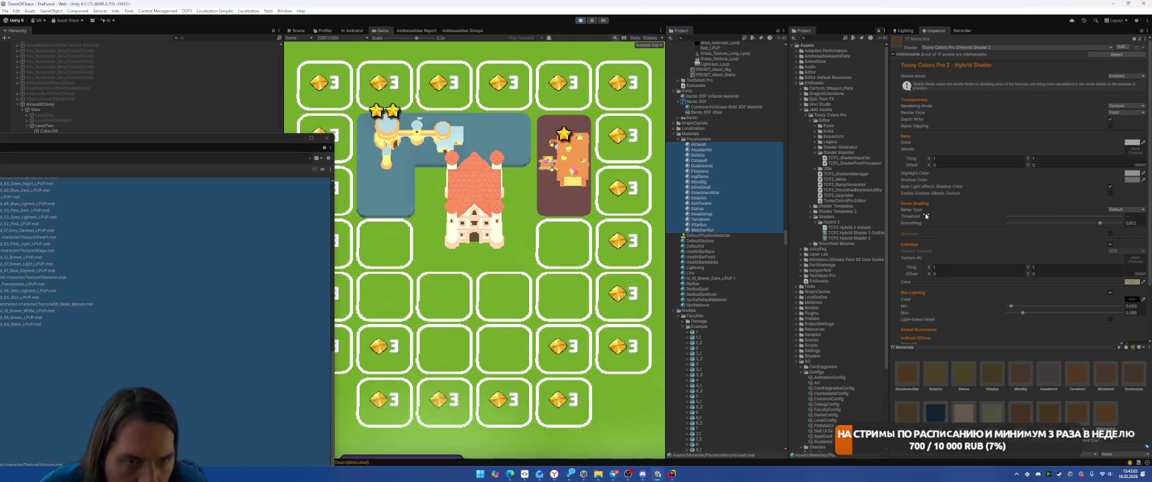
Step: Enable emission on the placeholder materials and raise the ramp threshold to 0.985
{"action": "left_click", "coordinate": [1110, 245]}
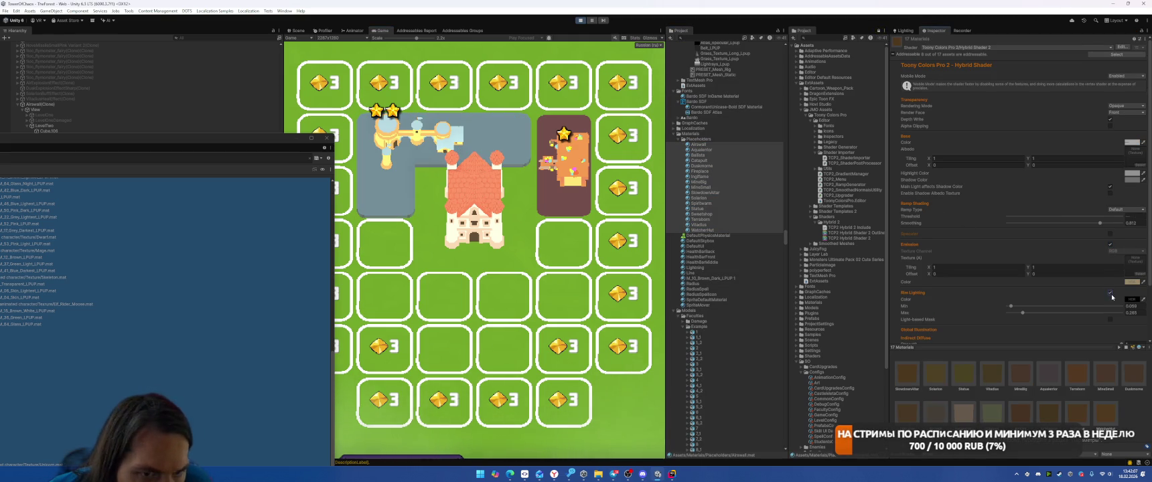
{"action": "left_click", "coordinate": [1116, 216]}
{"action": "left_click_drag", "start_coordinate": [1046, 214], "coordinate": [1132, 219]}
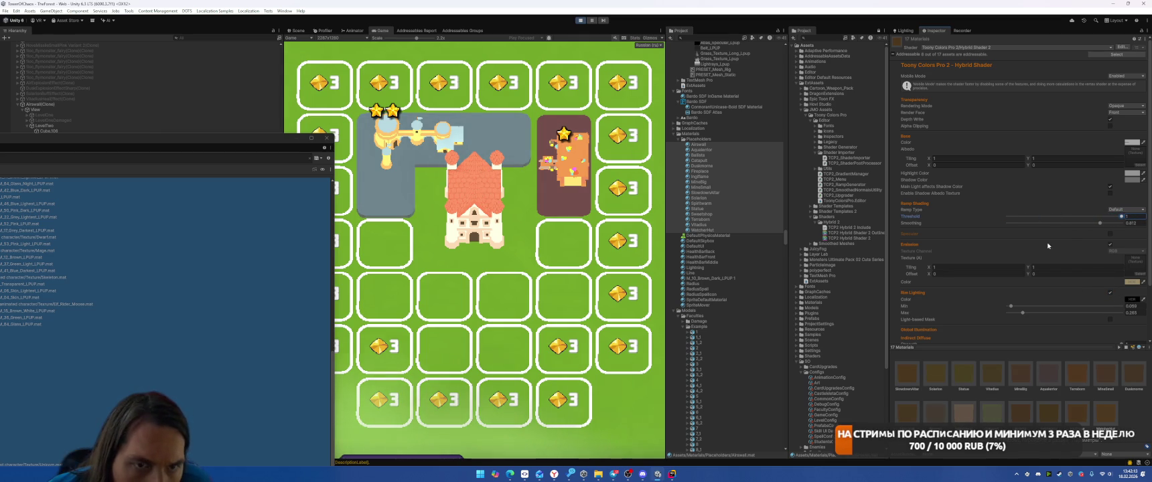
{"action": "scroll", "coordinate": [1071, 268], "scroll_direction": "down", "scroll_amount": 3}
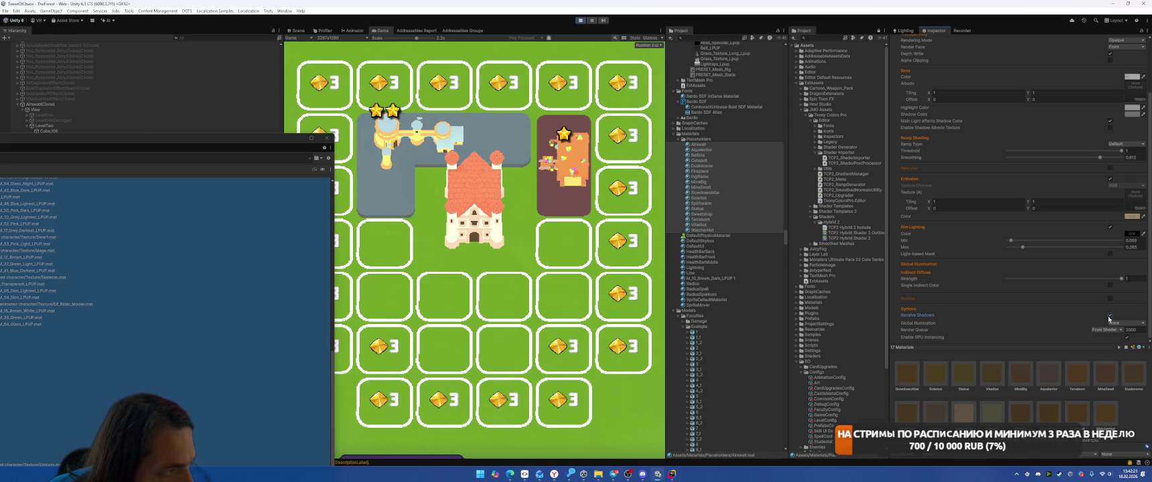
{"action": "scroll", "coordinate": [1094, 248], "scroll_direction": "up", "scroll_amount": 3}
Step: Give the shadow colour a slightly darker warm tint and leave the shadow albedo texture off
{"action": "left_click", "coordinate": [1132, 179]}
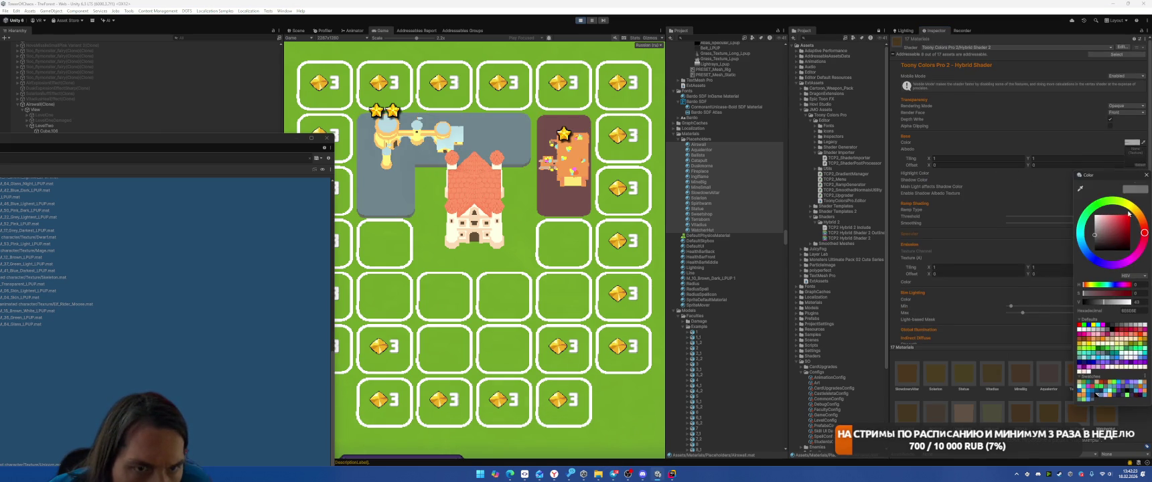
{"action": "left_click_drag", "start_coordinate": [1105, 234], "coordinate": [1090, 262]}
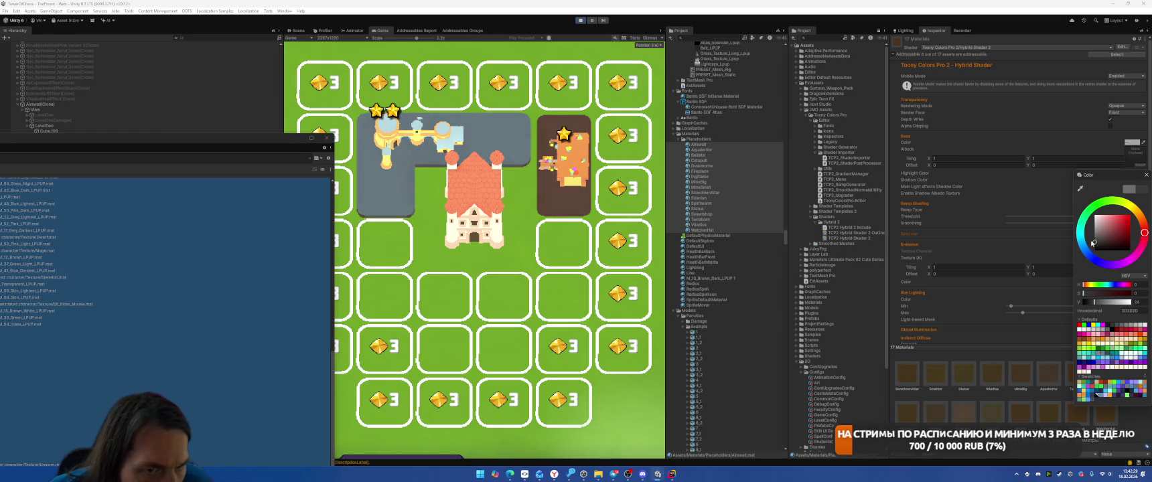
{"action": "left_click", "coordinate": [1116, 193]}
{"action": "left_click", "coordinate": [1110, 194]}
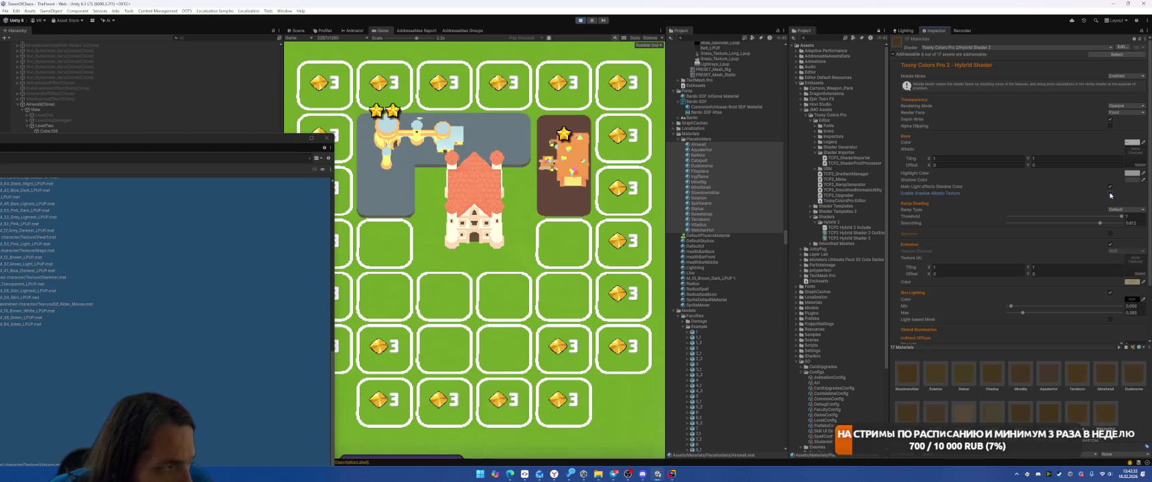
{"action": "left_click", "coordinate": [1110, 193]}
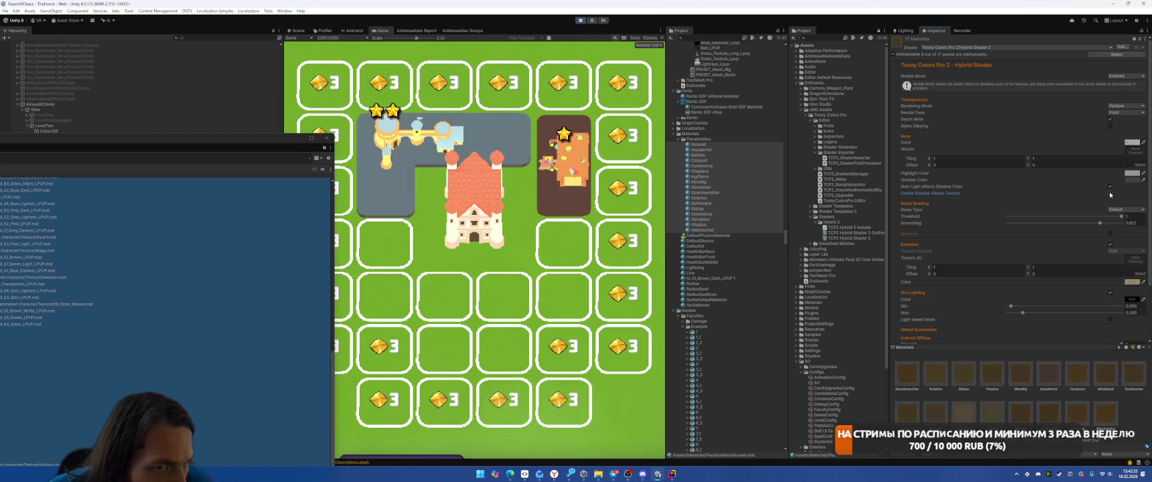
{"action": "left_click", "coordinate": [1110, 193]}
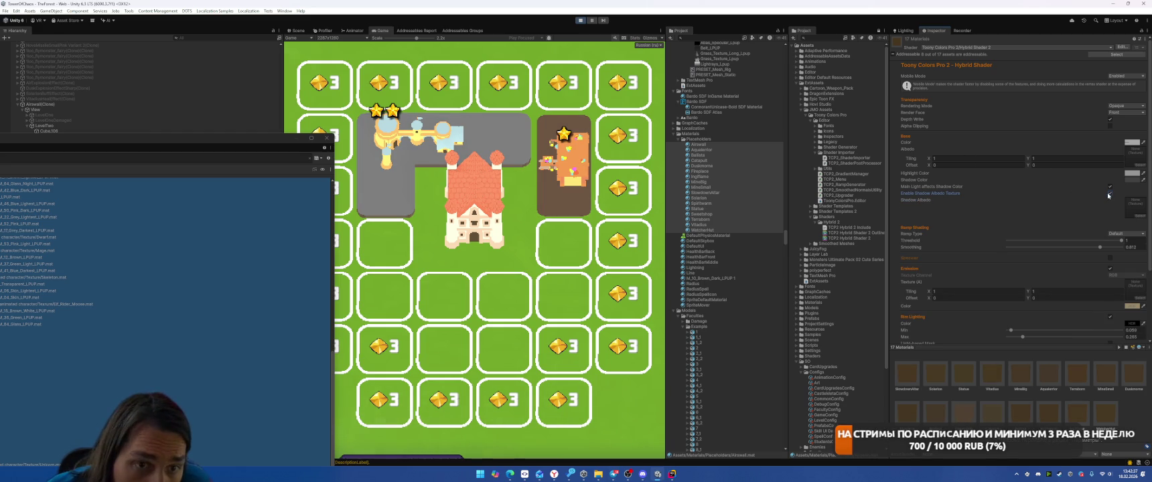
{"action": "left_click", "coordinate": [1110, 194]}
Step: Set the highlight colour to pure white (FFFFFF)
{"action": "left_click", "coordinate": [1130, 174]}
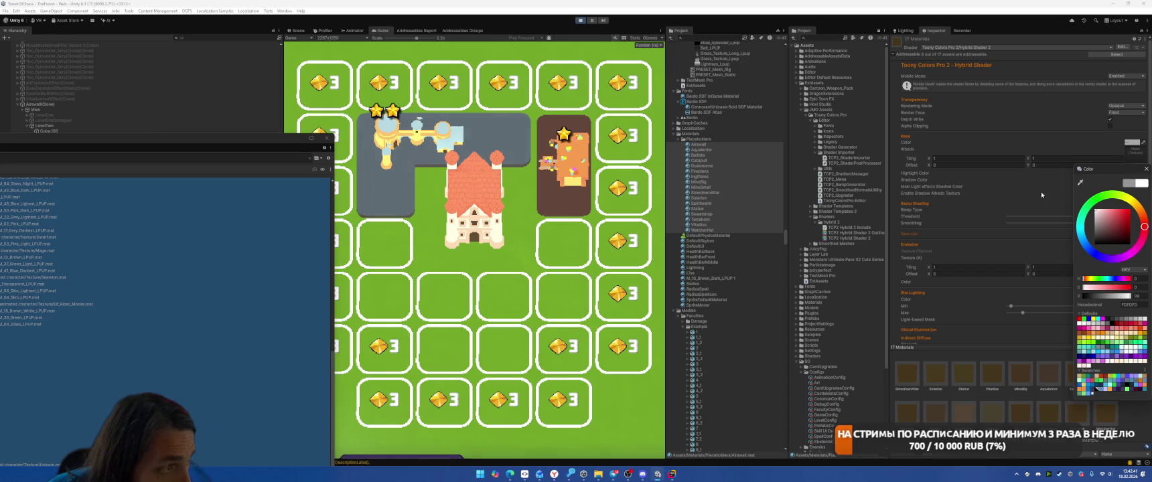
{"action": "key", "text": "ctrl+z"}
{"action": "left_click", "coordinate": [1146, 169]}
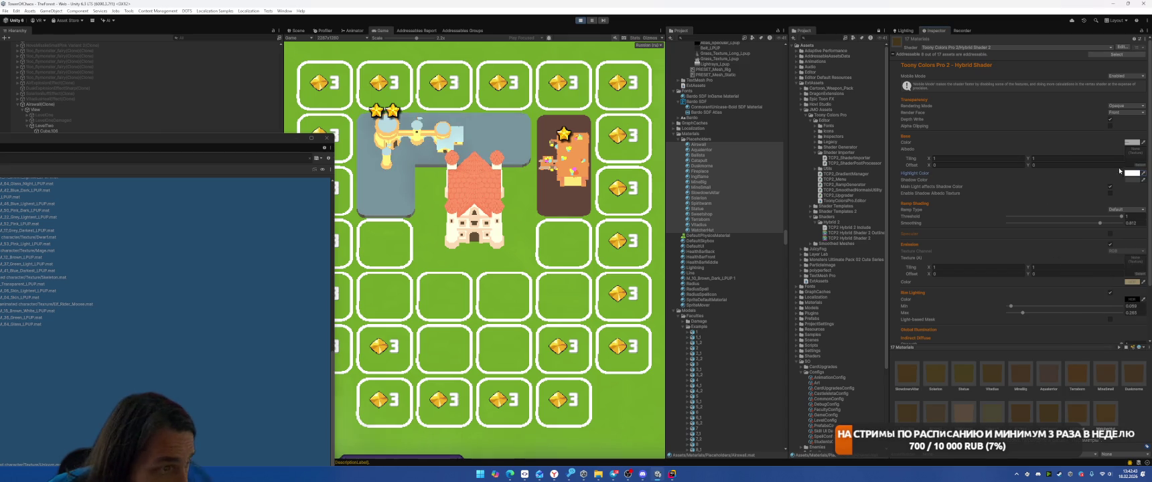
{"action": "scroll", "coordinate": [1031, 268], "scroll_direction": "down", "scroll_amount": 3}
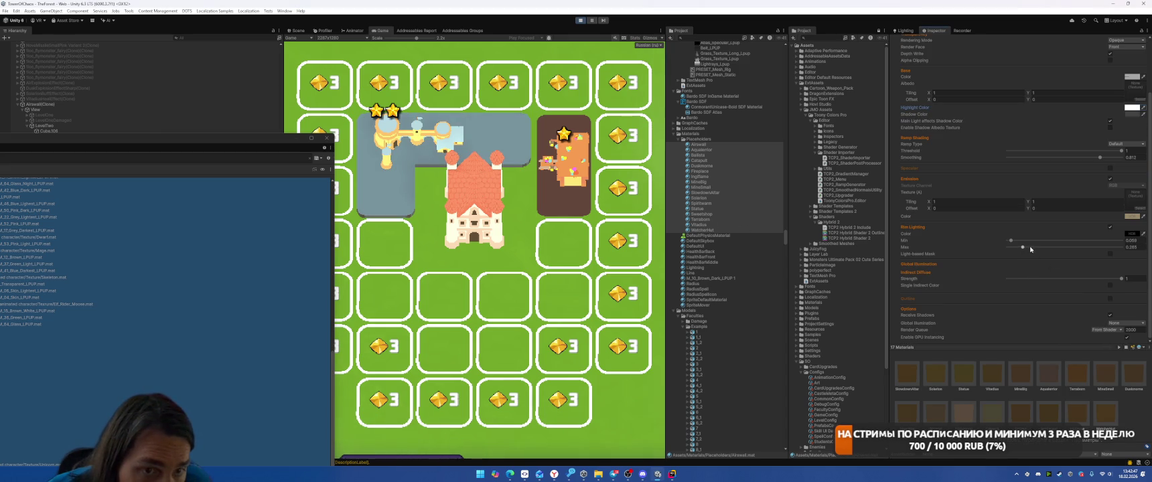
Step: Set emission to a dim warm grey (value 21, hue 53) and lower the ramp threshold to about 0.42
{"action": "left_click", "coordinate": [1133, 217]}
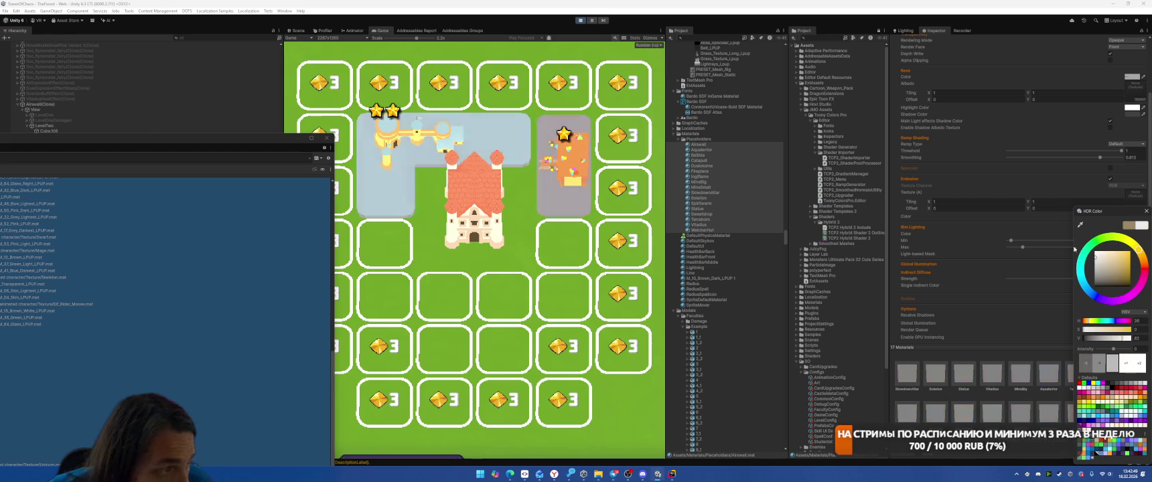
{"action": "left_click_drag", "start_coordinate": [1094, 286], "coordinate": [1095, 282]}
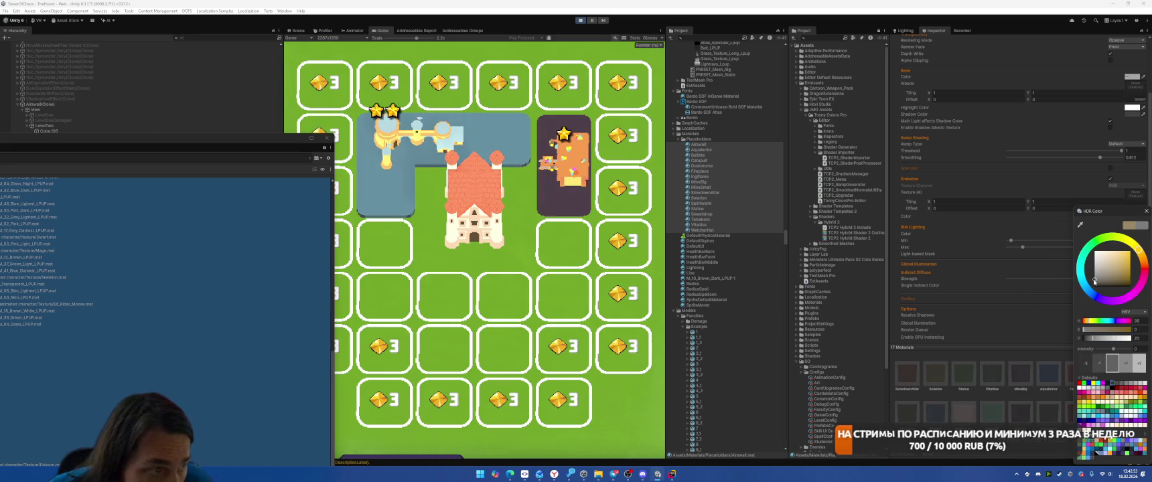
{"action": "left_click", "coordinate": [1136, 247]}
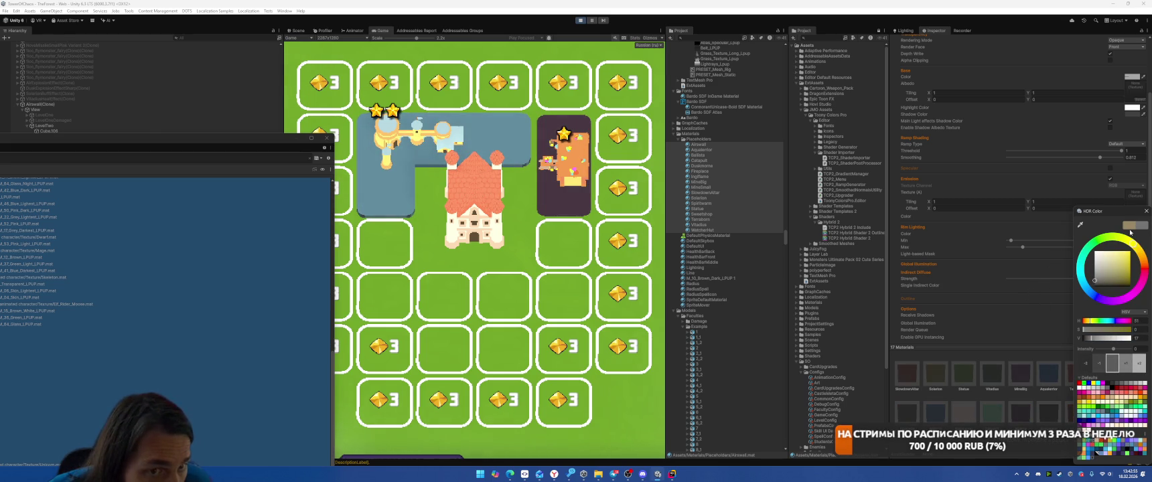
{"action": "left_click", "coordinate": [1146, 212]}
{"action": "left_click_drag", "start_coordinate": [1121, 151], "coordinate": [1003, 153]}
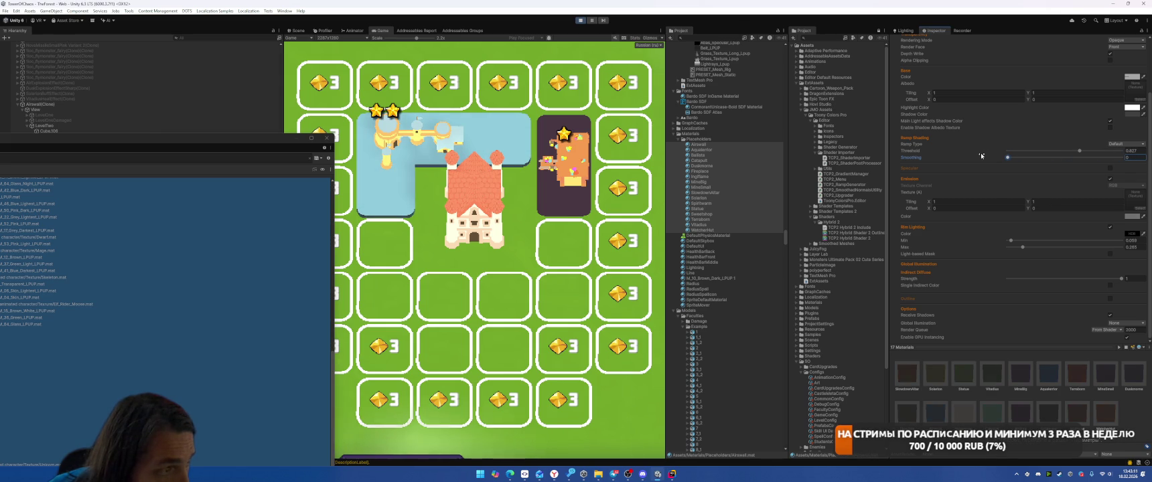
Step: In the Scene view, zoom toward the castle and select the placeholder tile beside it
{"action": "left_click", "coordinate": [297, 30]}
{"action": "scroll", "coordinate": [582, 192], "scroll_direction": "up", "scroll_amount": 3}
{"action": "scroll", "coordinate": [583, 193], "scroll_direction": "down", "scroll_amount": 10}
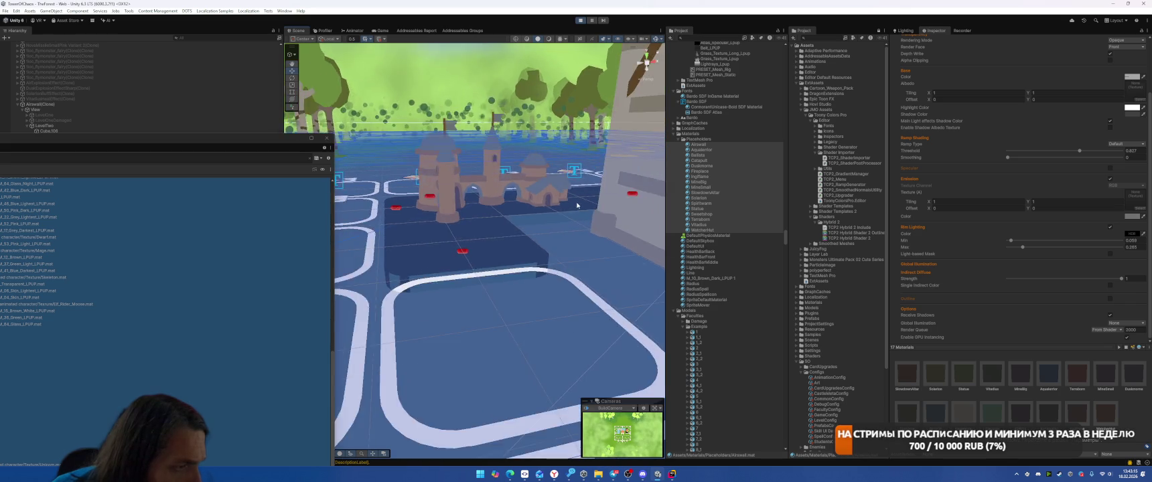
{"action": "scroll", "coordinate": [589, 191], "scroll_direction": "up", "scroll_amount": 5}
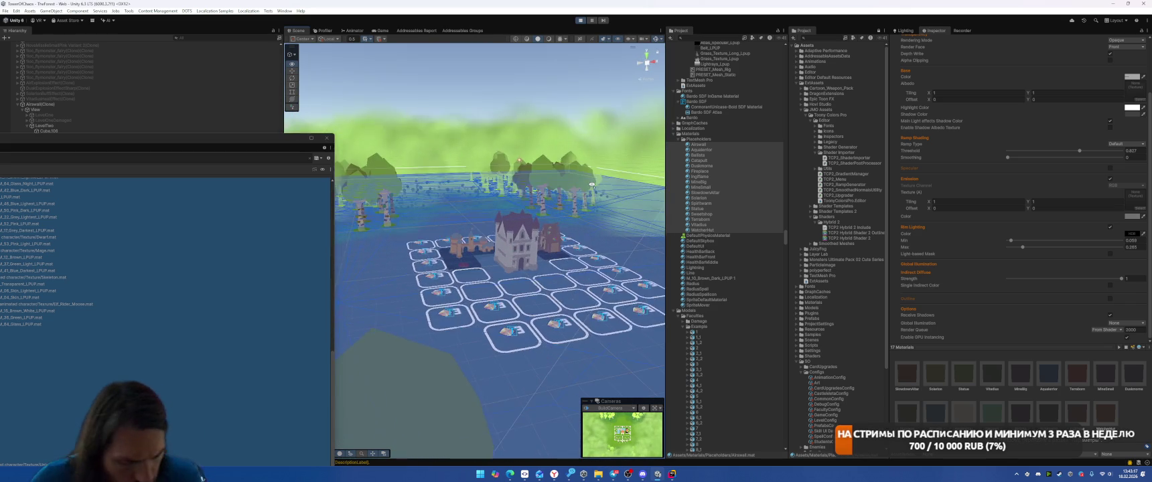
{"action": "scroll", "coordinate": [588, 190], "scroll_direction": "up", "scroll_amount": 5}
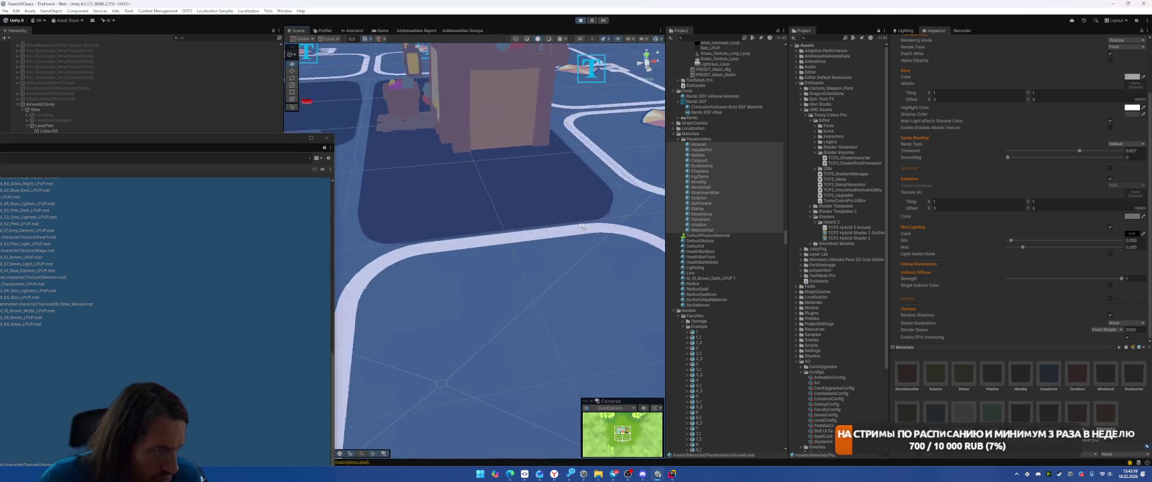
{"action": "left_click", "coordinate": [520, 213]}
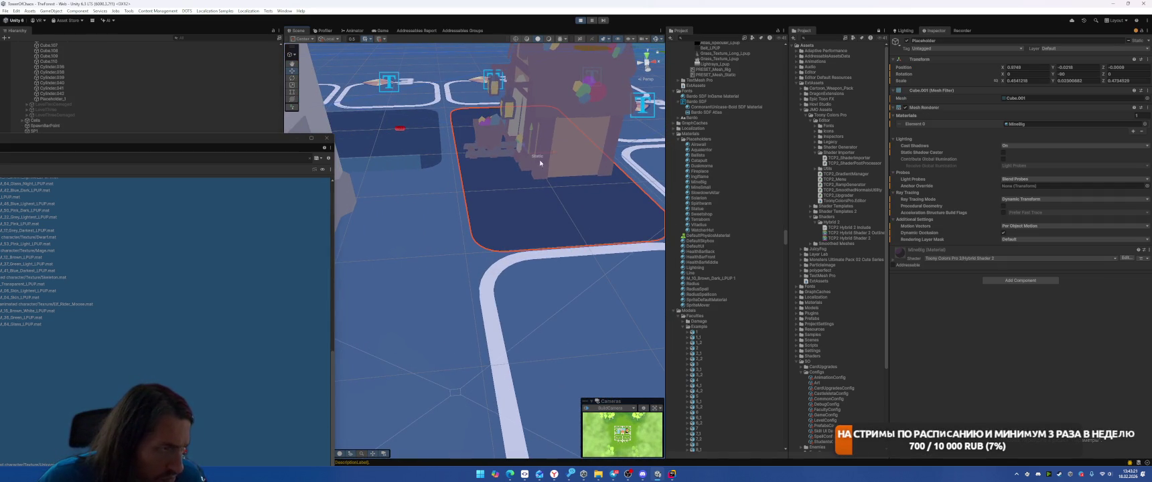
{"action": "scroll", "coordinate": [246, 99], "scroll_direction": "up", "scroll_amount": 5}
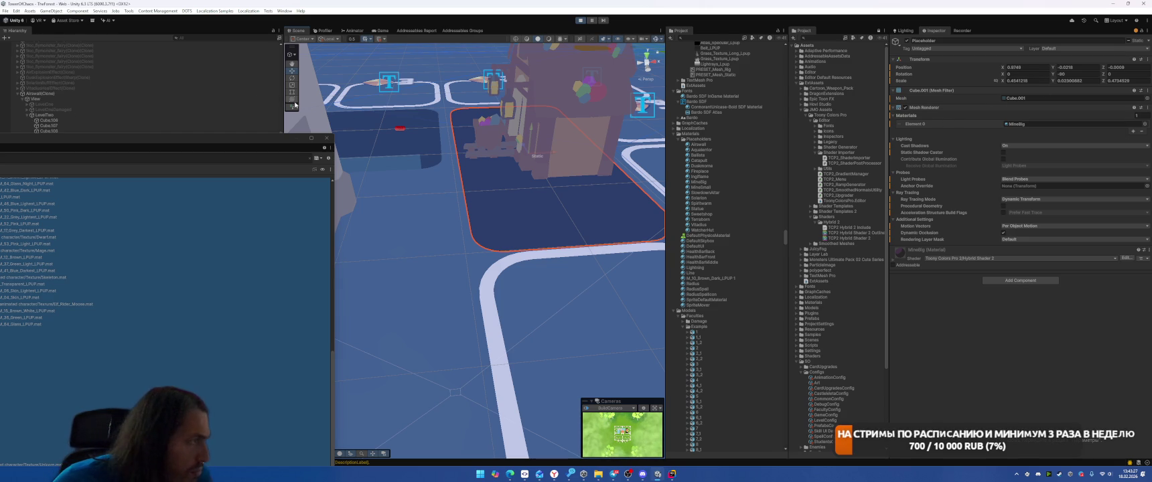
{"action": "scroll", "coordinate": [141, 87], "scroll_direction": "down", "scroll_amount": 5}
{"action": "left_click_drag", "start_coordinate": [201, 138], "coordinate": [394, 180]}
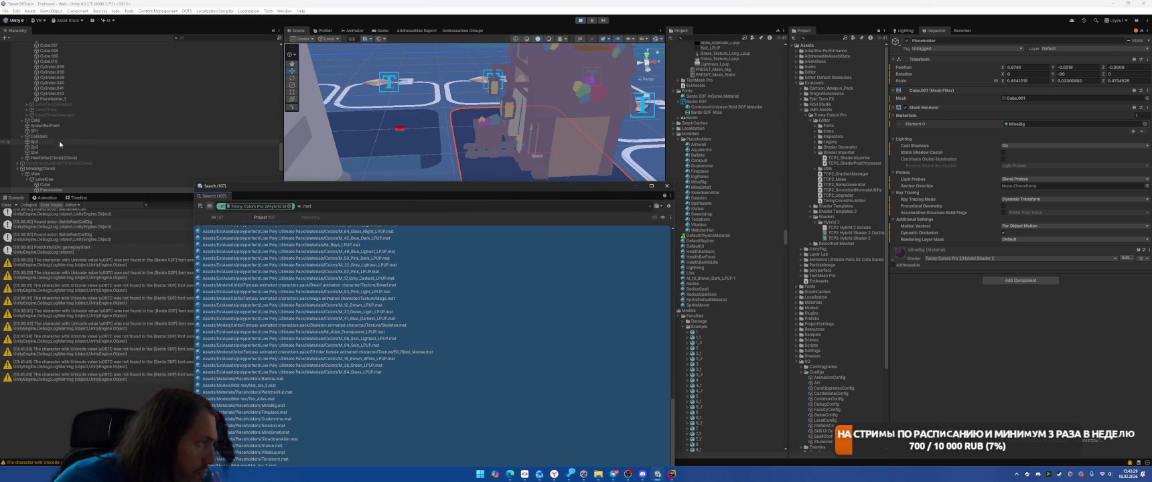
Step: Lower the Placeholder tile to Y -0.08 and expand its MineBig toon material properties
{"action": "left_click", "coordinate": [484, 172]}
{"action": "left_click", "coordinate": [483, 172]}
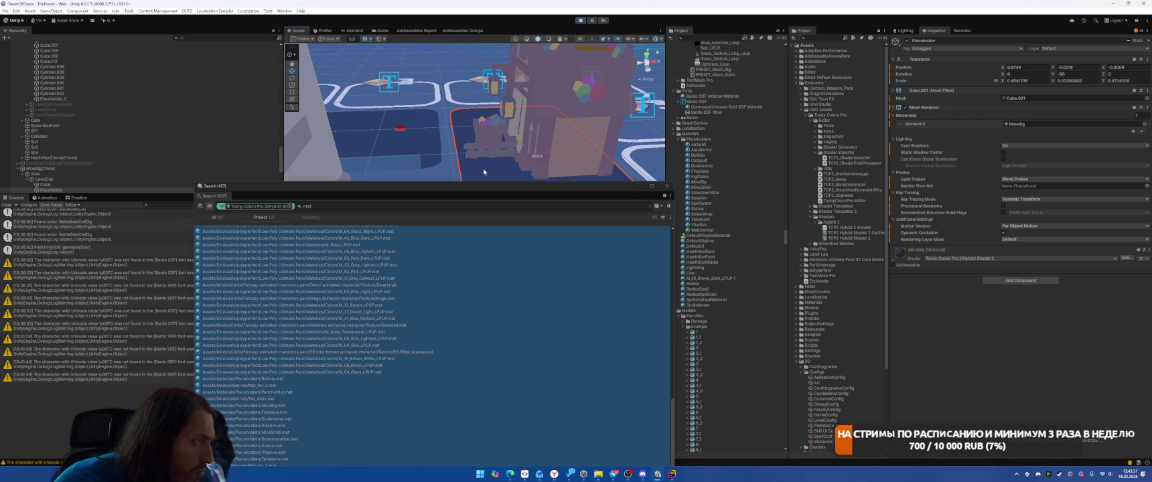
{"action": "scroll", "coordinate": [130, 148], "scroll_direction": "down", "scroll_amount": 3}
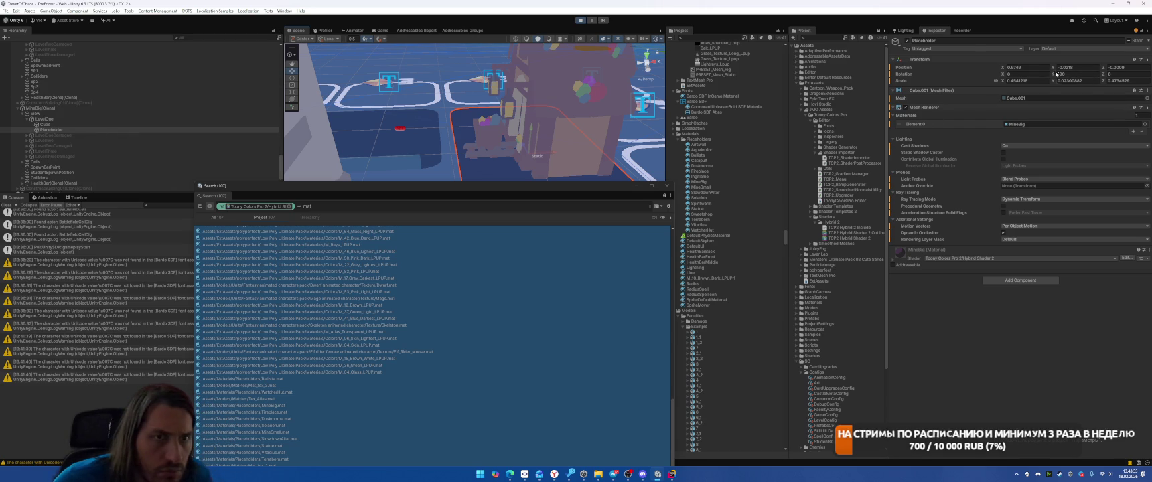
{"action": "type", "text": "-0.08"}
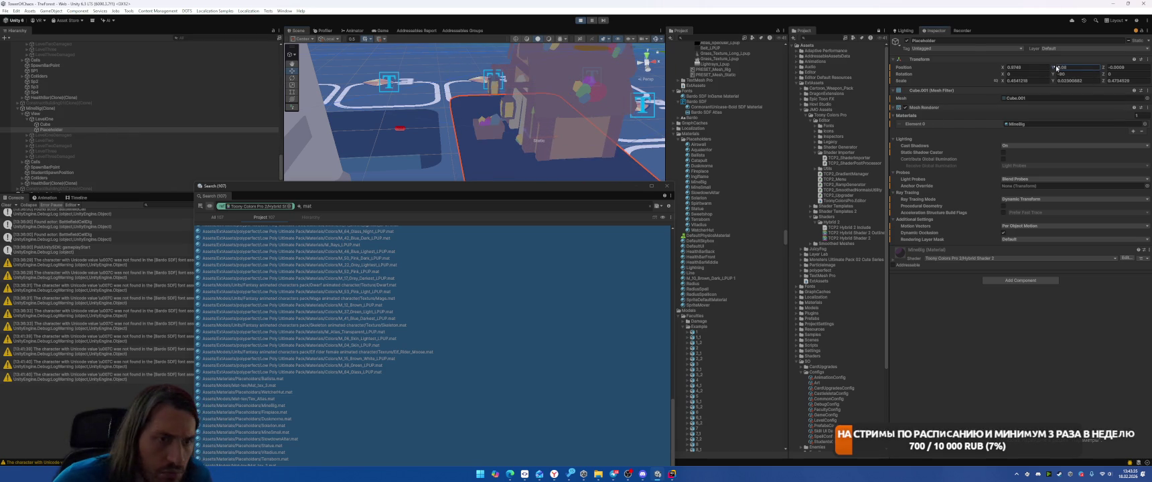
{"action": "left_click", "coordinate": [910, 259]}
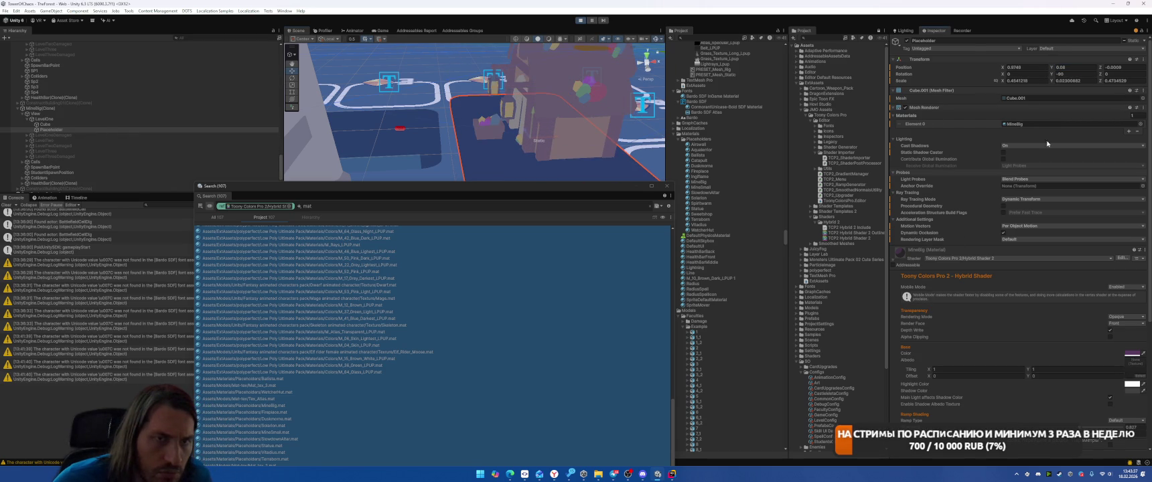
{"action": "scroll", "coordinate": [1039, 241], "scroll_direction": "down", "scroll_amount": 5}
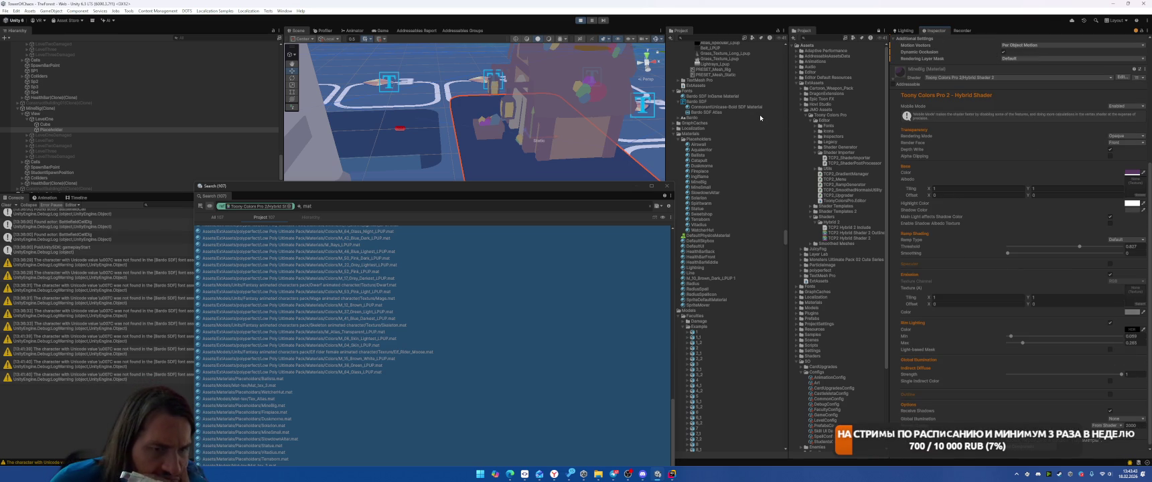
{"action": "left_click", "coordinate": [377, 31]}
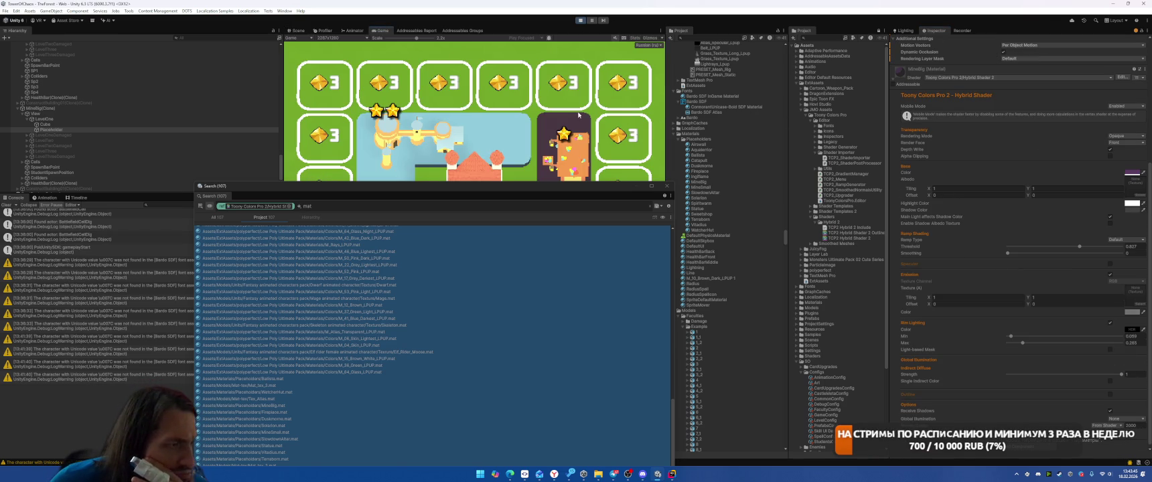
{"action": "left_click_drag", "start_coordinate": [544, 194], "coordinate": [321, 160]}
{"action": "scroll", "coordinate": [1128, 213], "scroll_direction": "up", "scroll_amount": 1}
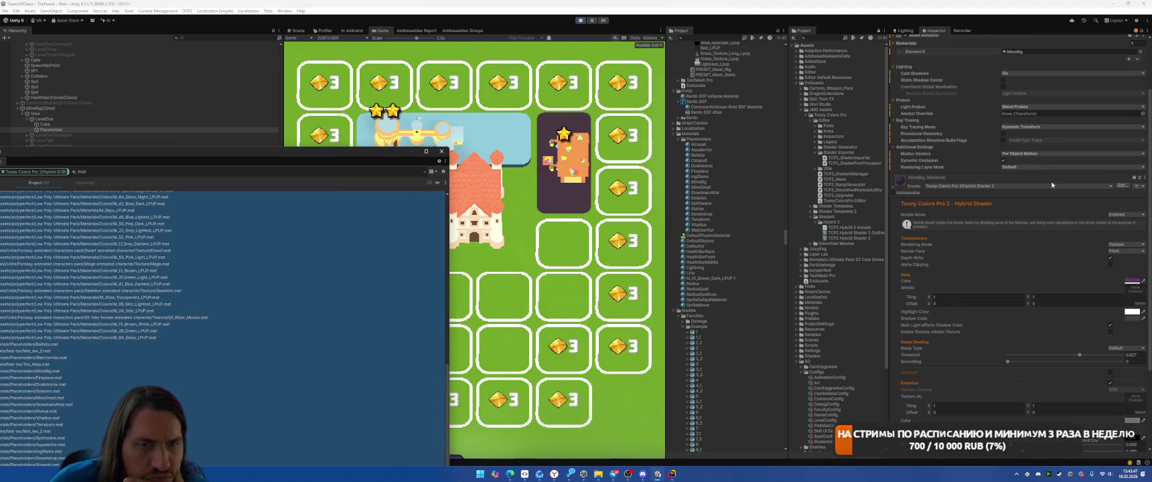
{"action": "left_click", "coordinate": [1127, 210]}
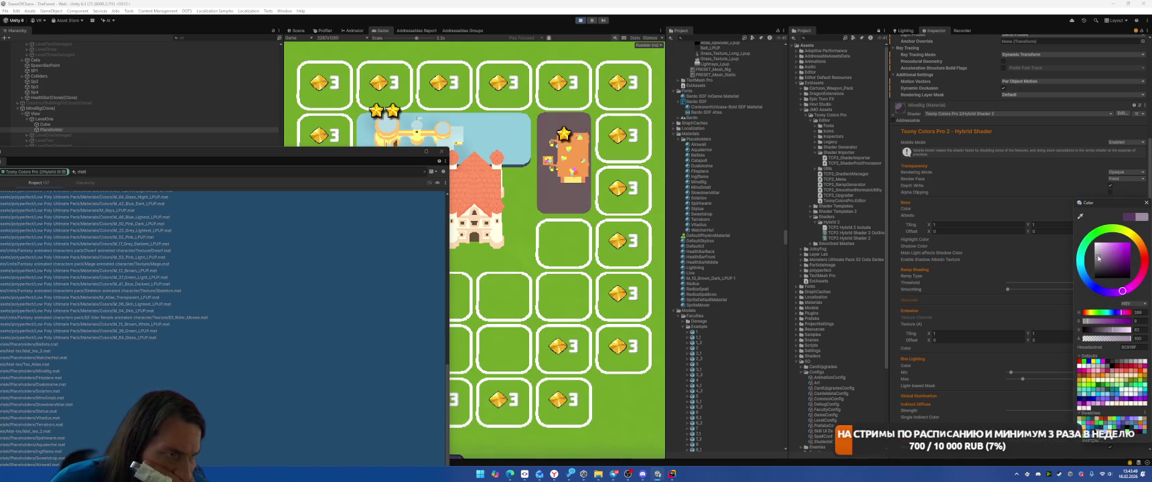
{"action": "mouse_move", "coordinate": [1097, 242]}
{"action": "left_mouse_down"}
{"action": "mouse_move", "coordinate": [1083, 285]}
{"action": "mouse_move", "coordinate": [1046, 232]}
{"action": "left_mouse_up"}
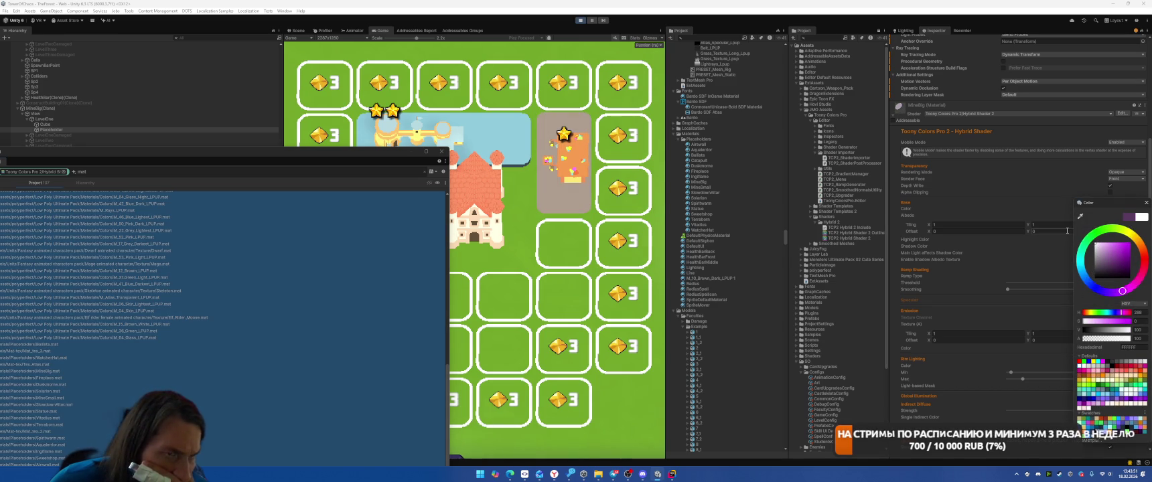
{"action": "left_click", "coordinate": [1145, 202]}
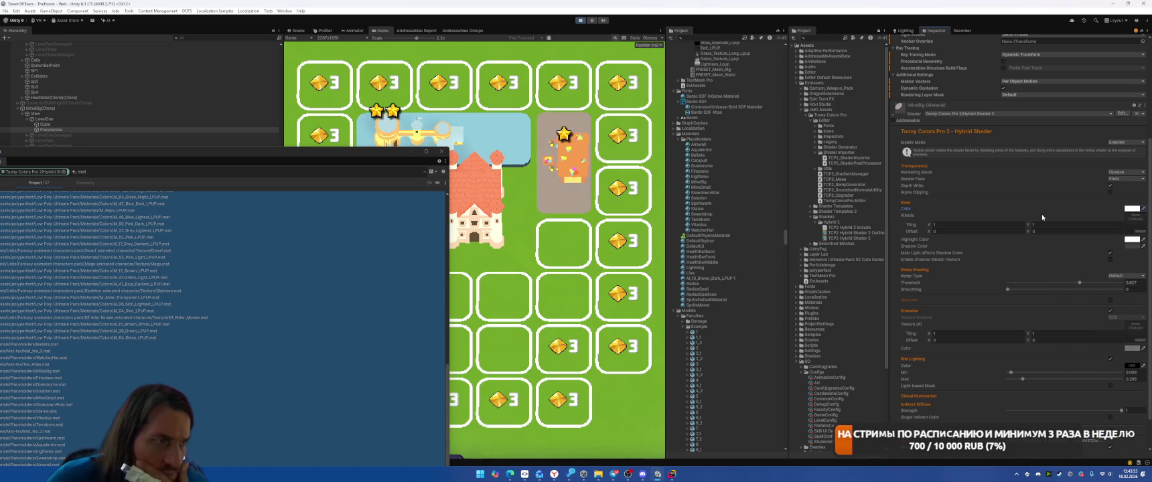
{"action": "key", "text": "ctrl+z"}
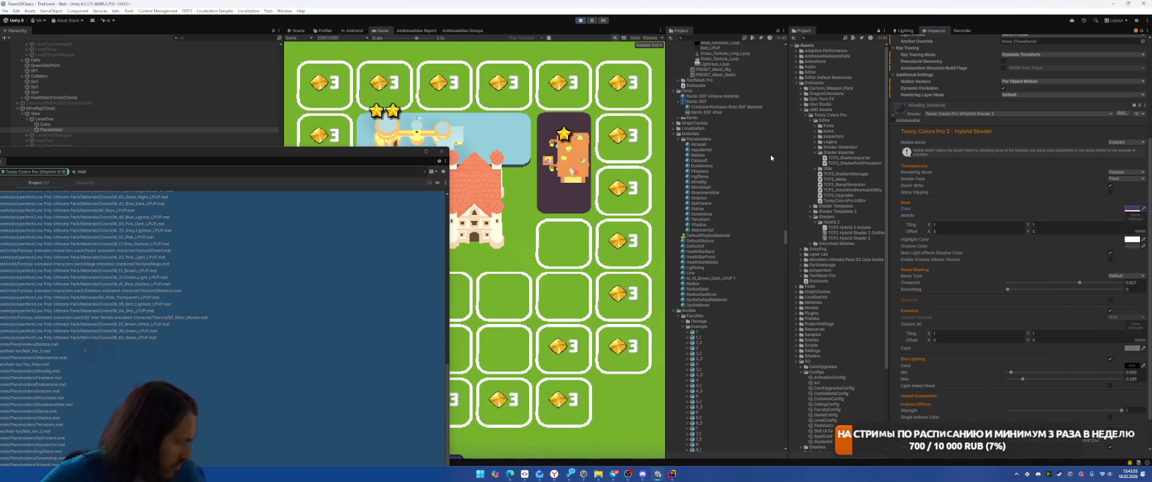
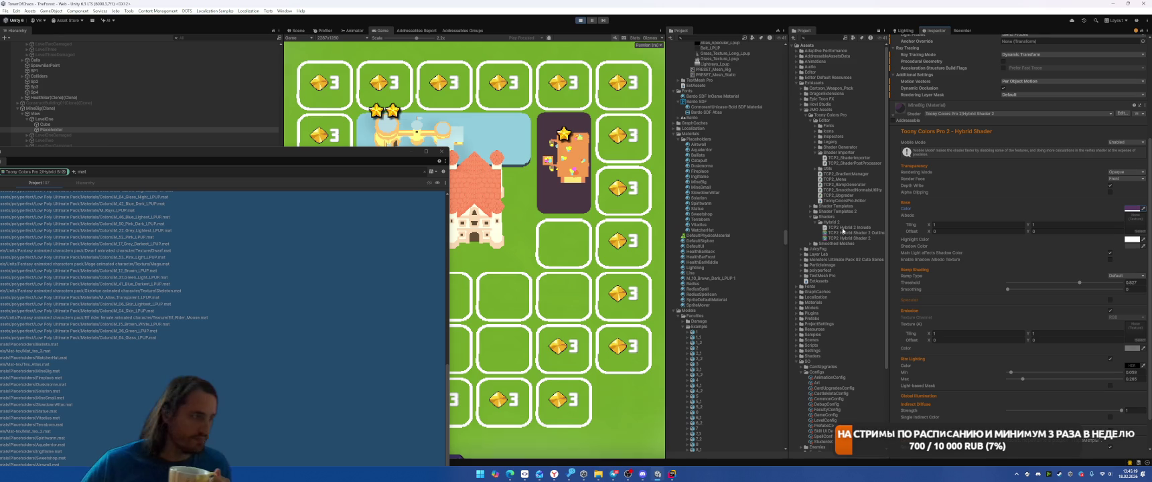
Step: Reveal the 92 Placeholders materials and brighten their emission colour in the HDR picker
{"action": "right_click", "coordinate": [193, 268]}
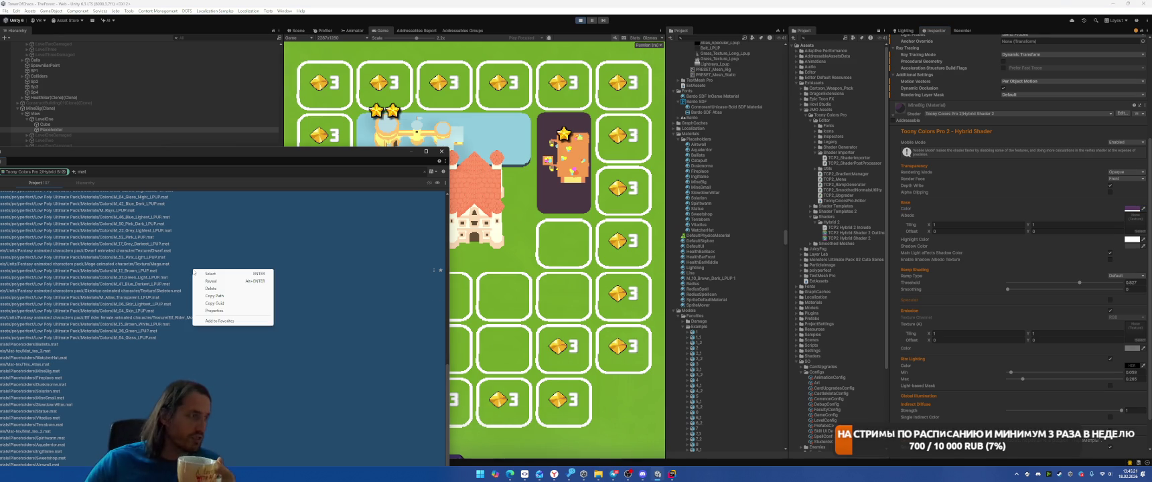
{"action": "left_click", "coordinate": [221, 281]}
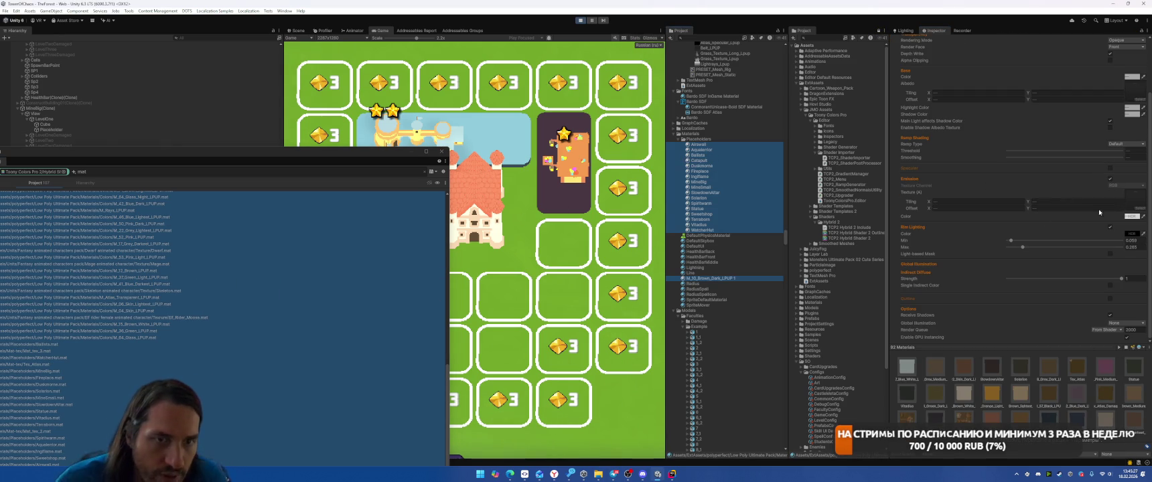
{"action": "left_click", "coordinate": [1131, 216]}
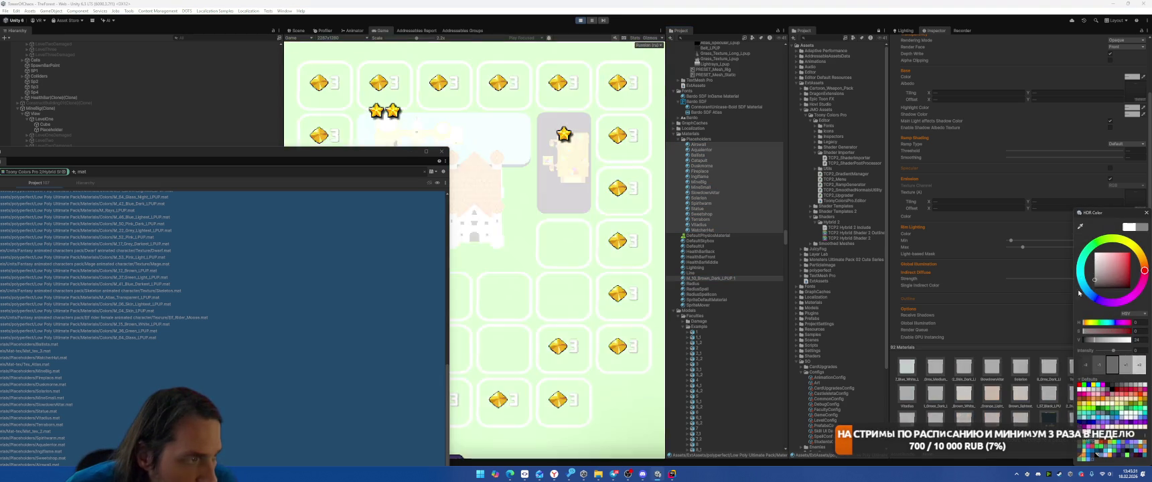
{"action": "left_click", "coordinate": [1093, 289]}
{"action": "left_click_drag", "start_coordinate": [1093, 290], "coordinate": [1090, 288]}
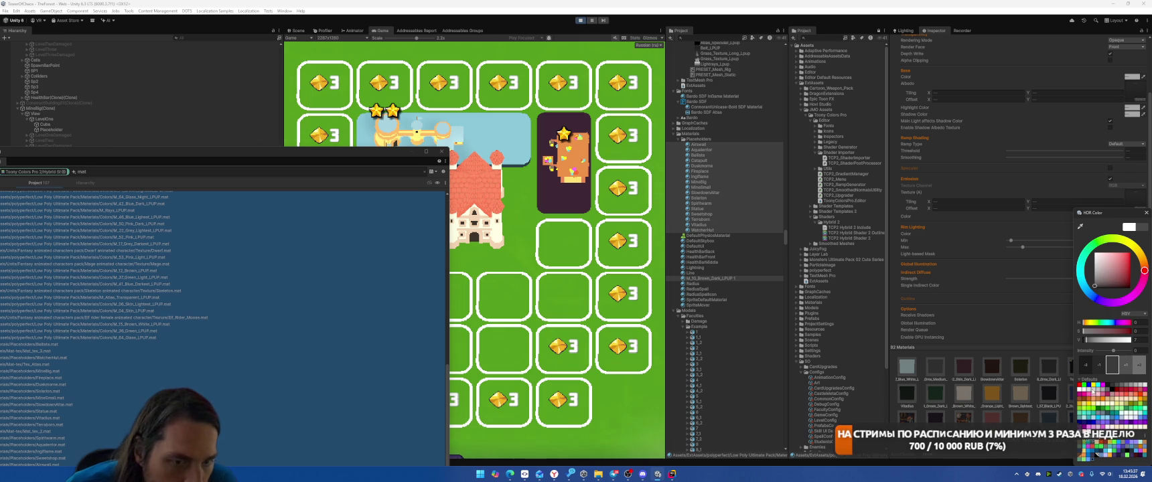
Step: Try yellow and grey emission colours and an 8.5 intensity, cancelling back to intensity 0
{"action": "left_click", "coordinate": [1094, 386]}
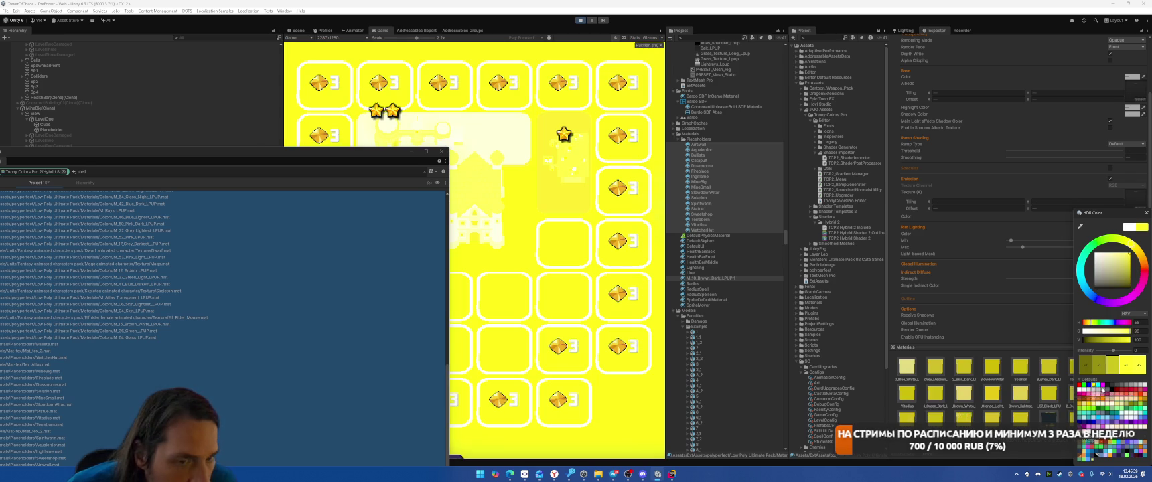
{"action": "left_click", "coordinate": [1082, 367]}
{"action": "left_click", "coordinate": [1083, 367]}
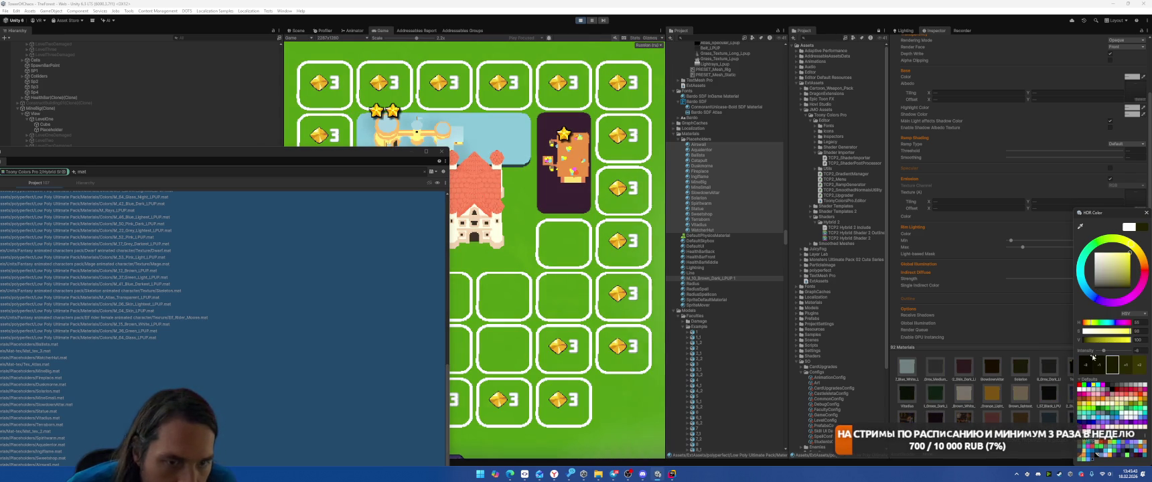
{"action": "mouse_move", "coordinate": [1107, 275]}
{"action": "left_mouse_down"}
{"action": "mouse_move", "coordinate": [1092, 291]}
{"action": "mouse_move", "coordinate": [1081, 284]}
{"action": "left_mouse_up"}
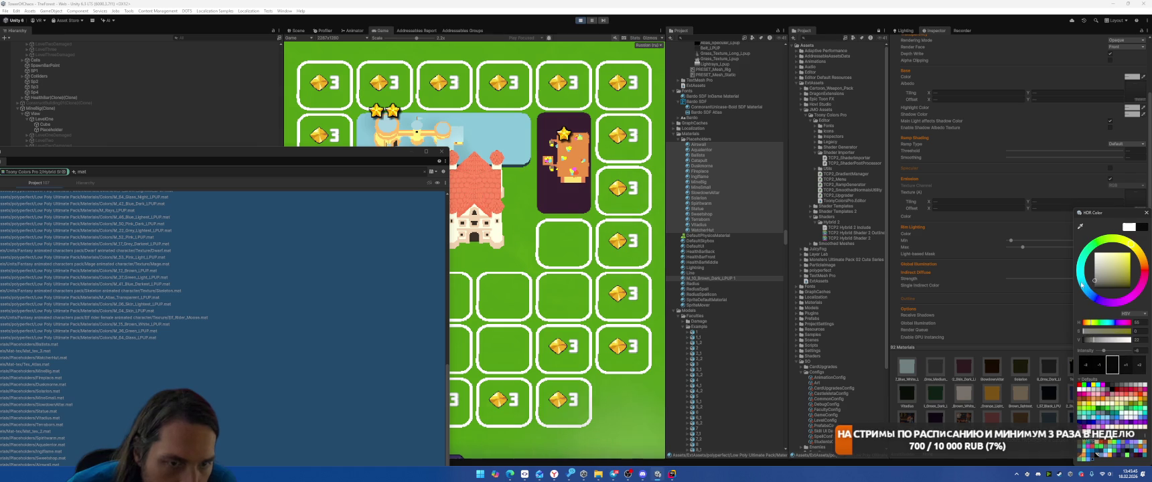
{"action": "left_click", "coordinate": [1142, 350]}
{"action": "type", "text": "0.2"}
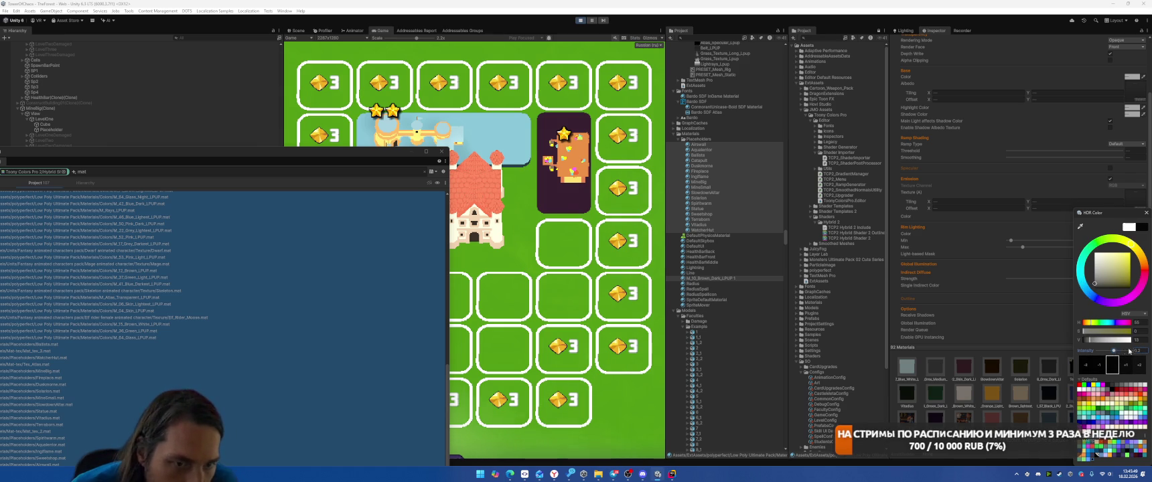
{"action": "type", "text": "8.5"}
{"action": "key", "text": "Escape"}
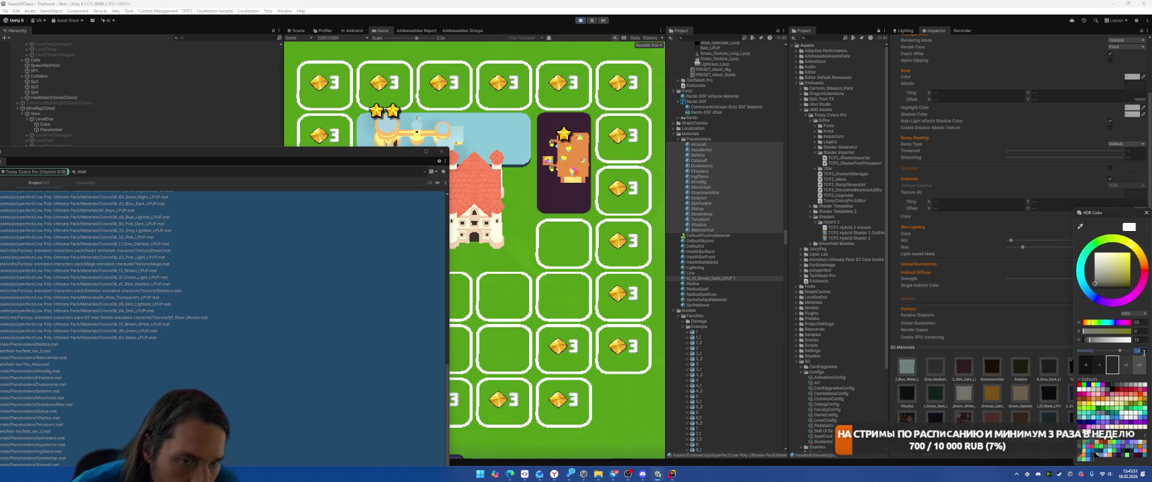
{"action": "left_click", "coordinate": [1096, 285]}
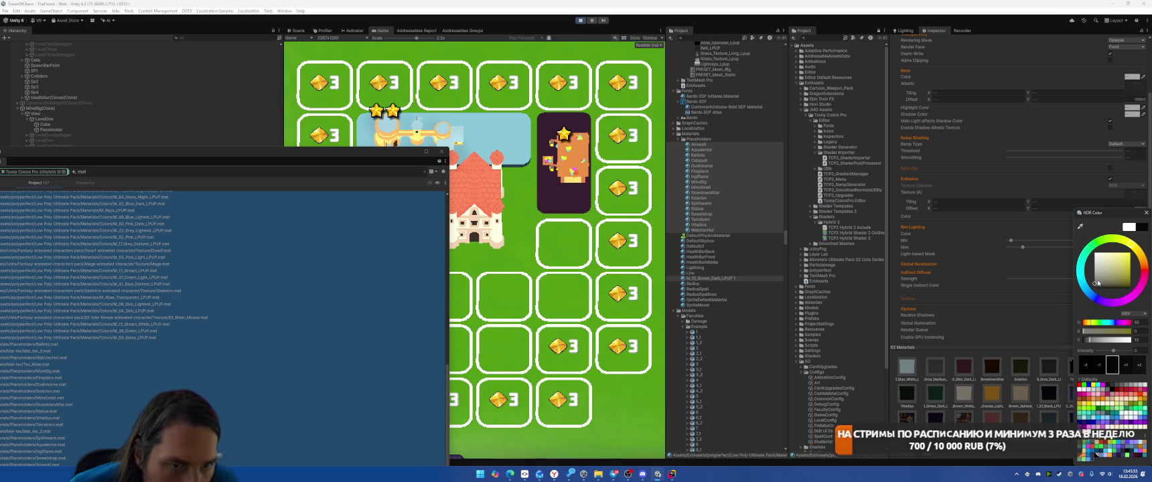
{"action": "left_click", "coordinate": [1095, 285]}
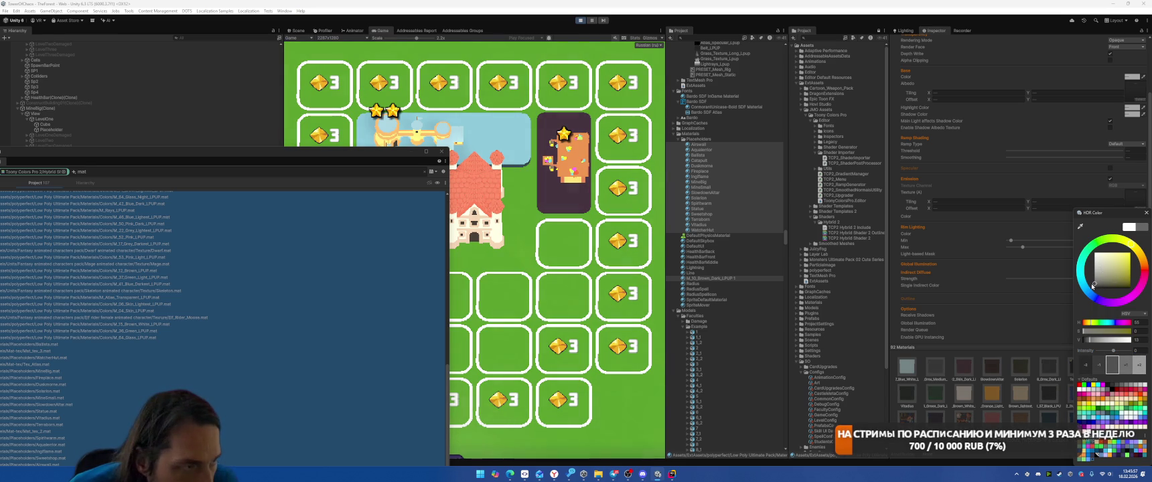
{"action": "left_click", "coordinate": [1146, 213]}
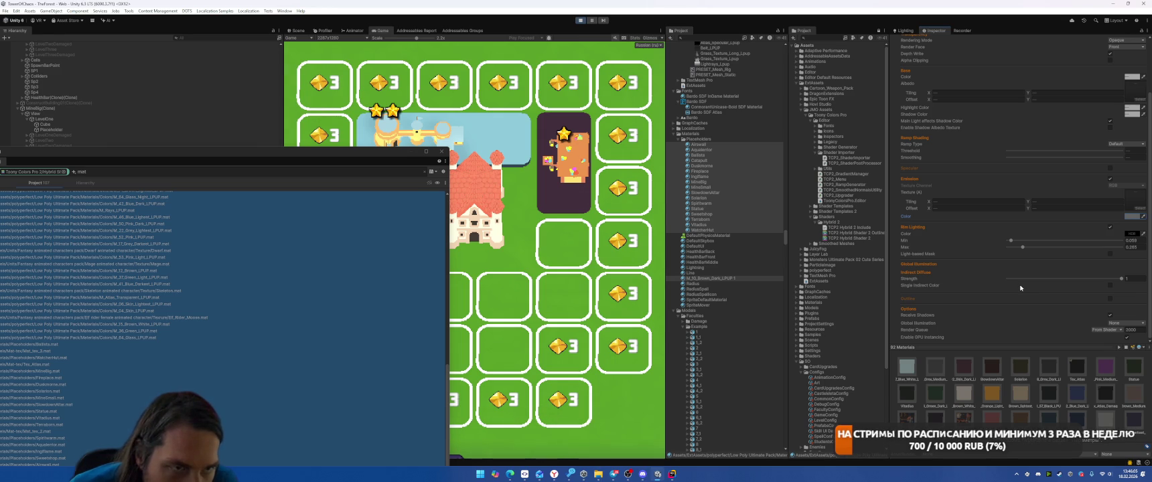
Step: Set ramp threshold to 0.505 and smoothing to about 0.809, then select DirectionalLight
{"action": "mouse_move", "coordinate": [1026, 152]}
{"action": "left_mouse_down"}
{"action": "mouse_move", "coordinate": [950, 146]}
{"action": "mouse_move", "coordinate": [1052, 147]}
{"action": "mouse_move", "coordinate": [1030, 151]}
{"action": "left_mouse_up"}
{"action": "left_click", "coordinate": [1120, 158]}
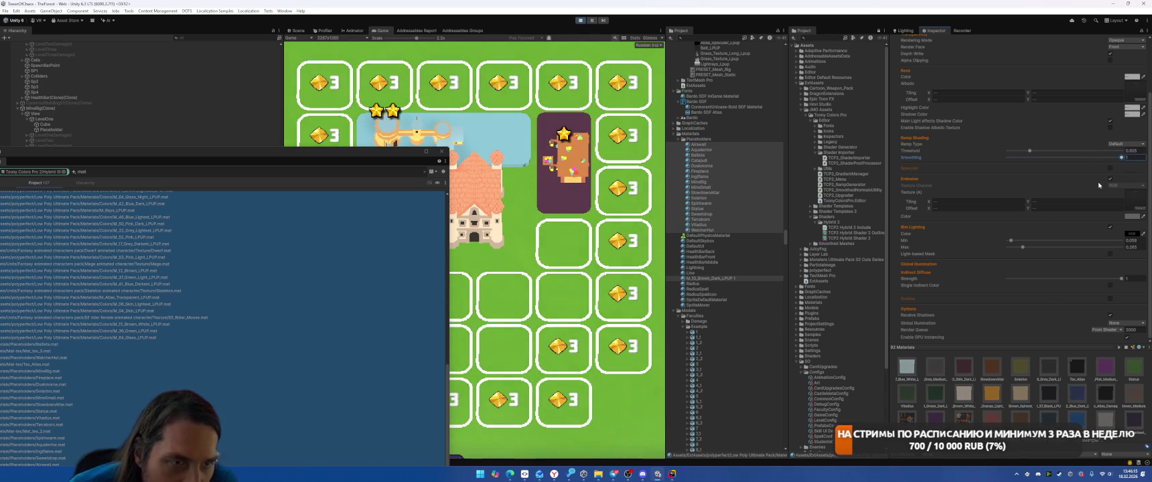
{"action": "mouse_move", "coordinate": [1099, 157]}
{"action": "left_mouse_down"}
{"action": "mouse_move", "coordinate": [1036, 160]}
{"action": "mouse_move", "coordinate": [1113, 158]}
{"action": "left_mouse_up"}
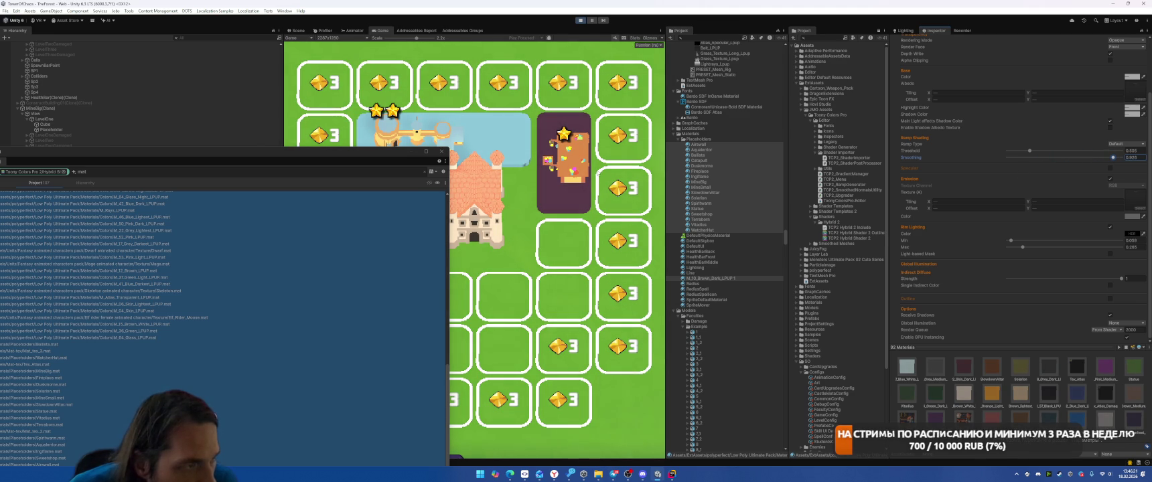
{"action": "scroll", "coordinate": [1073, 245], "scroll_direction": "up", "scroll_amount": 3}
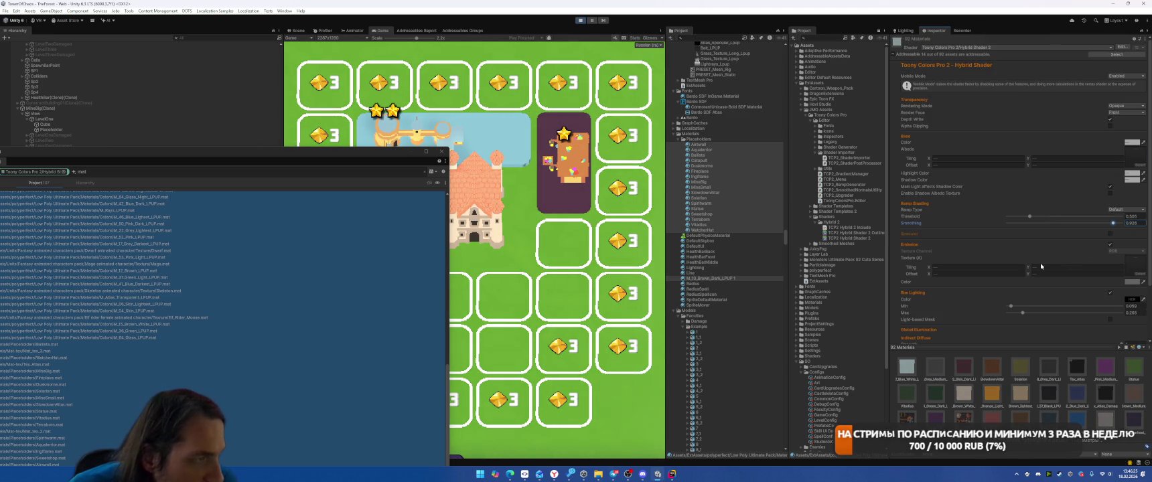
{"action": "scroll", "coordinate": [201, 100], "scroll_direction": "down", "scroll_amount": 5}
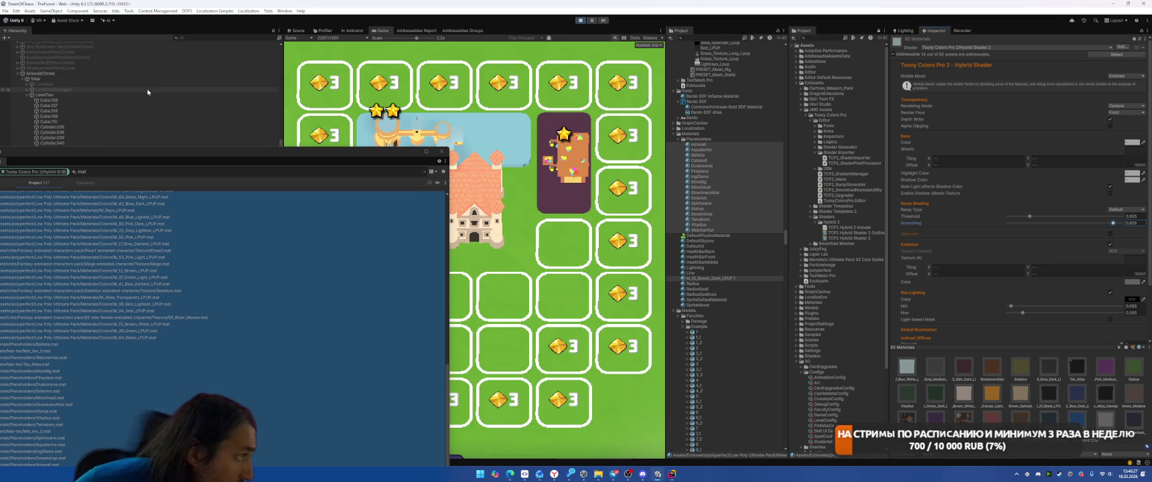
{"action": "scroll", "coordinate": [101, 87], "scroll_direction": "up", "scroll_amount": 10}
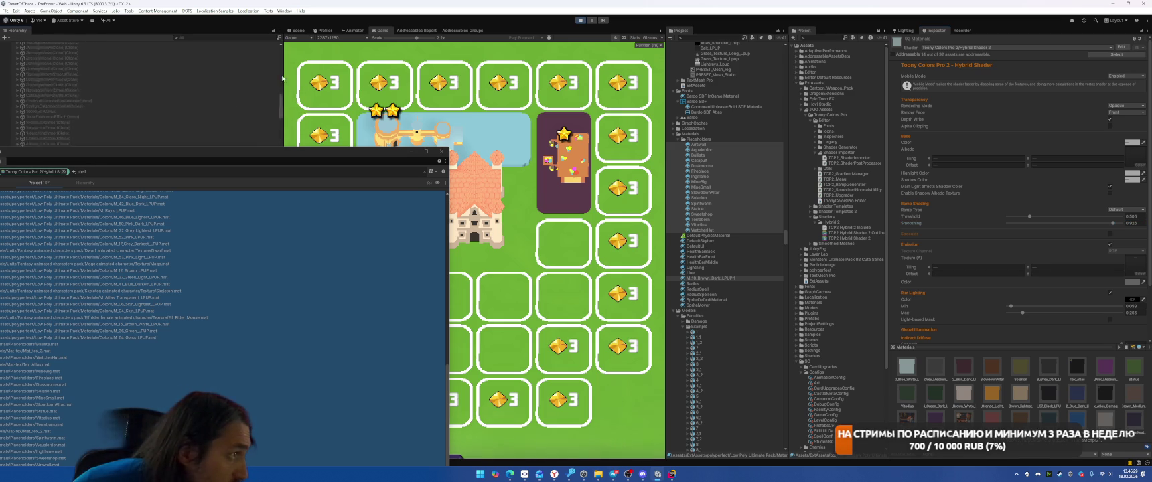
{"action": "left_click", "coordinate": [47, 54]}
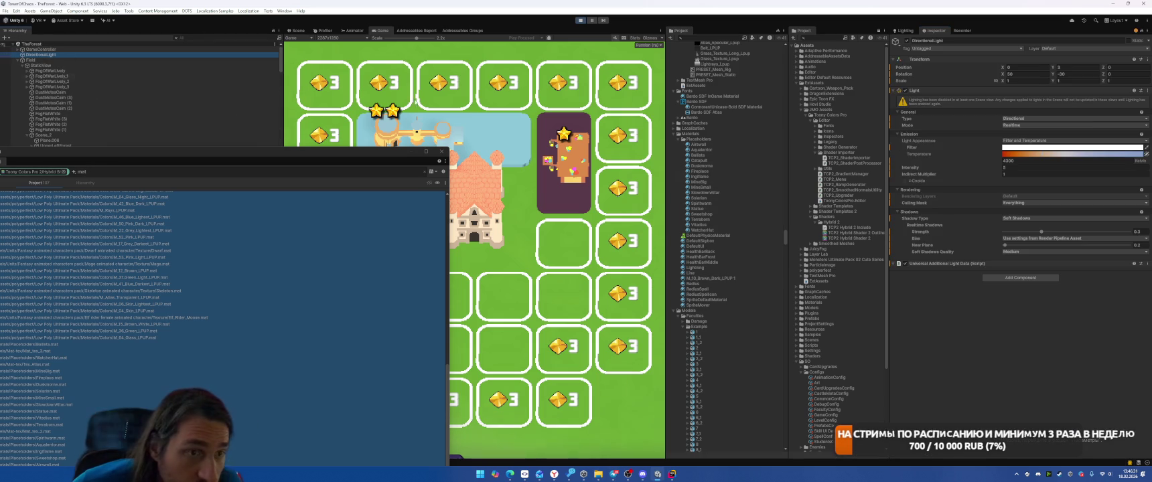
Step: Give the directional light intensity 1, temperature 4300 K and indirect multiplier 1
{"action": "double_click", "coordinate": [1017, 167]}
{"action": "type", "text": "1"}
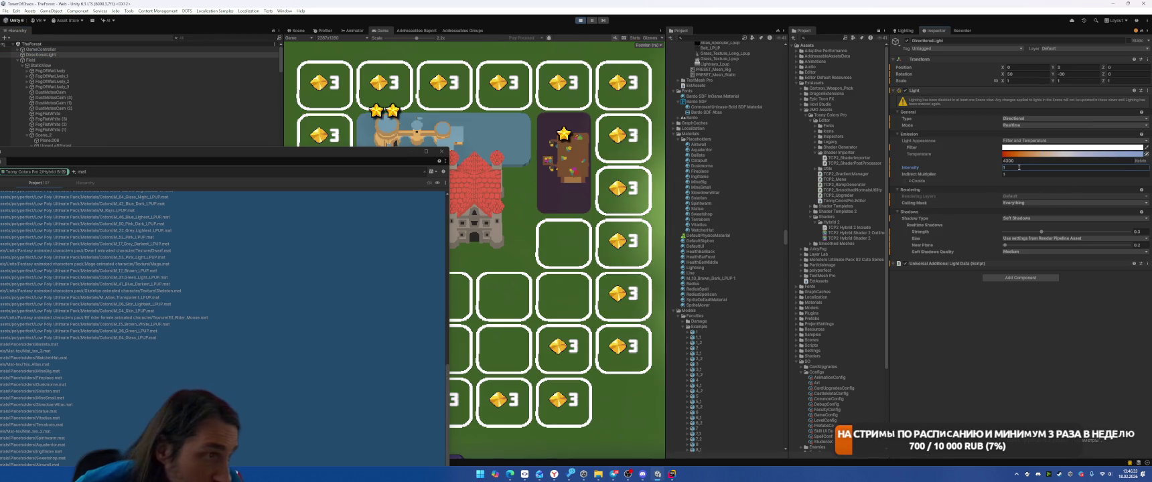
{"action": "left_click_drag", "start_coordinate": [1024, 154], "coordinate": [932, 158]}
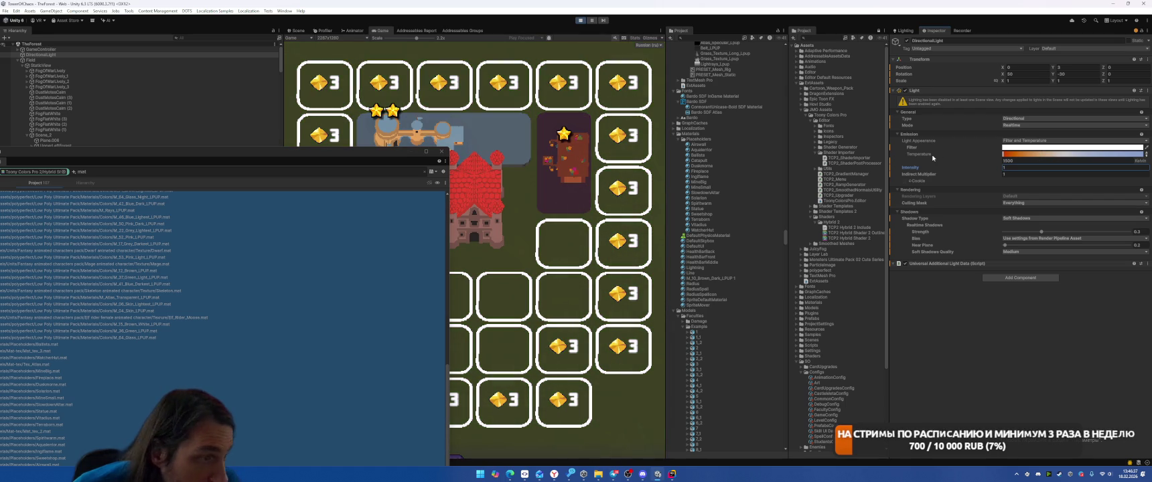
{"action": "mouse_move", "coordinate": [986, 158]}
{"action": "left_mouse_down"}
{"action": "mouse_move", "coordinate": [1129, 154]}
{"action": "mouse_move", "coordinate": [1063, 156]}
{"action": "left_mouse_up"}
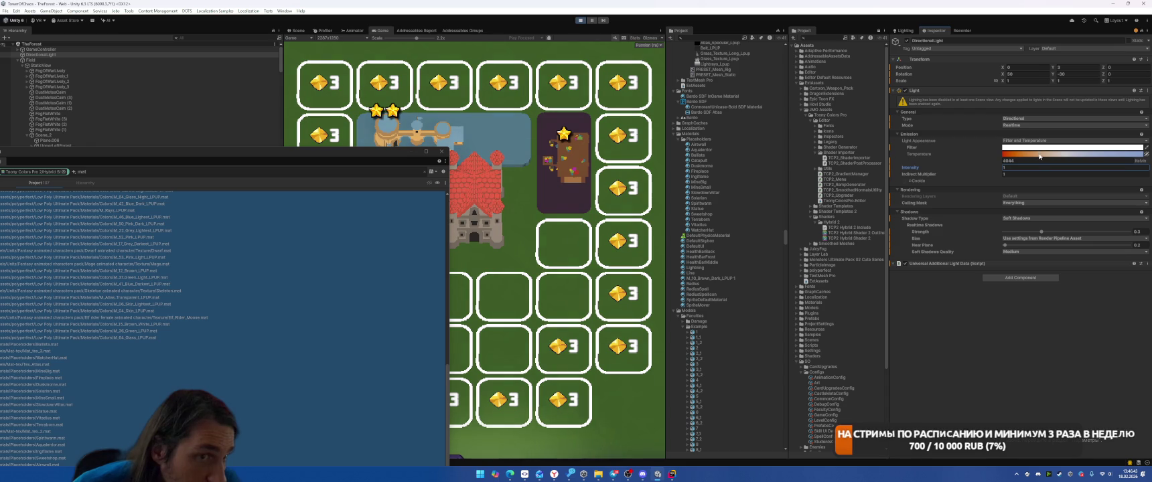
{"action": "left_click", "coordinate": [1036, 160]}
{"action": "type", "text": "4300"}
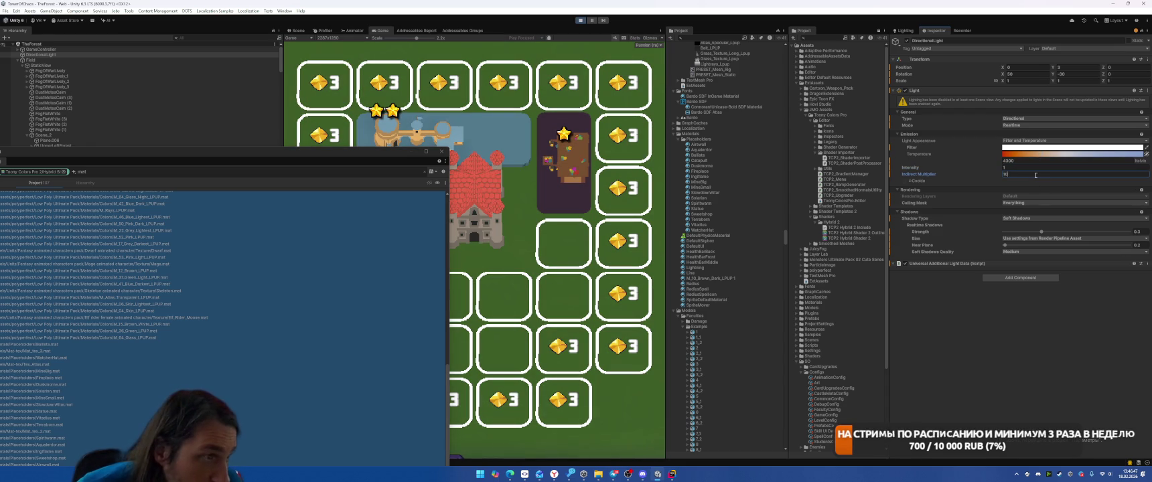
{"action": "key", "text": "BackSpace"}
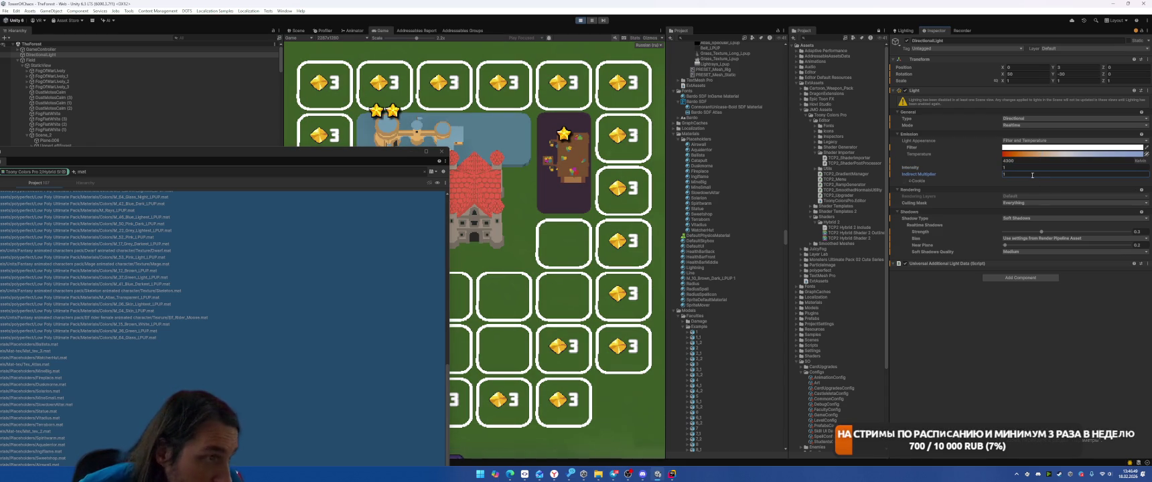
{"action": "right_click", "coordinate": [186, 233]}
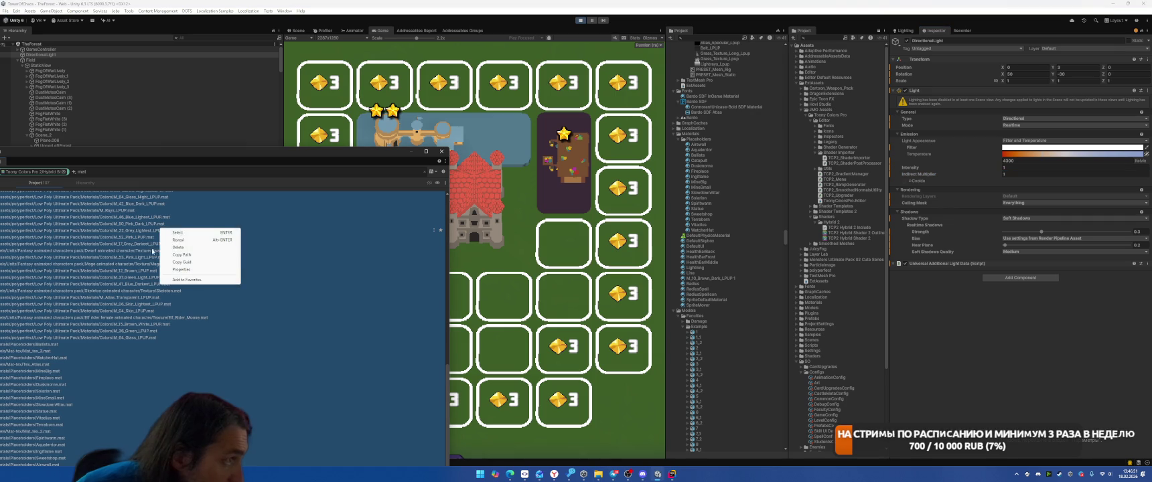
Step: Select all found materials, darken the rim colour, enable specular and lower its roughness
{"action": "left_click", "coordinate": [187, 233]}
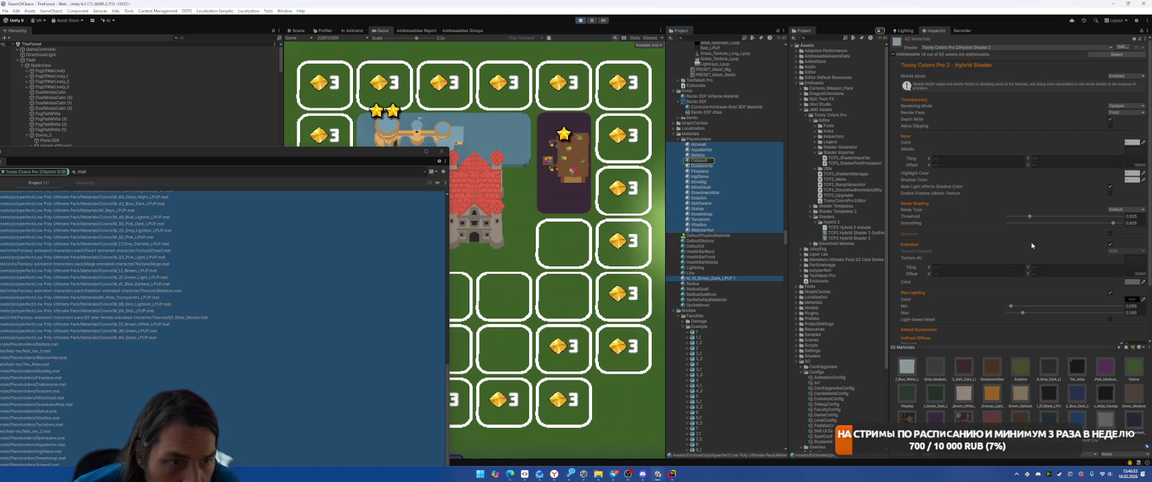
{"action": "left_click", "coordinate": [1132, 245]}
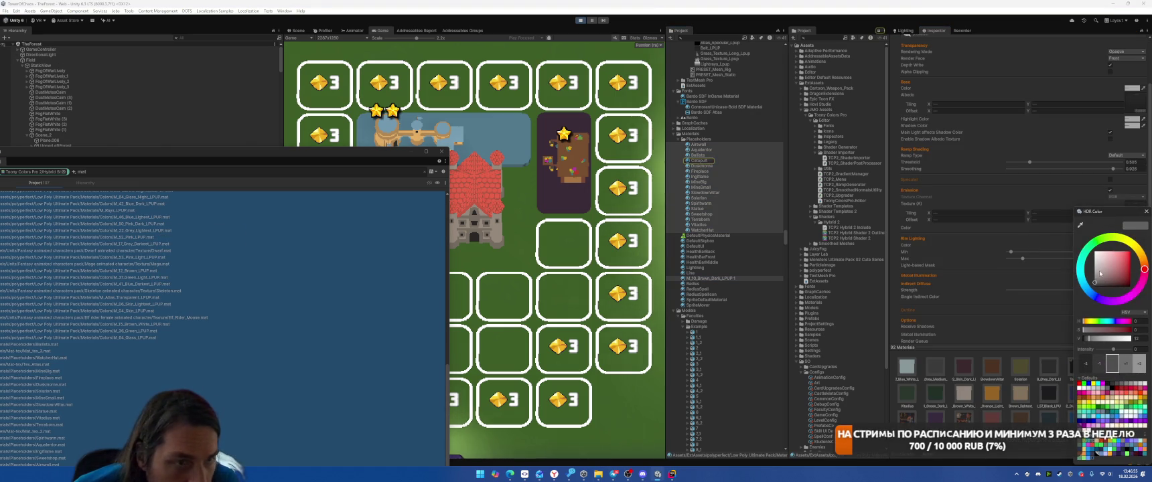
{"action": "left_click", "coordinate": [1098, 266]}
{"action": "left_click_drag", "start_coordinate": [1098, 266], "coordinate": [1094, 281]}
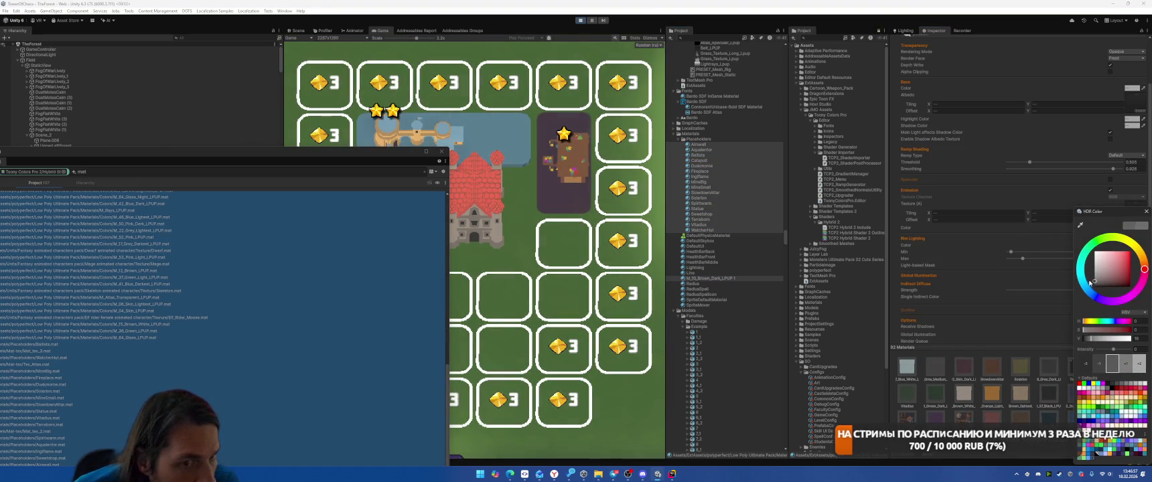
{"action": "left_click", "coordinate": [1146, 212]}
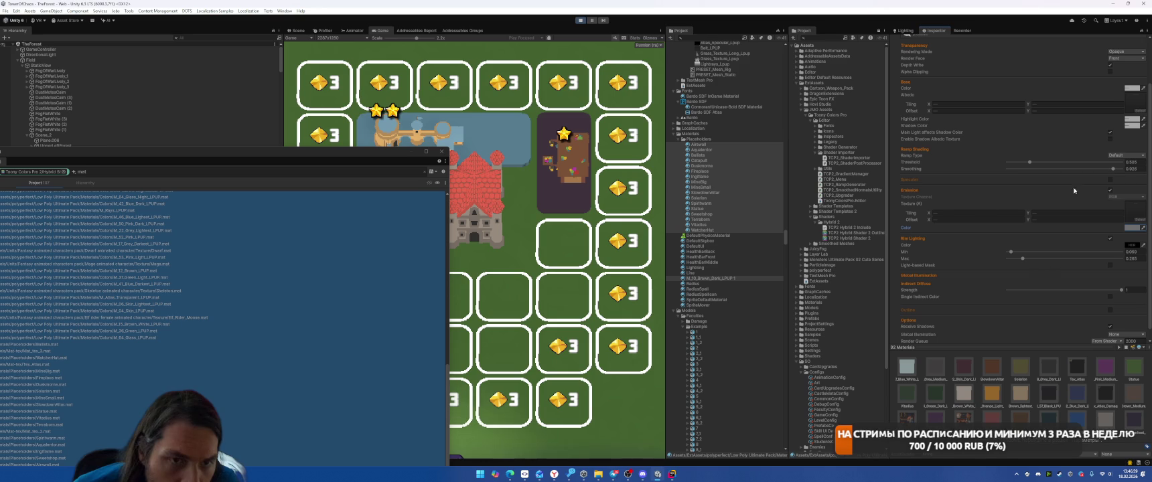
{"action": "left_click", "coordinate": [1110, 180]}
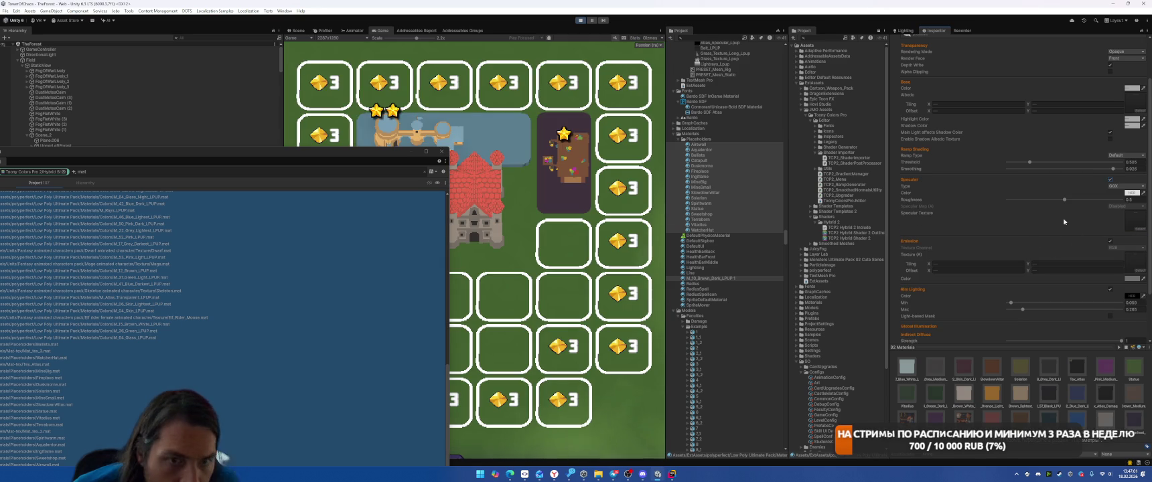
{"action": "left_click_drag", "start_coordinate": [1064, 200], "coordinate": [1026, 200]}
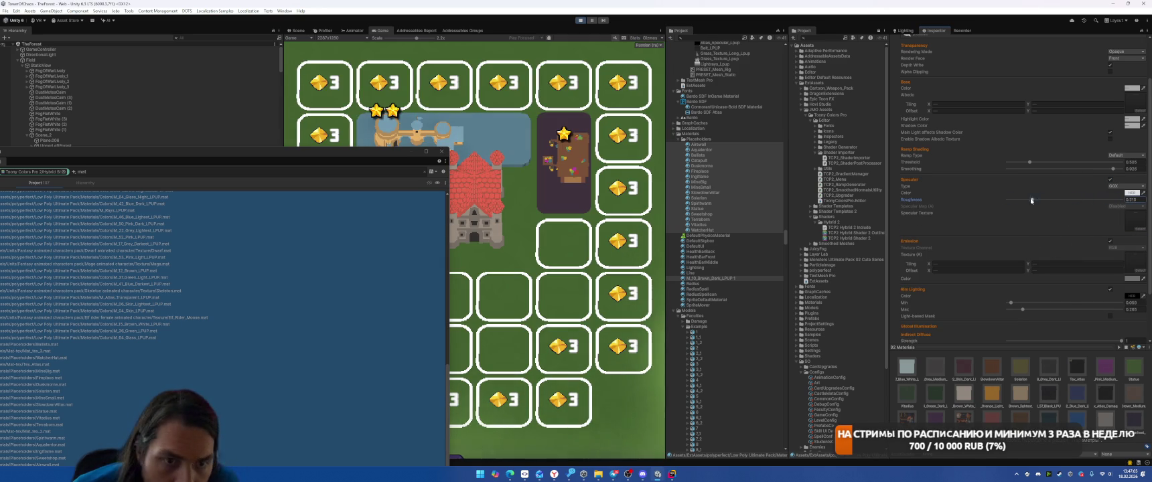
Step: Darken the rim colour further, set rim Max to about 0.17 and Min to 1.44, then show the Scene view
{"action": "scroll", "coordinate": [1055, 227], "scroll_direction": "down", "scroll_amount": 2}
{"action": "scroll", "coordinate": [1055, 227], "scroll_direction": "down", "scroll_amount": 2}
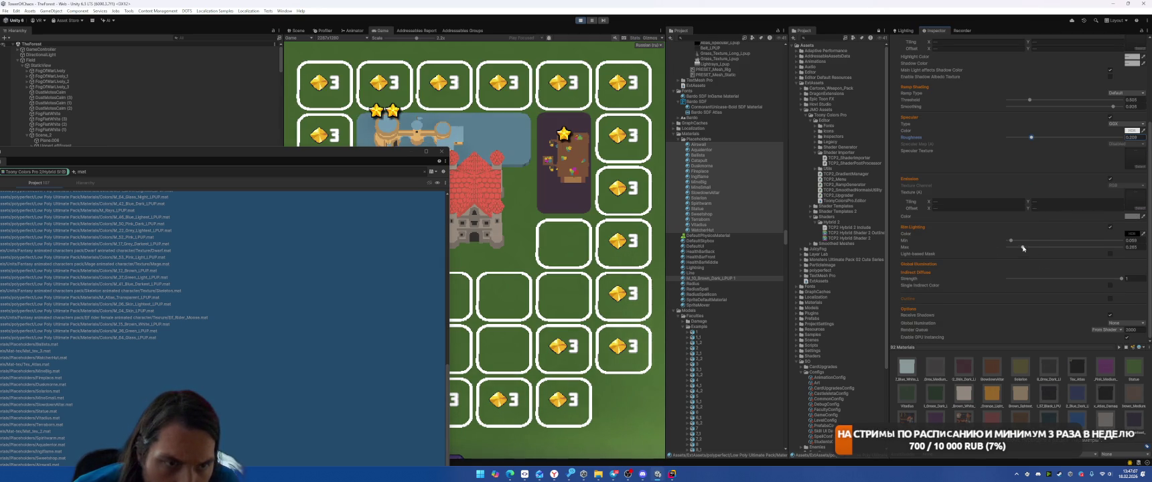
{"action": "left_click", "coordinate": [1131, 233]}
{"action": "left_click", "coordinate": [1093, 277]}
{"action": "left_click_drag", "start_coordinate": [1093, 278], "coordinate": [1091, 284]}
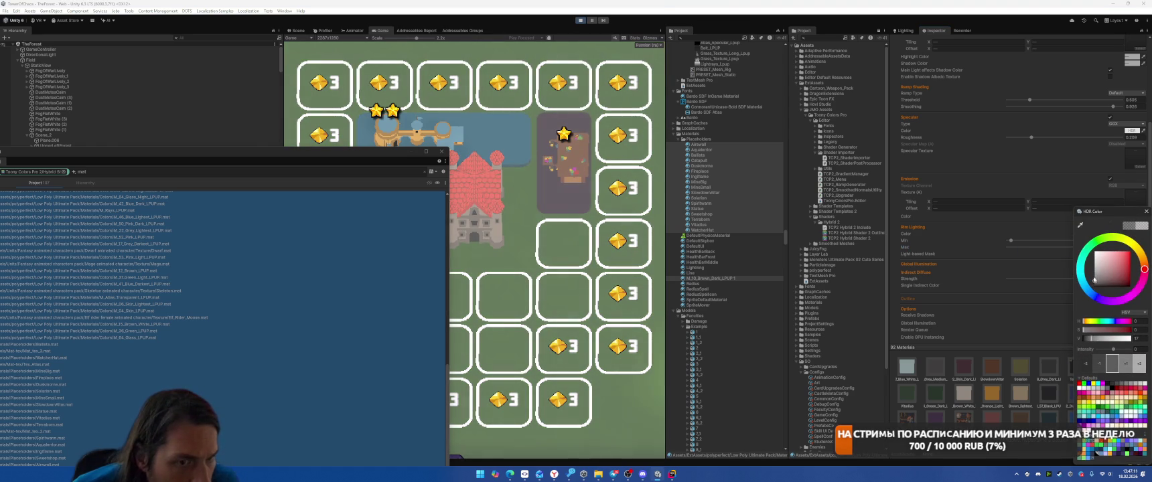
{"action": "left_click", "coordinate": [1145, 211]}
{"action": "mouse_move", "coordinate": [1089, 248]}
{"action": "left_mouse_down"}
{"action": "mouse_move", "coordinate": [1013, 251]}
{"action": "mouse_move", "coordinate": [1135, 248]}
{"action": "left_mouse_up"}
{"action": "mouse_move", "coordinate": [1021, 243]}
{"action": "left_mouse_down"}
{"action": "mouse_move", "coordinate": [1135, 247]}
{"action": "mouse_move", "coordinate": [1114, 247]}
{"action": "left_mouse_up"}
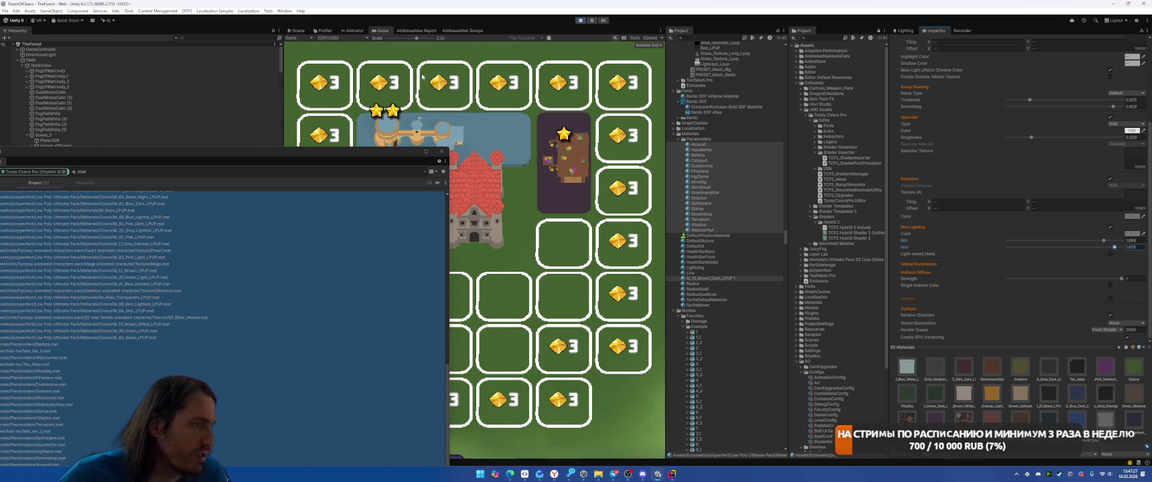
{"action": "left_click", "coordinate": [297, 30]}
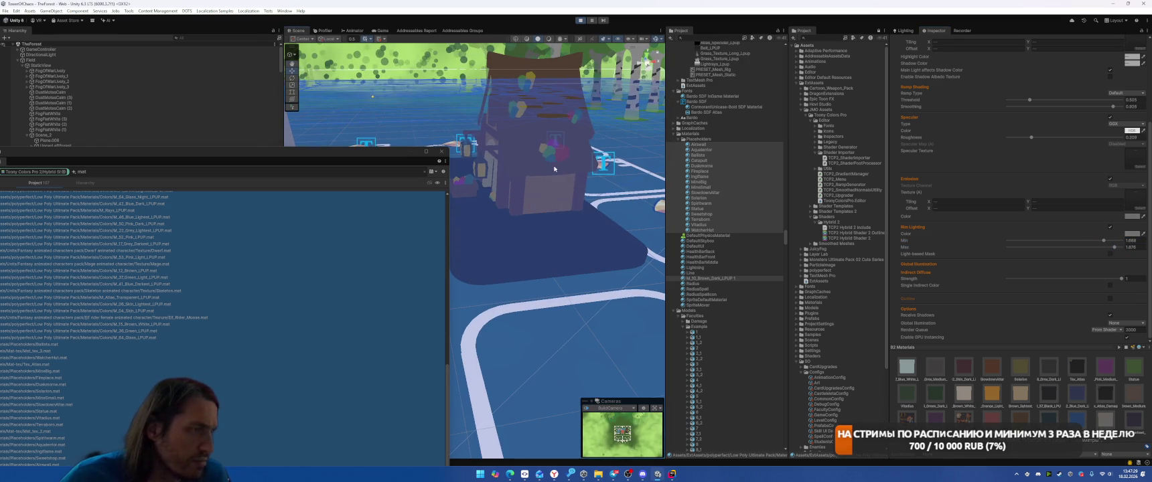
Step: Select the house in the scene, frame it and orbit for a close look
{"action": "left_click", "coordinate": [554, 170]}
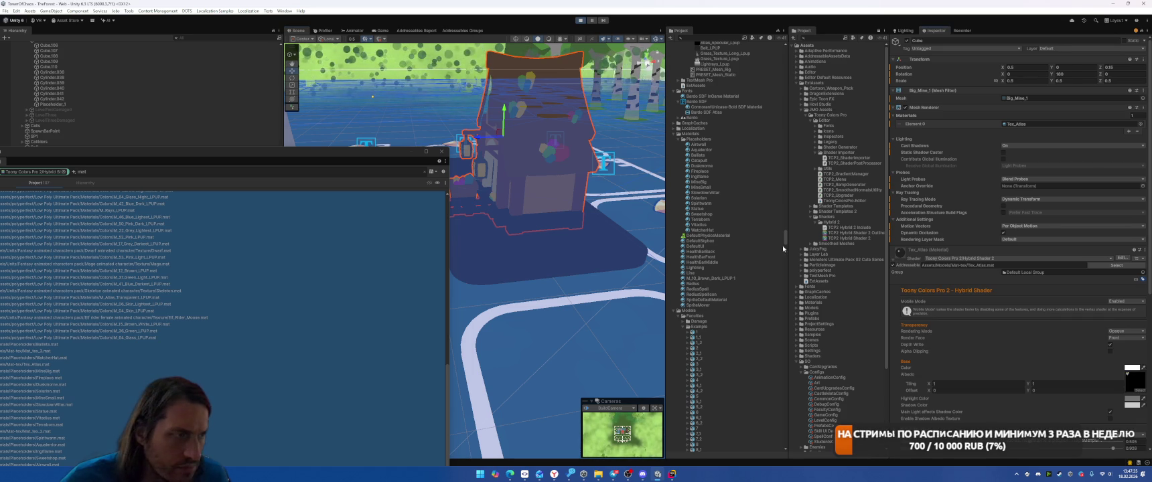
{"action": "key", "text": "f"}
{"action": "mouse_move", "coordinate": [653, 236]}
{"action": "left_mouse_down"}
{"action": "mouse_move", "coordinate": [527, 229]}
{"action": "mouse_move", "coordinate": [656, 177]}
{"action": "left_mouse_up"}
{"action": "scroll", "coordinate": [188, 128], "scroll_direction": "up", "scroll_amount": 1}
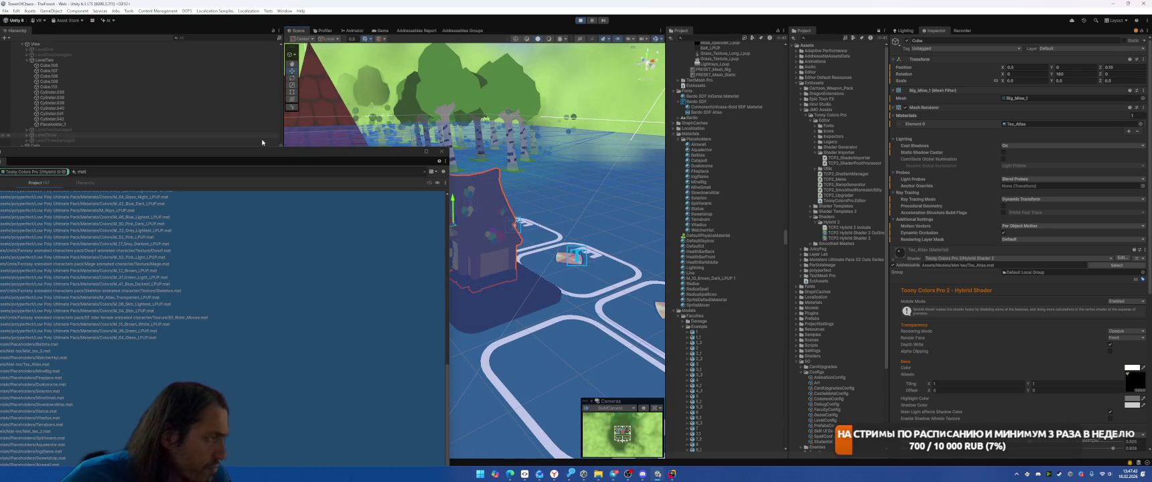
Step: Return to the Game view, select all placeholder materials, then switch to Toggl Track
{"action": "key", "text": "ctrl+2"}
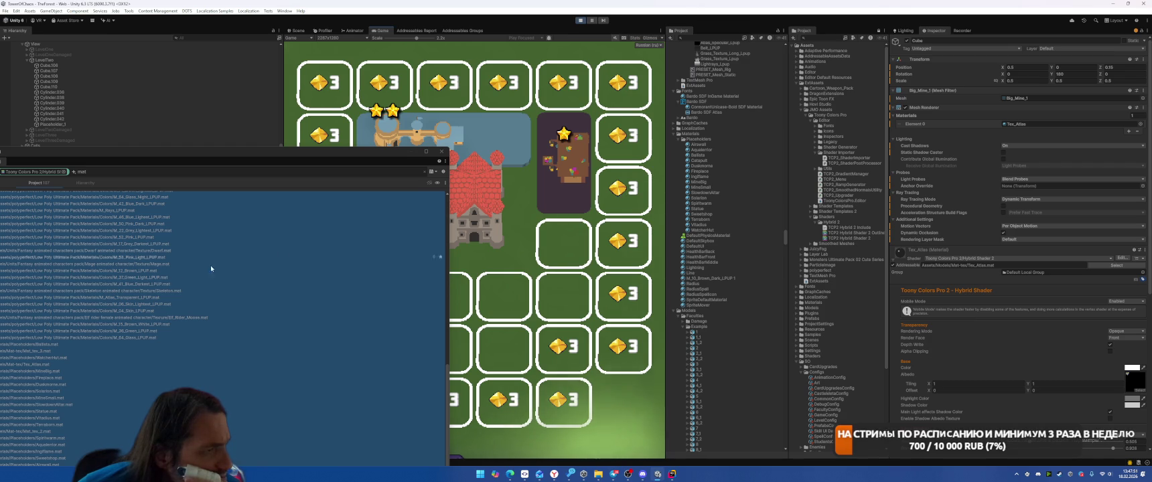
{"action": "key", "text": "ctrl+a"}
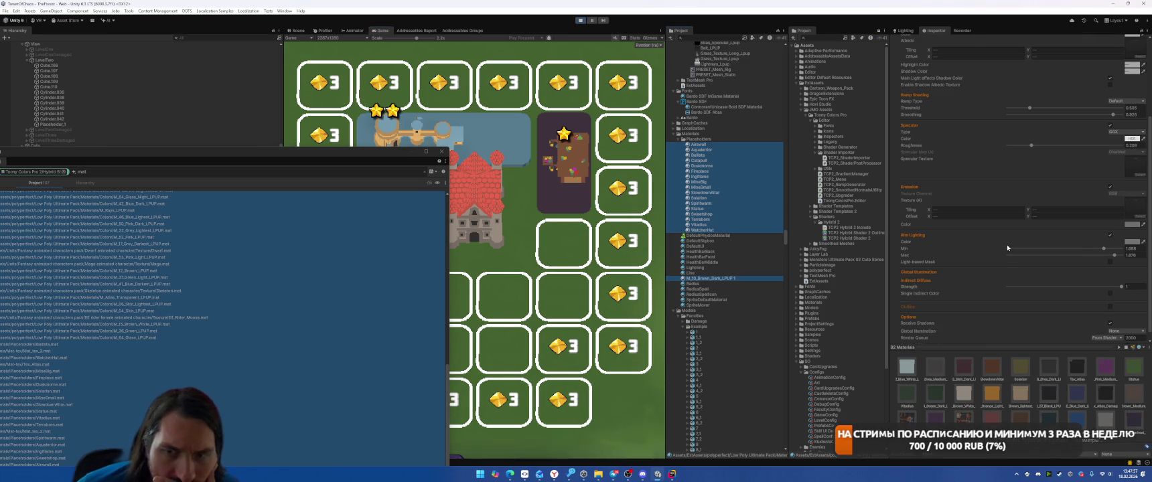
{"action": "scroll", "coordinate": [1007, 245], "scroll_direction": "up", "scroll_amount": 2}
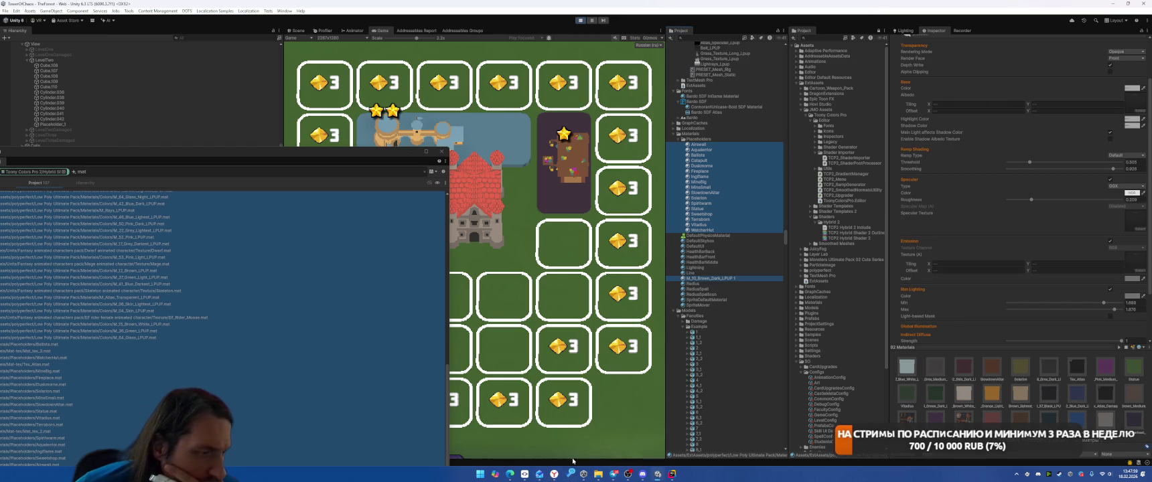
{"action": "left_click", "coordinate": [554, 473]}
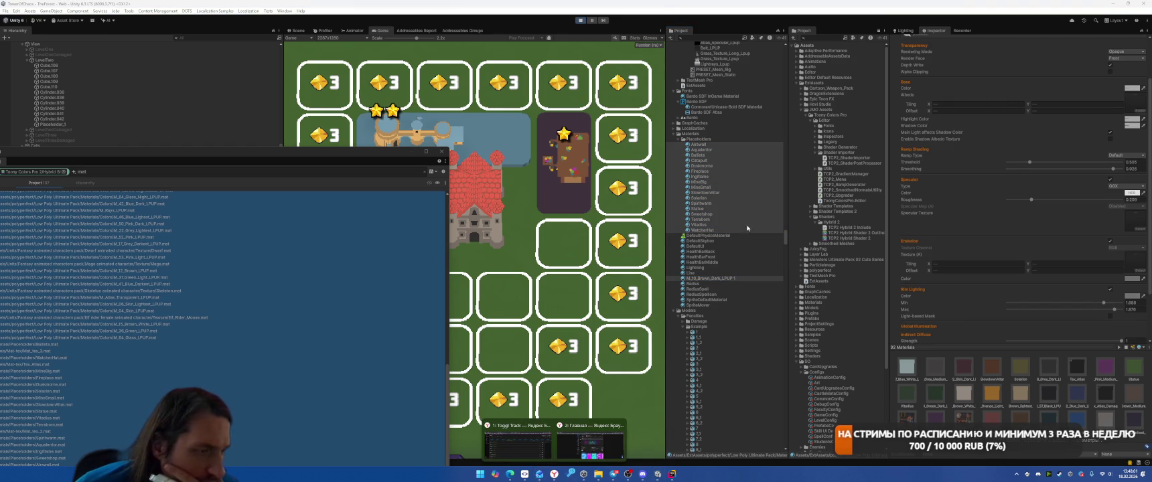
{"action": "left_click", "coordinate": [532, 443]}
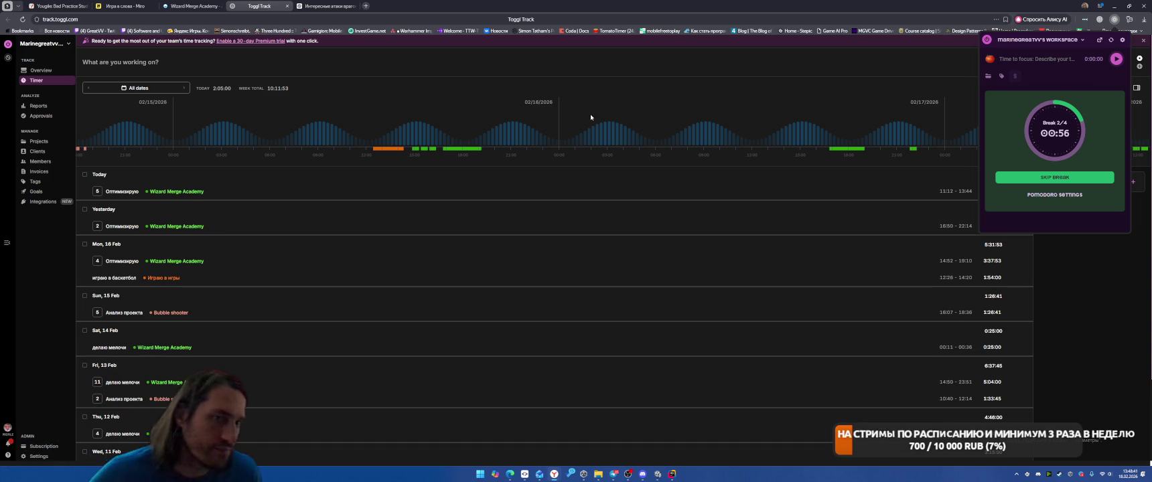
{"action": "key", "text": "alt+Tab"}
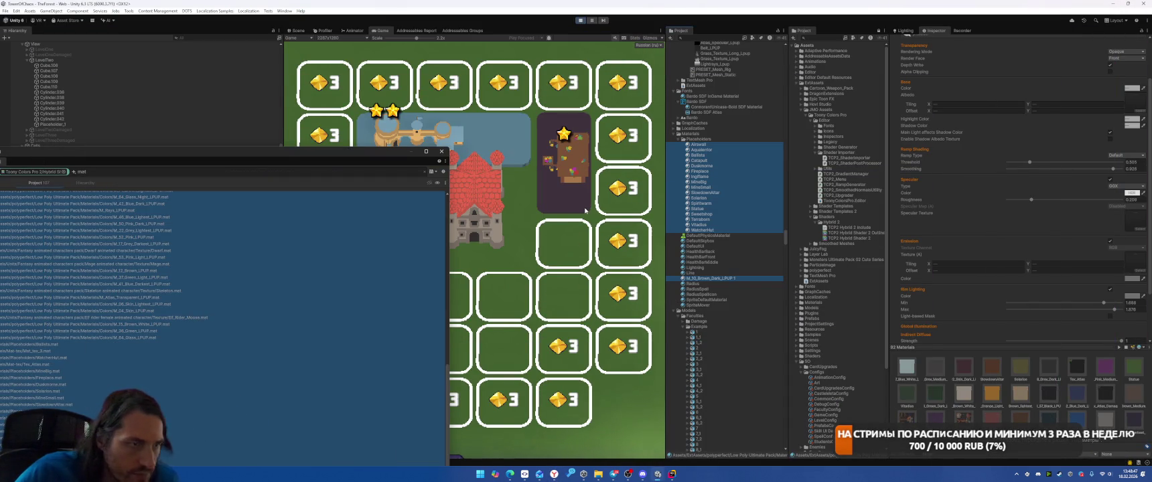
Step: Move the material search window aside and zoom the Game view out to 0.5x
{"action": "left_click_drag", "start_coordinate": [335, 151], "coordinate": [275, 141]}
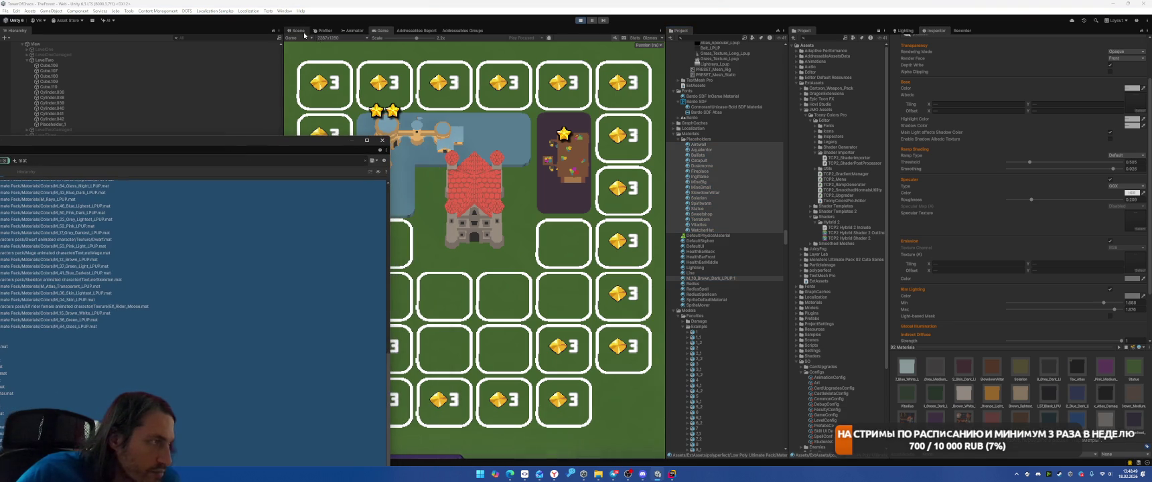
{"action": "left_click", "coordinate": [300, 31]}
{"action": "left_click", "coordinate": [379, 31]}
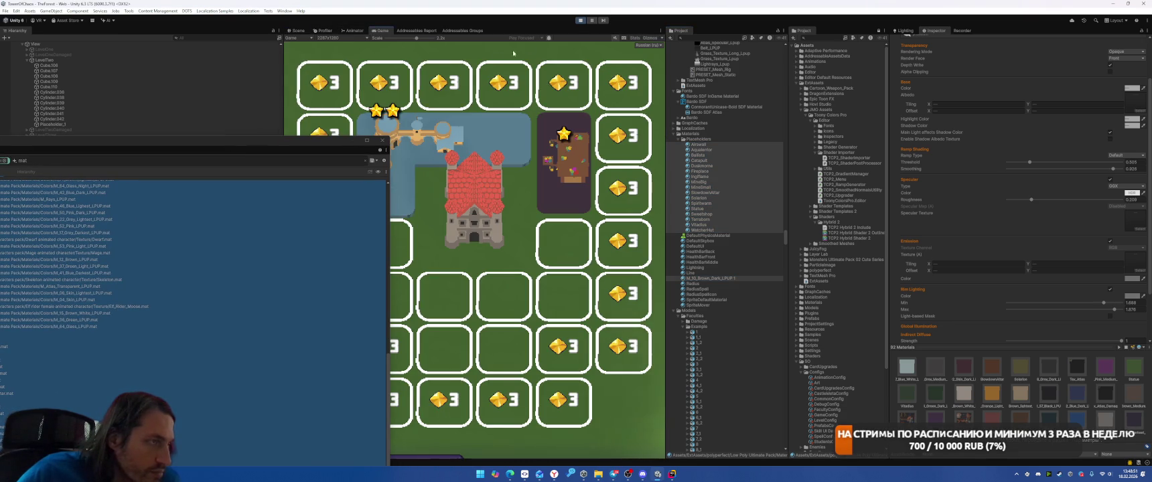
{"action": "left_click_drag", "start_coordinate": [425, 40], "coordinate": [377, 39]}
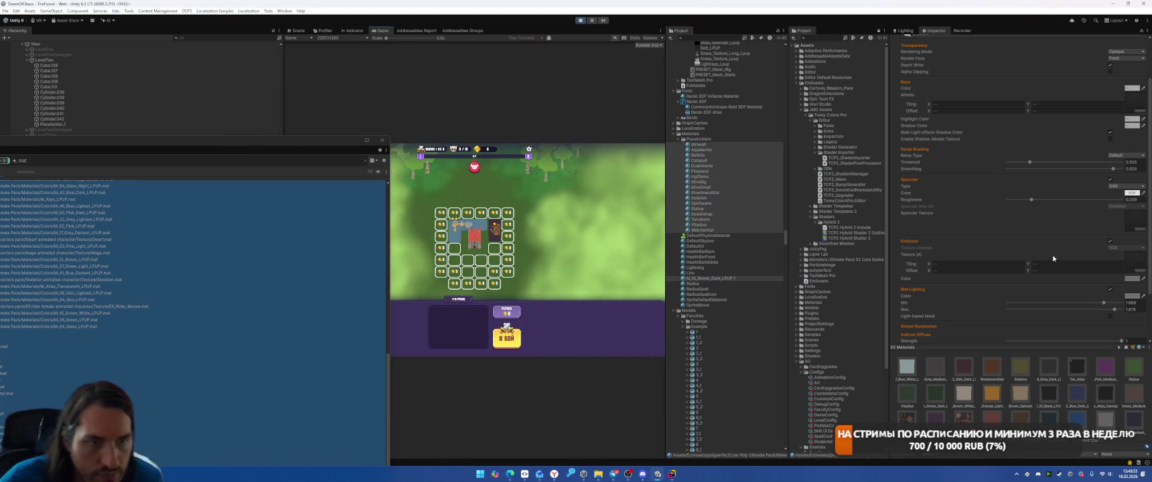
Step: Brighten the emission colour, then turn off rim lighting, emission and specular
{"action": "left_click", "coordinate": [1123, 278]}
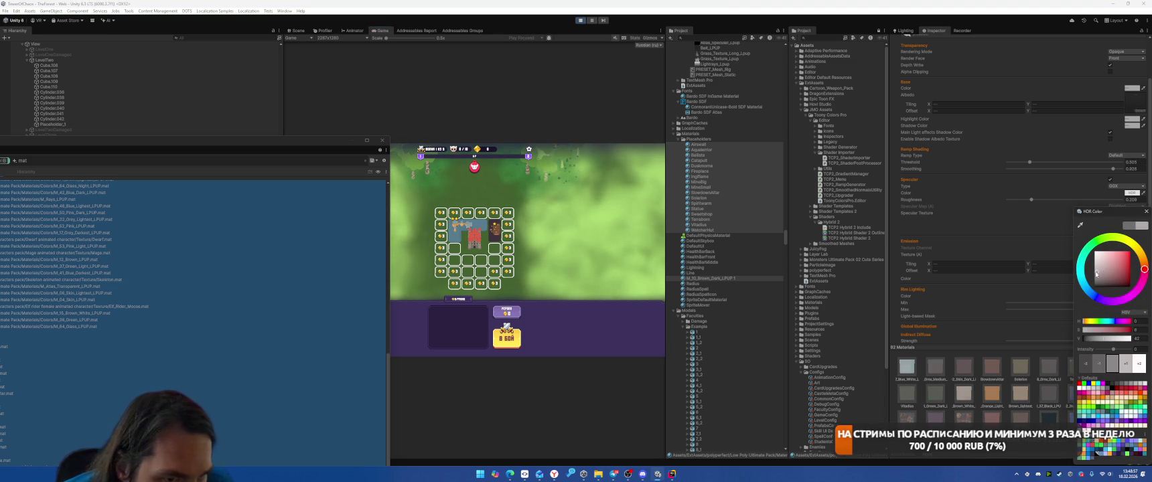
{"action": "mouse_move", "coordinate": [1093, 279]}
{"action": "left_mouse_down"}
{"action": "mouse_move", "coordinate": [1093, 261]}
{"action": "mouse_move", "coordinate": [1089, 281]}
{"action": "left_mouse_up"}
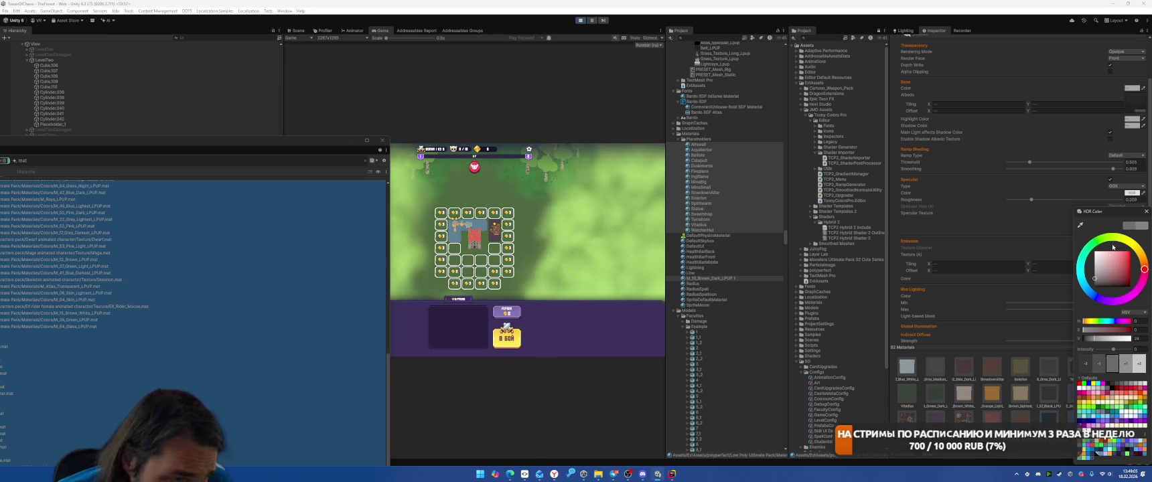
{"action": "left_click", "coordinate": [1146, 211]}
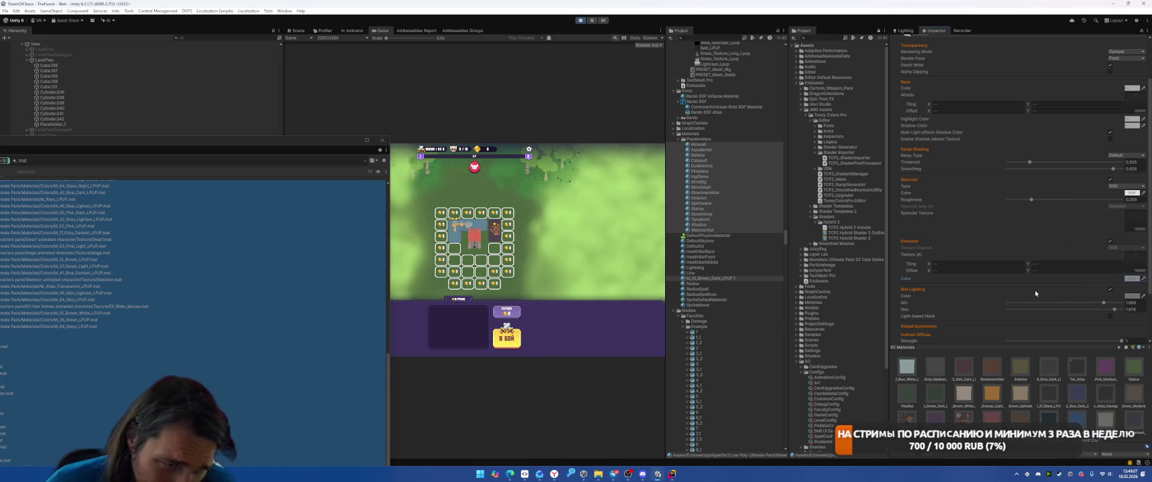
{"action": "left_click", "coordinate": [1111, 290]}
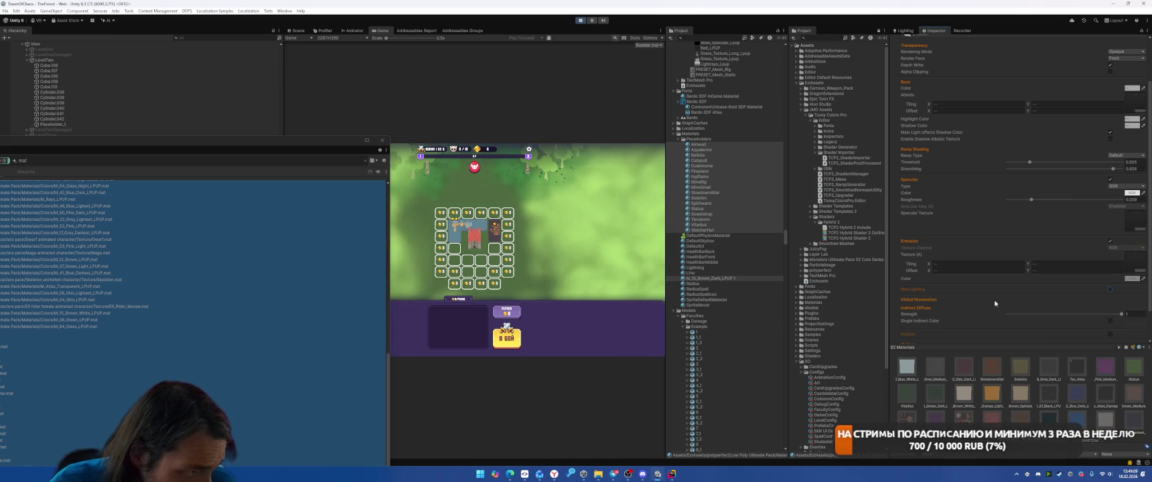
{"action": "left_click", "coordinate": [1110, 242]}
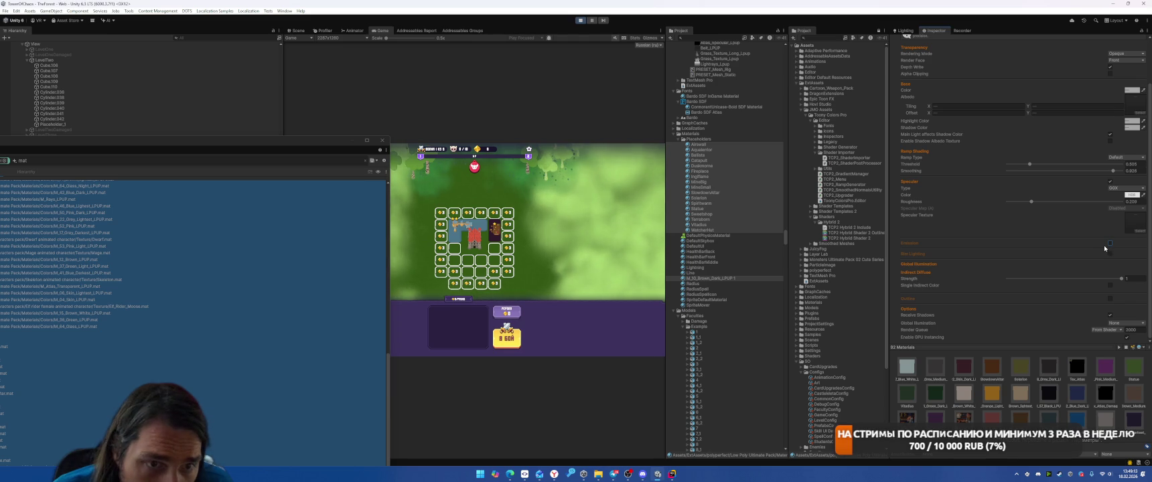
{"action": "left_click", "coordinate": [1111, 182]}
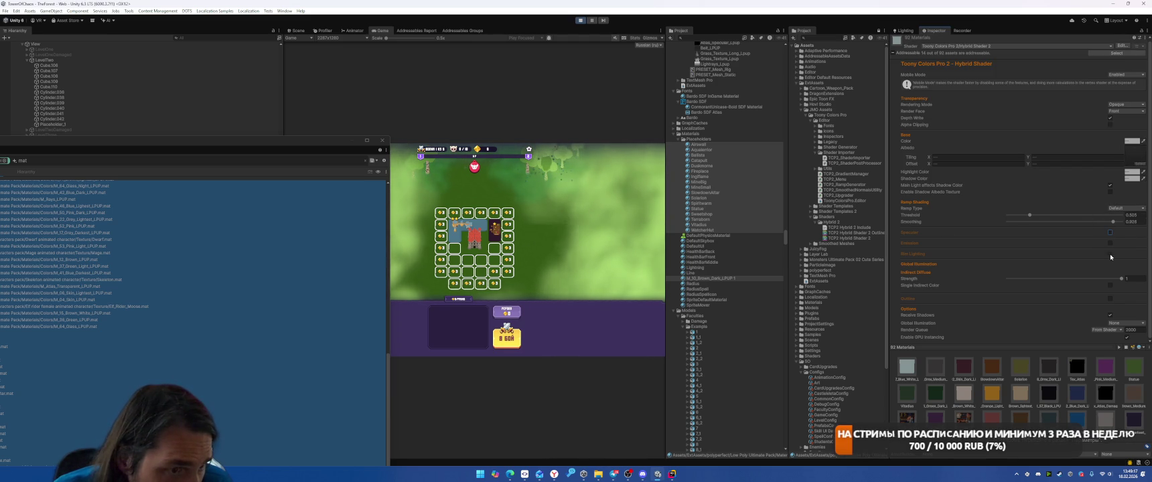
Step: Set indirect diffuse strength to 0 and re-enable emission, rim lighting and specular
{"action": "left_click_drag", "start_coordinate": [1119, 280], "coordinate": [936, 277]}
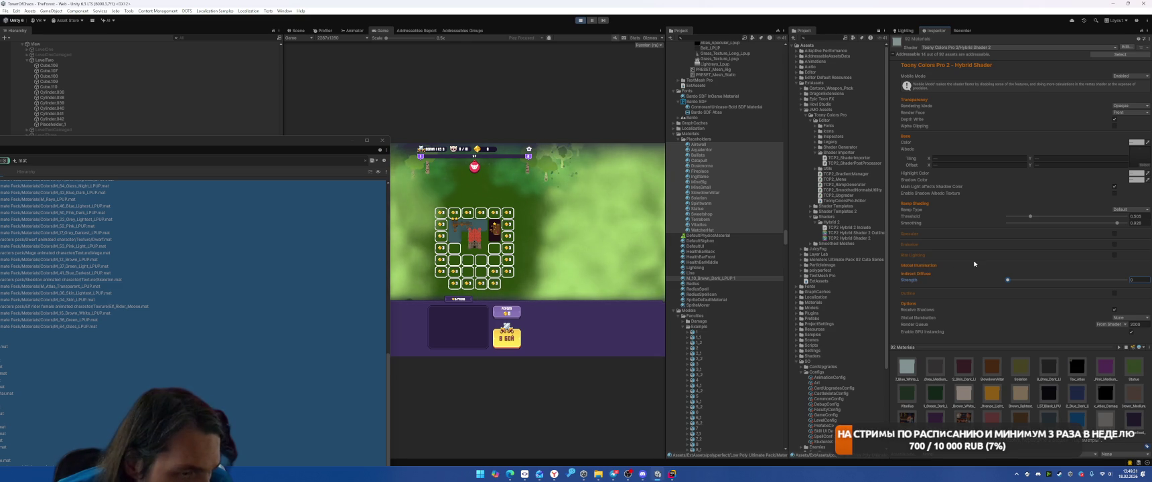
{"action": "left_click", "coordinate": [1114, 245]}
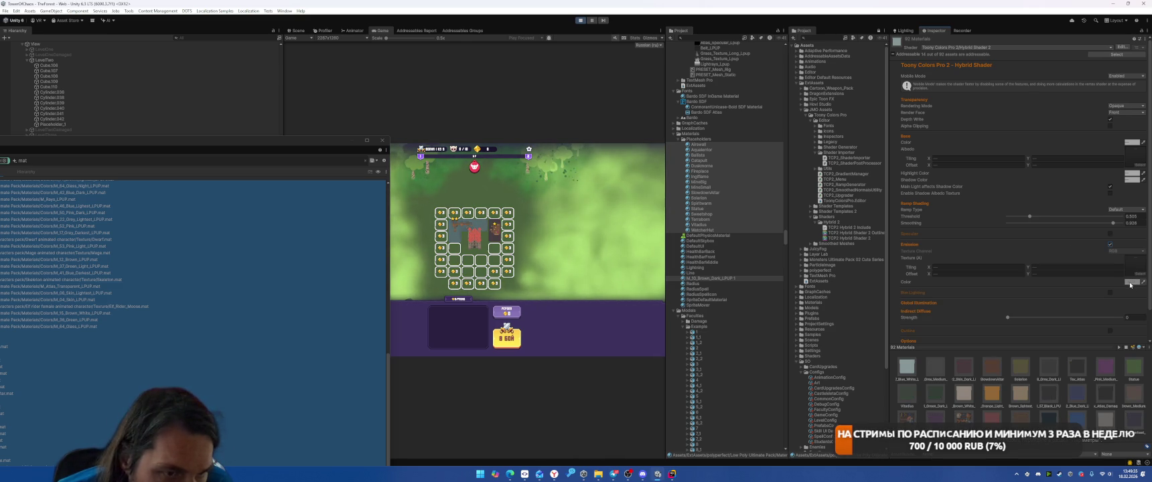
{"action": "left_click", "coordinate": [1109, 293]}
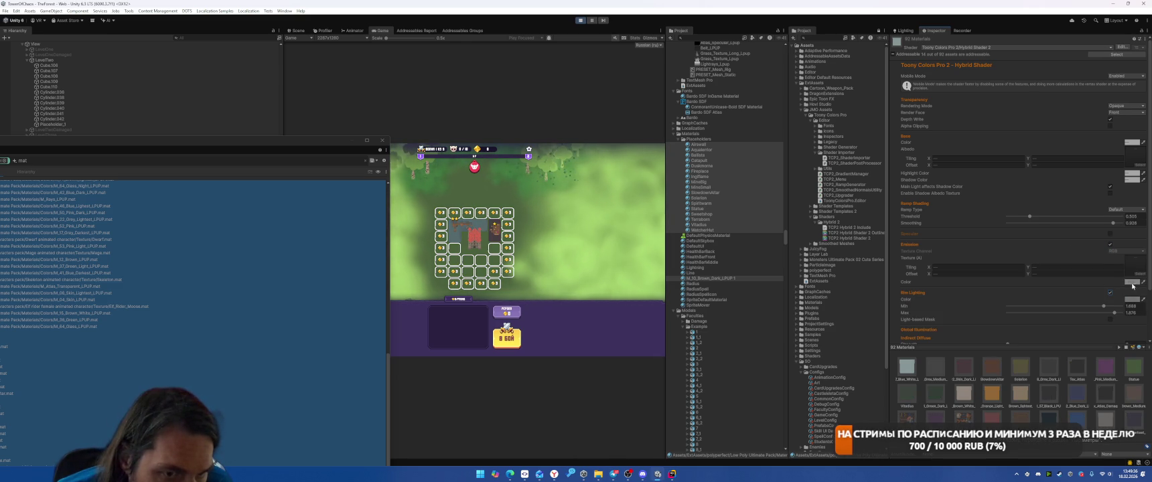
{"action": "left_click", "coordinate": [1109, 234]}
{"action": "scroll", "coordinate": [1112, 241], "scroll_direction": "down", "scroll_amount": 2}
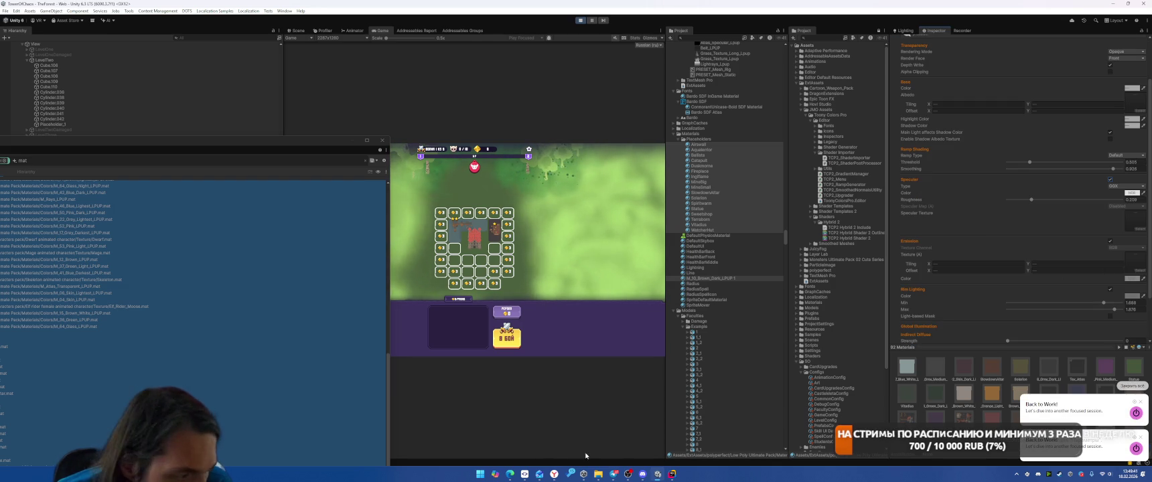
Step: Glance at Toggl Track, then return to the Unity Editor
{"action": "mouse_move", "coordinate": [555, 476]}
{"action": "left_click", "coordinate": [517, 452]}
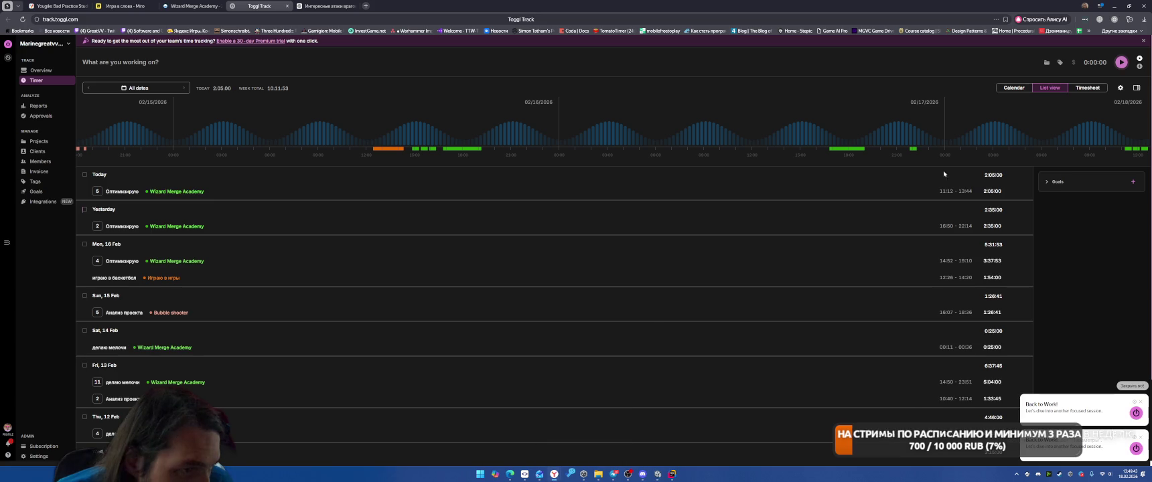
{"action": "key", "text": "alt+Tab"}
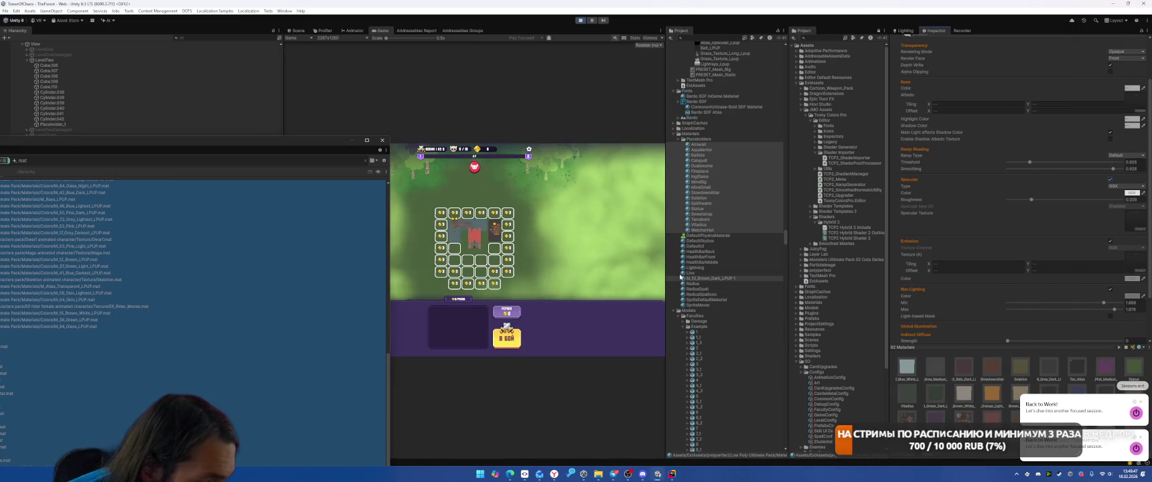
Step: Set the DirectionalLight intensity to 3, then switch over to Toggl Track
{"action": "scroll", "coordinate": [149, 64], "scroll_direction": "down", "scroll_amount": 10}
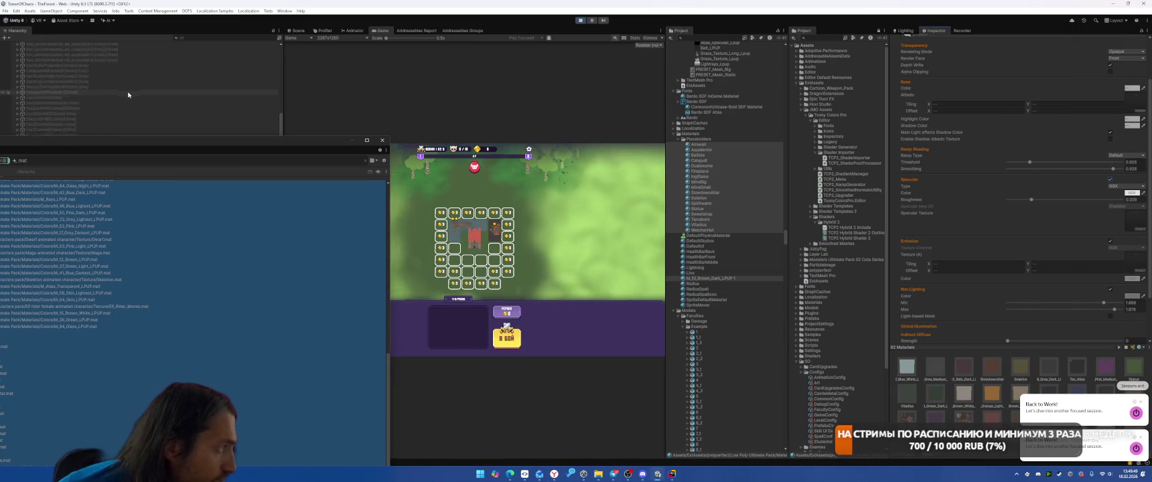
{"action": "scroll", "coordinate": [149, 64], "scroll_direction": "up", "scroll_amount": 10}
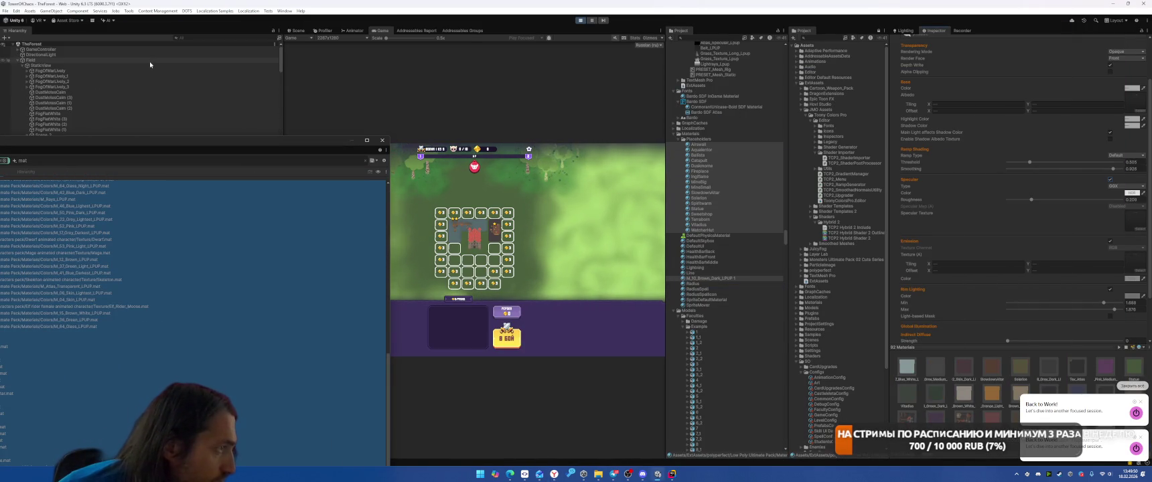
{"action": "left_click", "coordinate": [47, 54]}
{"action": "left_click", "coordinate": [1026, 168]}
{"action": "type", "text": "3"}
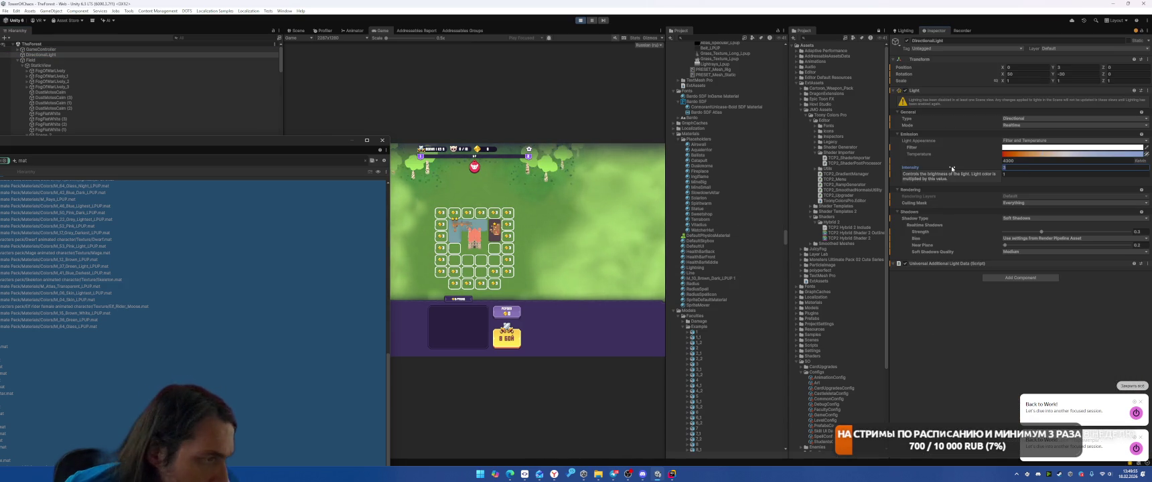
{"action": "key", "text": "Return"}
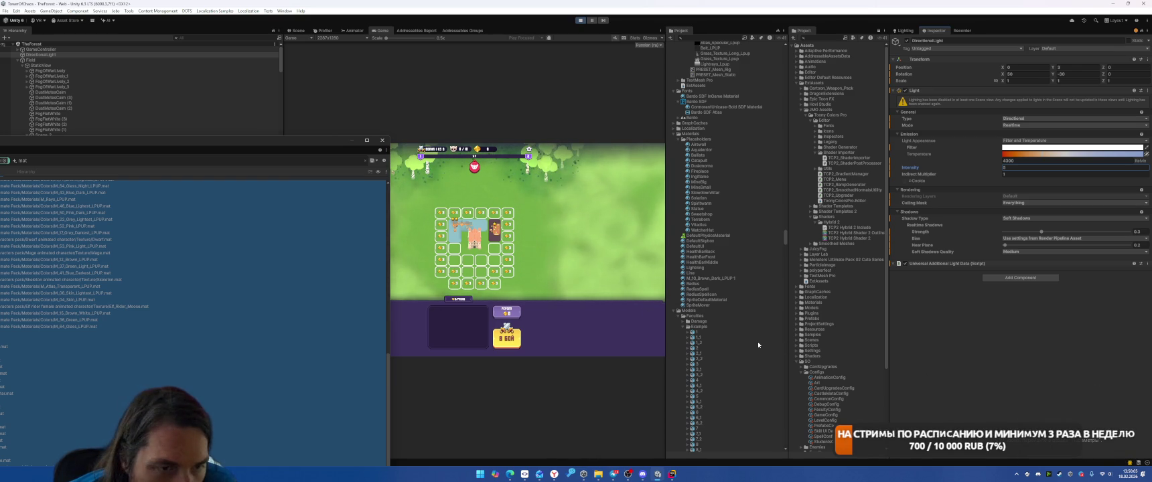
{"action": "key", "text": "alt+Tab"}
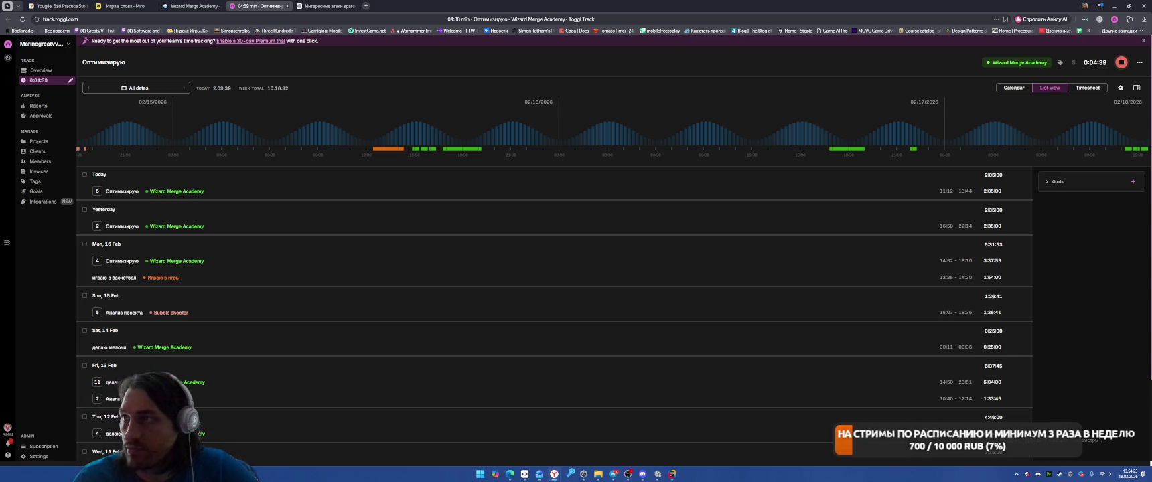
Step: Go back from the running Toggl timer to the Unity Editor
{"action": "key", "text": "alt+Tab"}
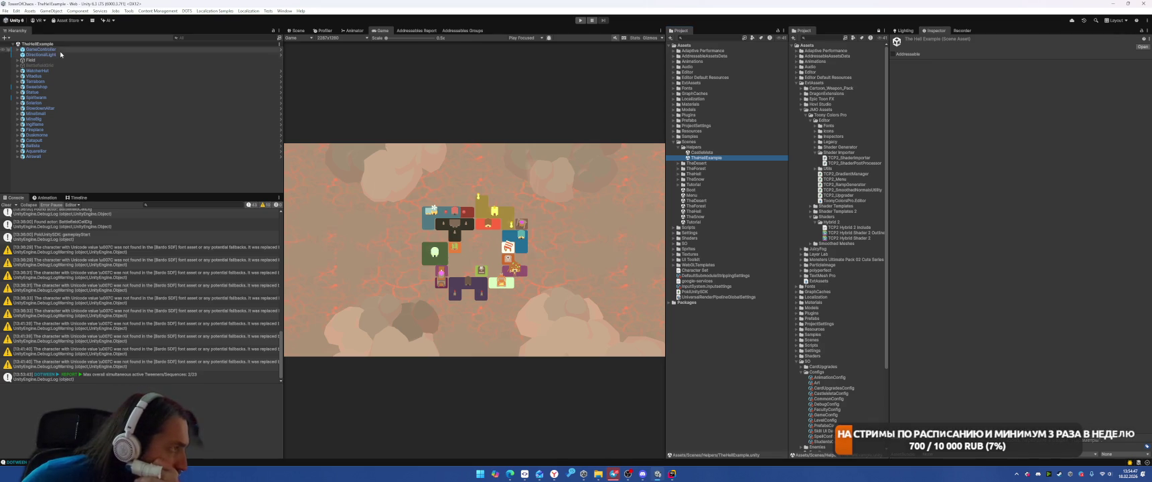
Step: Select DirectionalLight in the Hierarchy to show its Transform and Light components
{"action": "left_click", "coordinate": [40, 54]}
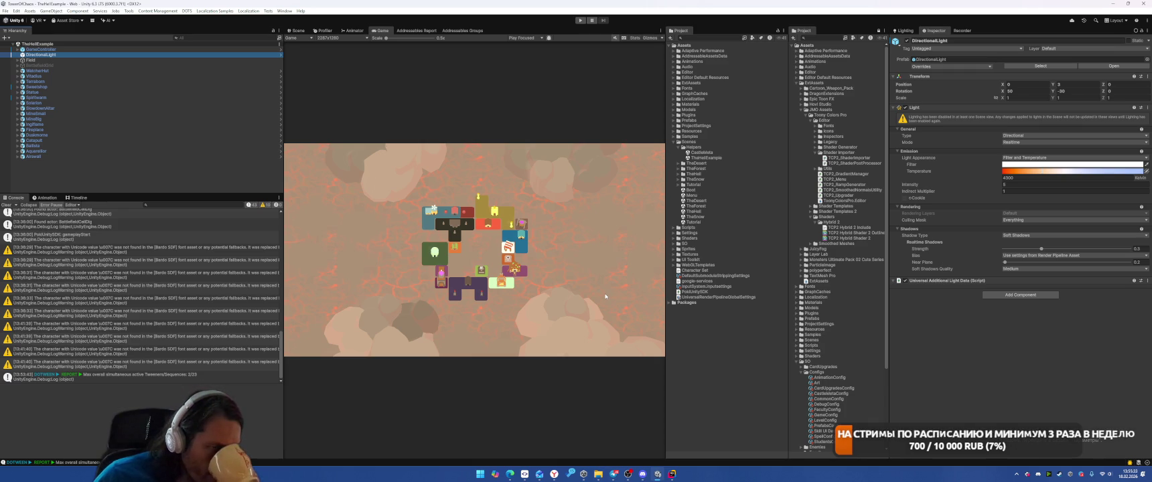
Step: Select the Cube.144 tower and set its Toony Colors shadow colour to pure white
{"action": "left_click", "coordinate": [298, 30]}
{"action": "left_click", "coordinate": [488, 204]}
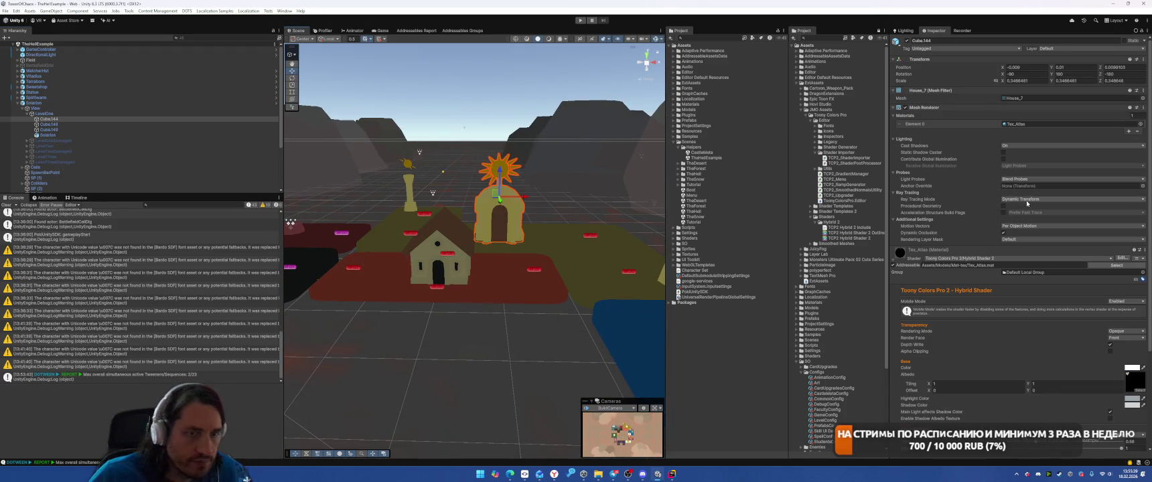
{"action": "left_click", "coordinate": [382, 30]}
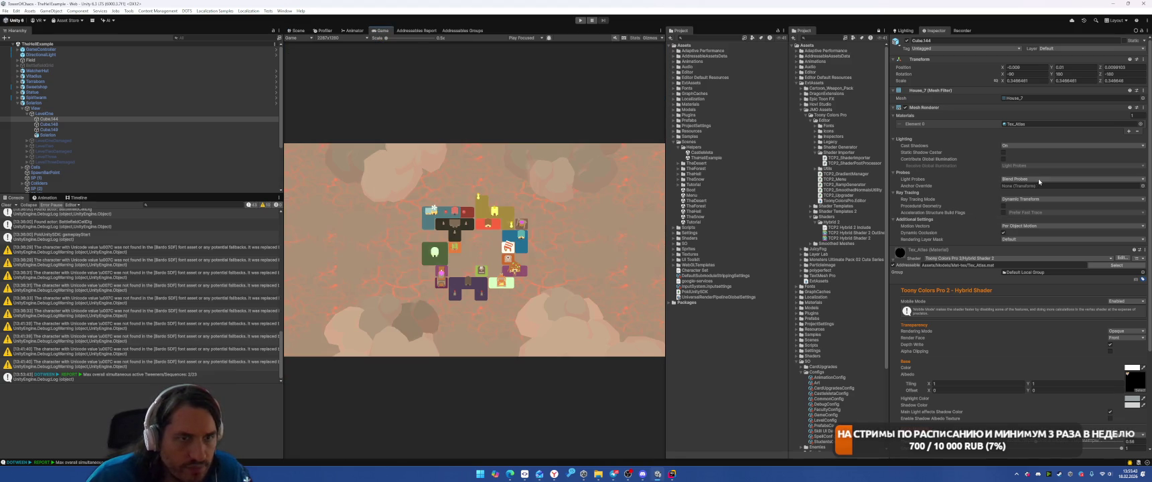
{"action": "scroll", "coordinate": [1017, 291], "scroll_direction": "down", "scroll_amount": 4}
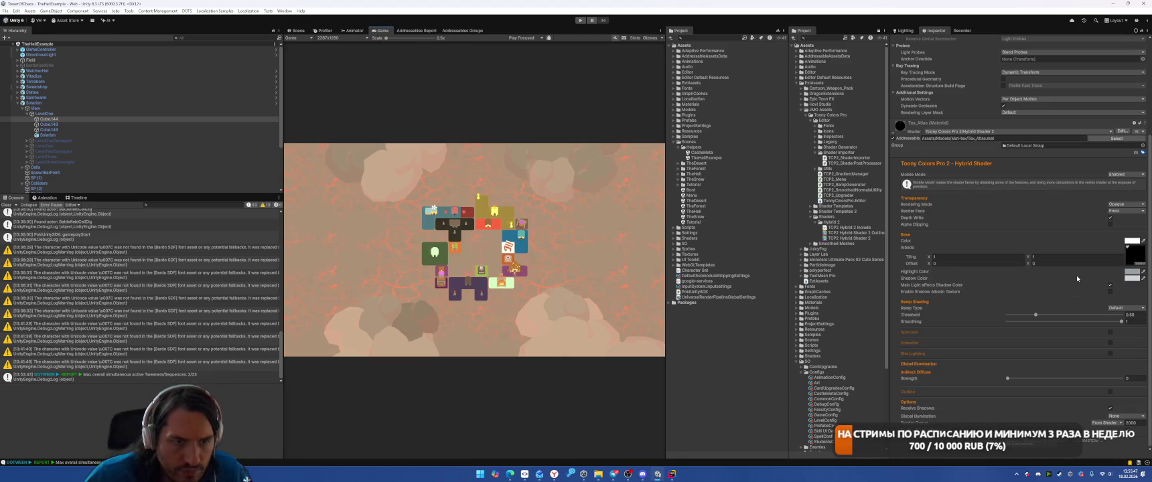
{"action": "left_click", "coordinate": [1130, 279]}
{"action": "mouse_move", "coordinate": [1131, 279]}
{"action": "left_mouse_down"}
{"action": "mouse_move", "coordinate": [1086, 250]}
{"action": "mouse_move", "coordinate": [1074, 275]}
{"action": "left_mouse_up"}
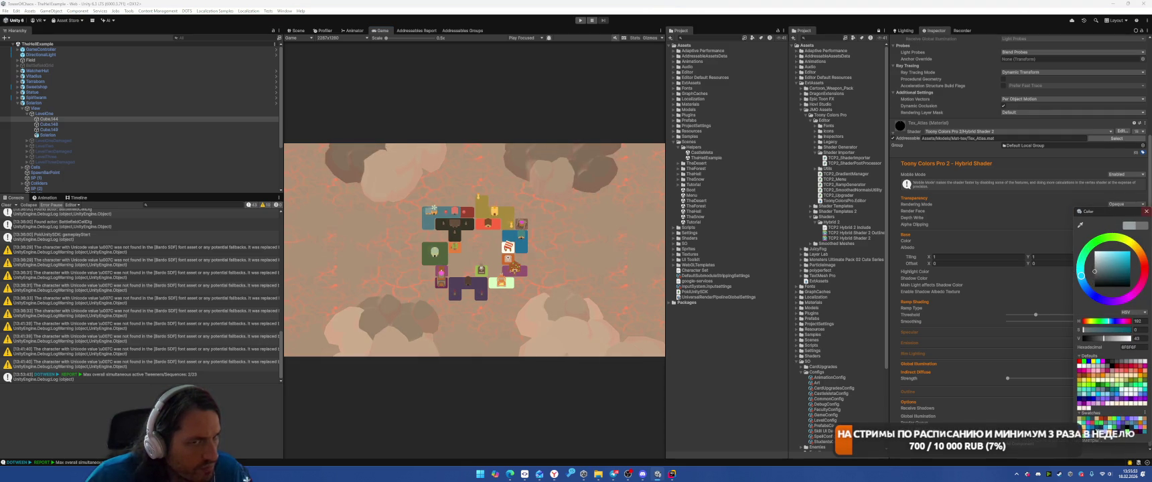
{"action": "left_click", "coordinate": [1145, 211]}
{"action": "left_click", "coordinate": [1132, 322]}
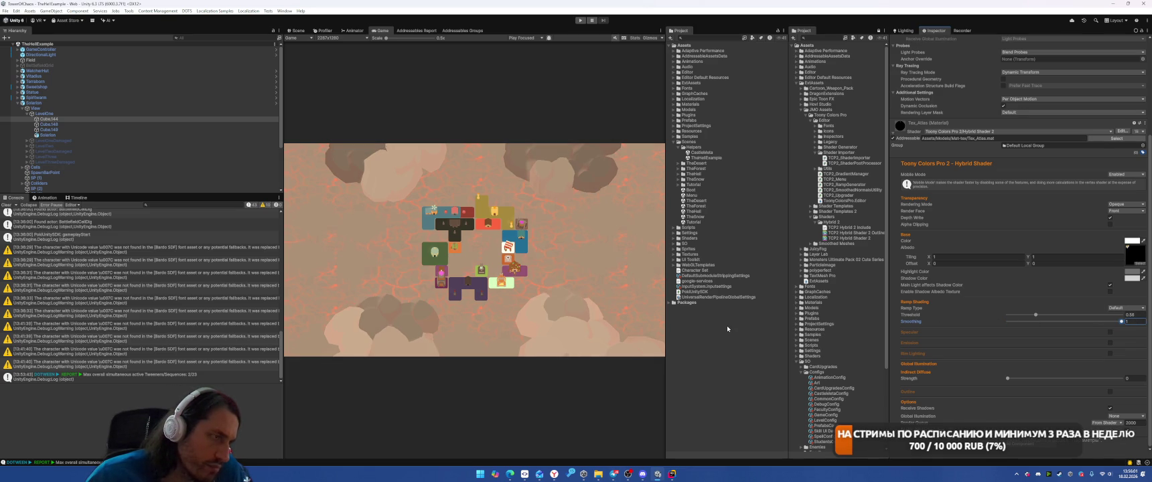
{"action": "scroll", "coordinate": [1011, 104], "scroll_direction": "up", "scroll_amount": 5}
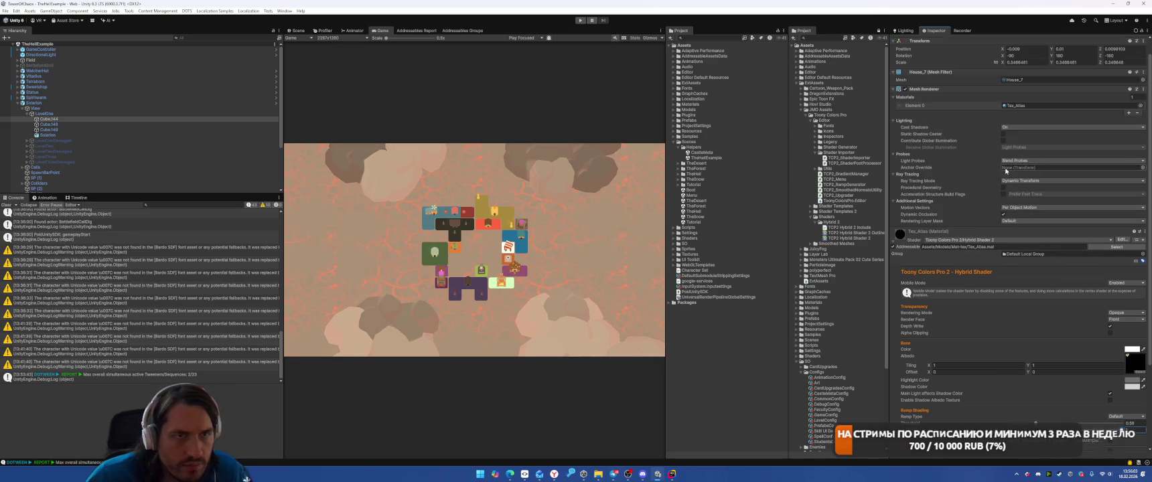
Step: Set House_7's normals to Calculate with an 18° smoothing angle and apply
{"action": "double_click", "coordinate": [1015, 80]}
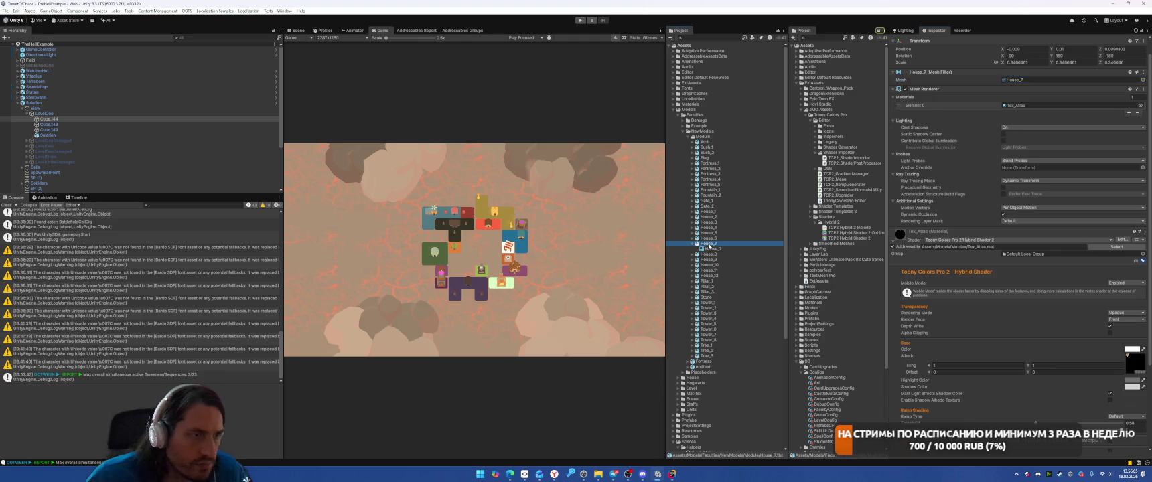
{"action": "left_click", "coordinate": [993, 64]}
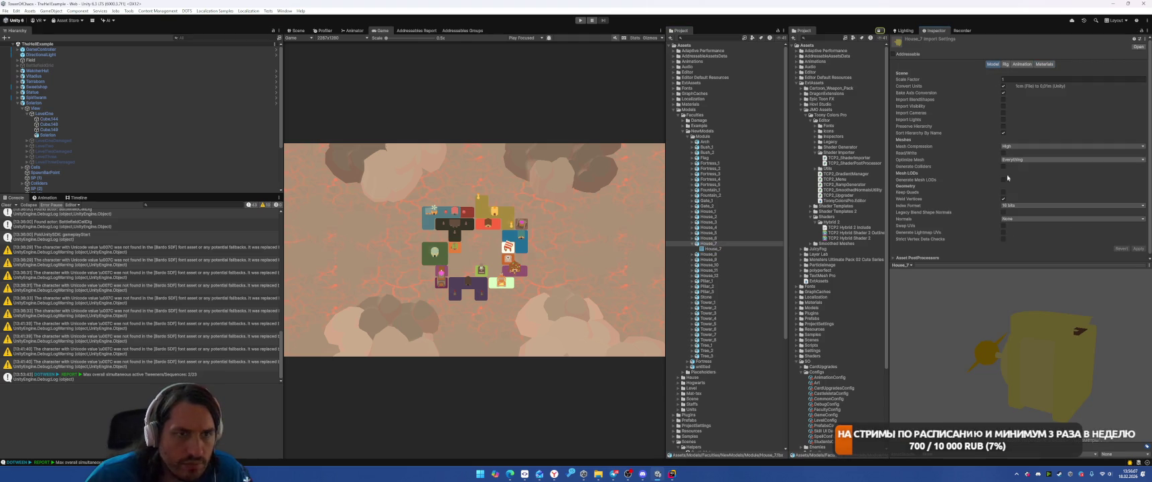
{"action": "left_click", "coordinate": [1026, 217]}
{"action": "left_click", "coordinate": [1032, 226]}
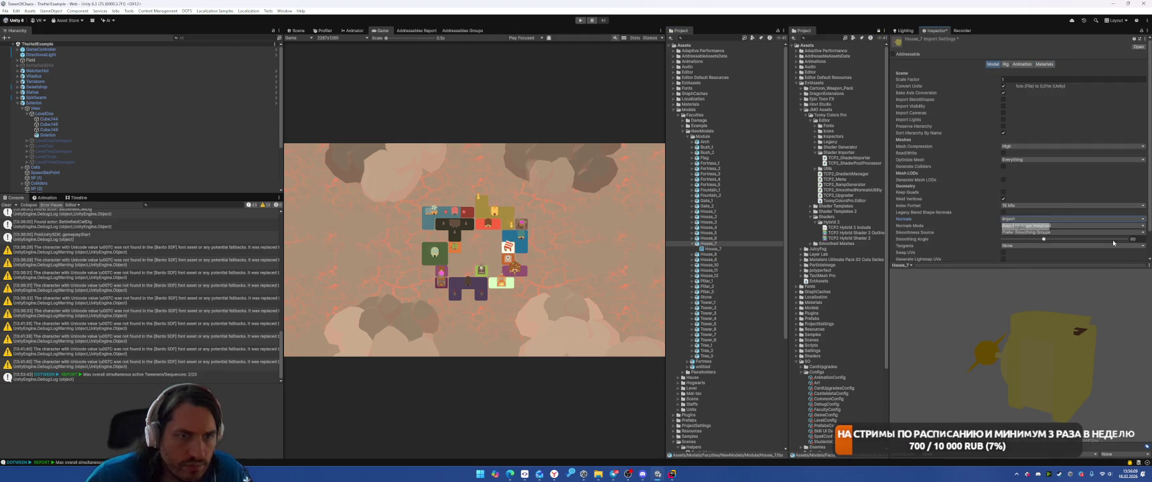
{"action": "scroll", "coordinate": [1096, 237], "scroll_direction": "down", "scroll_amount": 2}
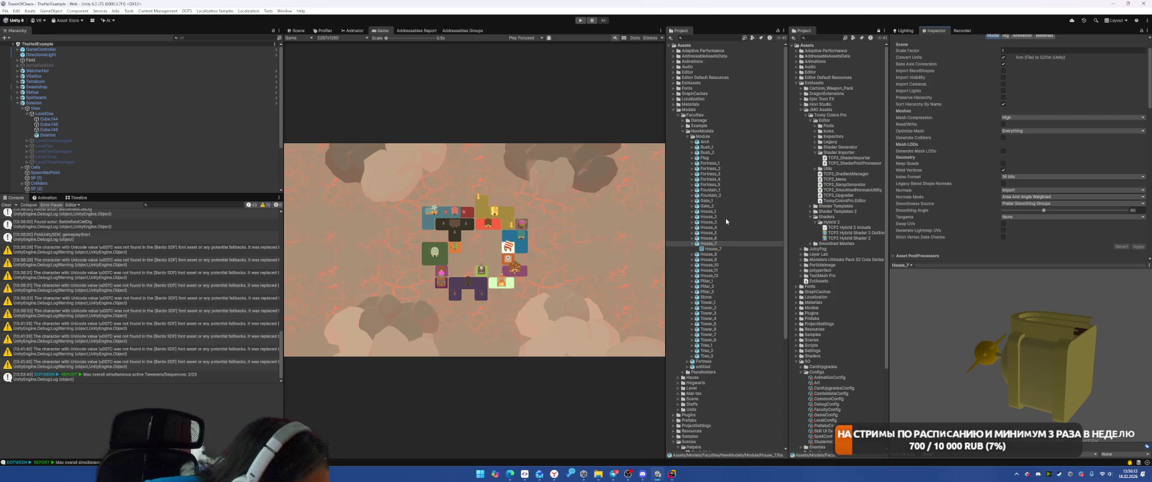
{"action": "left_click", "coordinate": [1021, 191]}
{"action": "left_click", "coordinate": [1023, 205]}
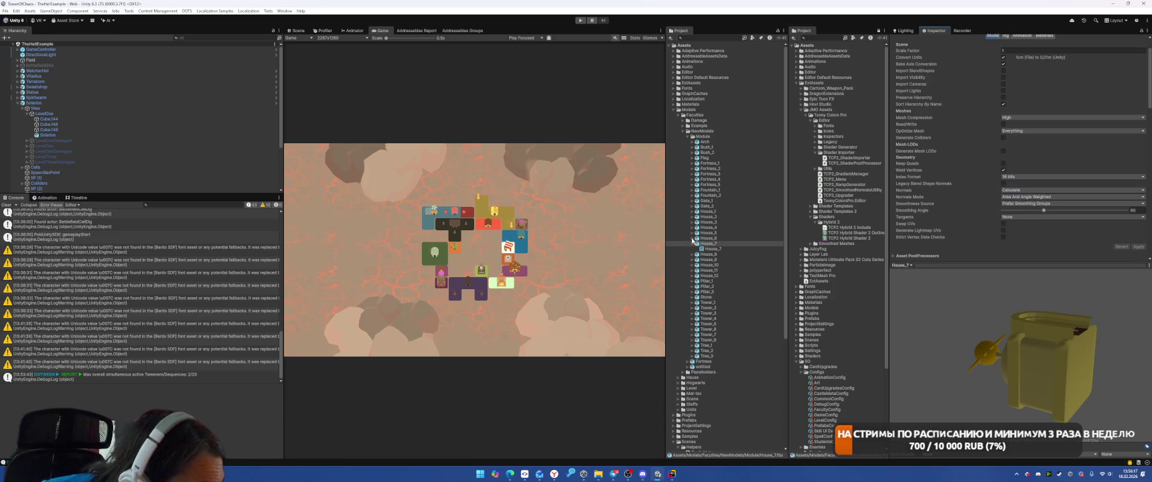
{"action": "left_click", "coordinate": [1028, 198]}
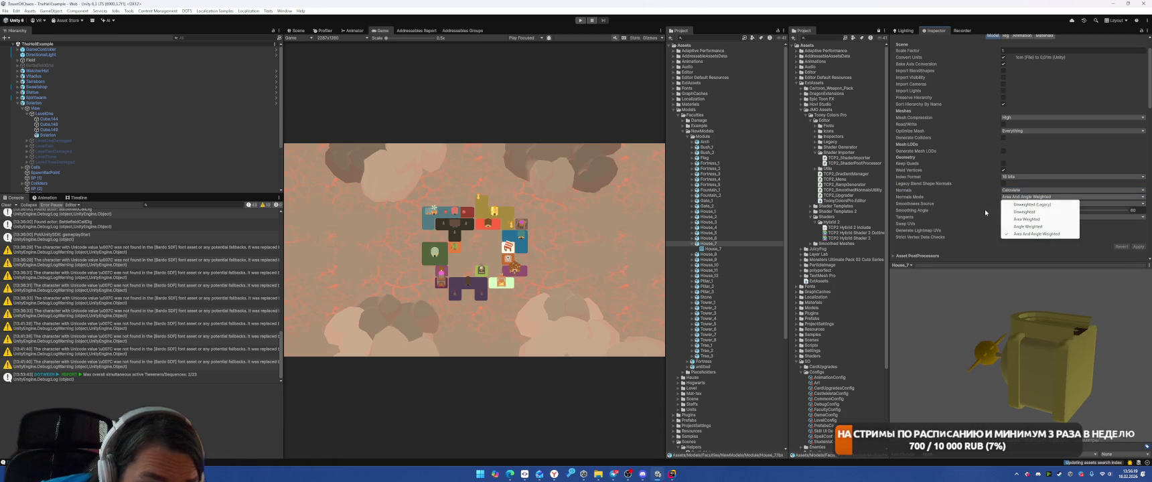
{"action": "left_click", "coordinate": [979, 204]}
{"action": "left_click_drag", "start_coordinate": [1044, 211], "coordinate": [1016, 212]}
{"action": "left_click", "coordinate": [1138, 246]}
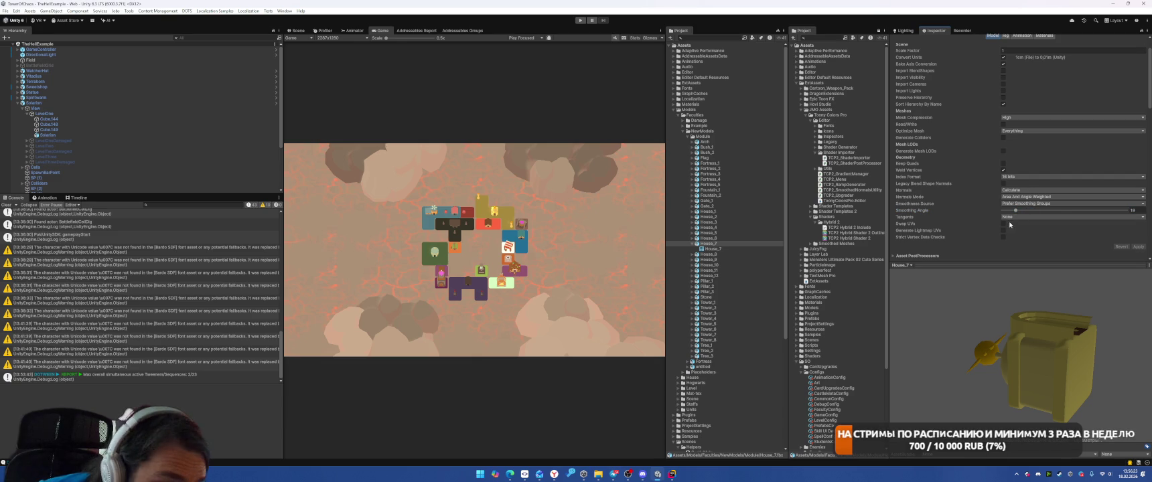
Step: Try Mikktspace tangents on House_7, then reset tangents to None and apply
{"action": "left_click", "coordinate": [1010, 217]}
{"action": "left_click", "coordinate": [1058, 247]}
{"action": "left_click", "coordinate": [1138, 247]}
{"action": "left_click", "coordinate": [1033, 217]}
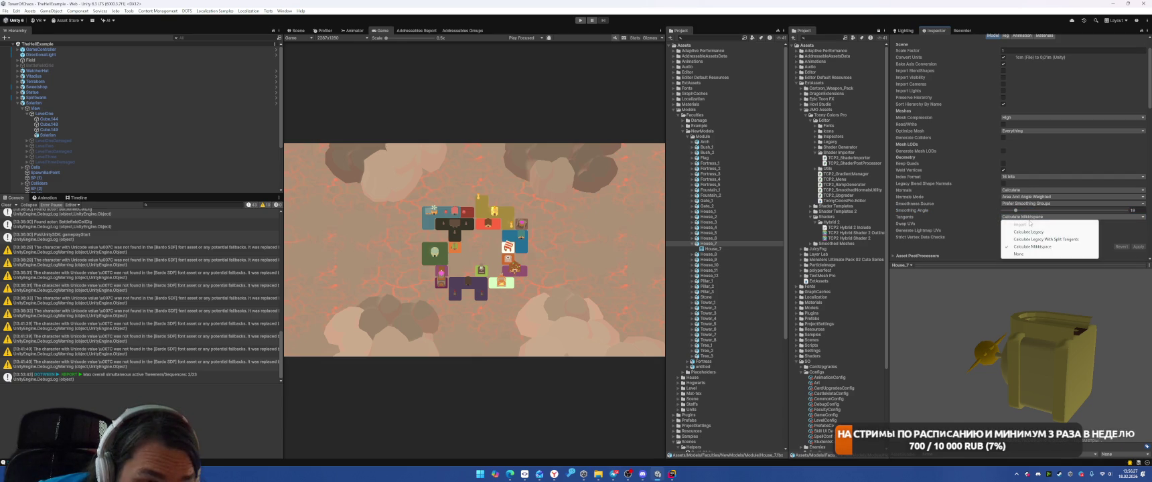
{"action": "left_click", "coordinate": [1058, 255]}
{"action": "left_click", "coordinate": [1135, 246]}
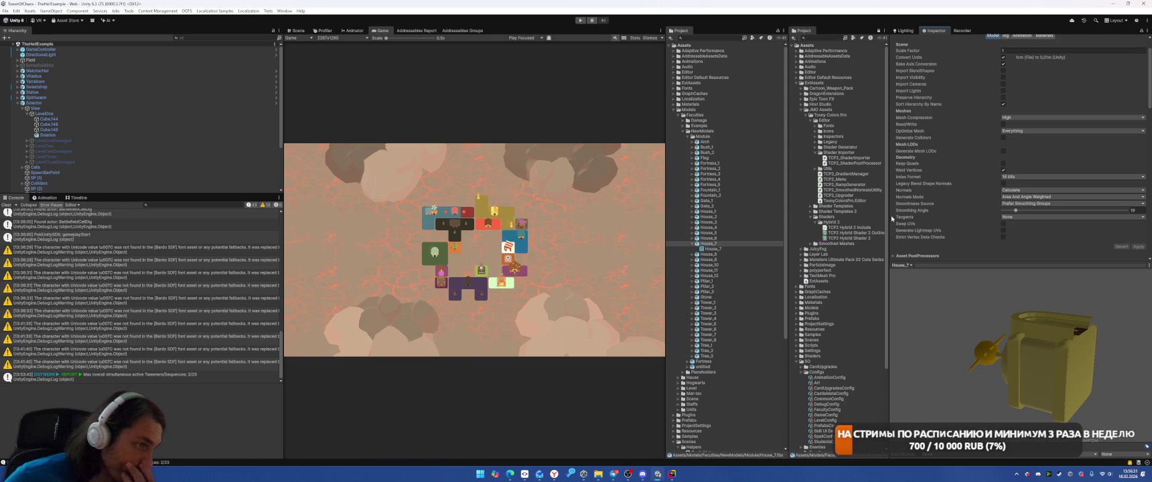
Step: Search the project assets and pick a model from the results
{"action": "left_click", "coordinate": [720, 37]}
{"action": "type", "text": "hous"}
{"action": "key", "text": "BackSpace"}
{"action": "key", "text": "BackSpace"}
{"action": "key", "text": "BackSpace"}
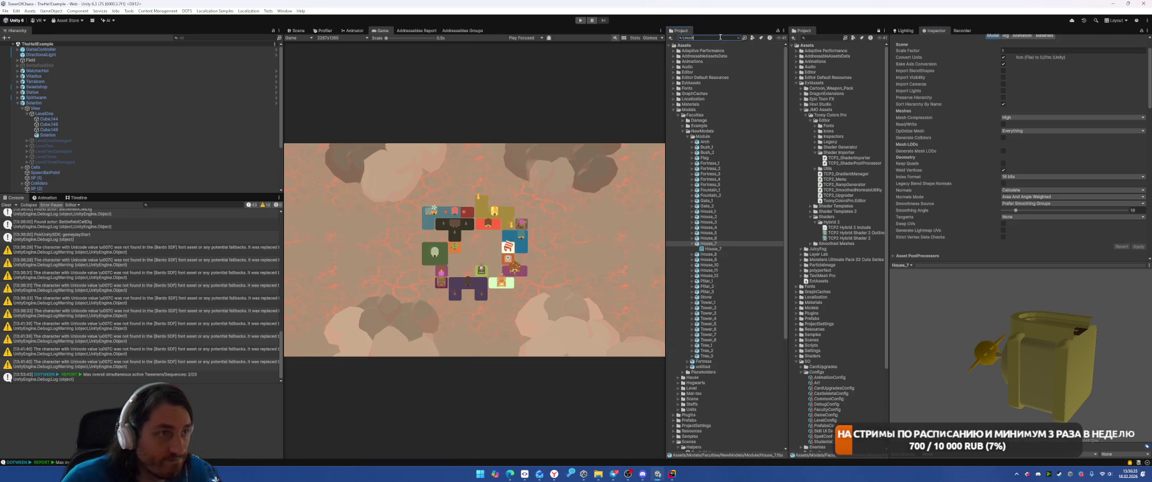
{"action": "type", "text": "el"}
{"action": "left_click", "coordinate": [756, 83]}
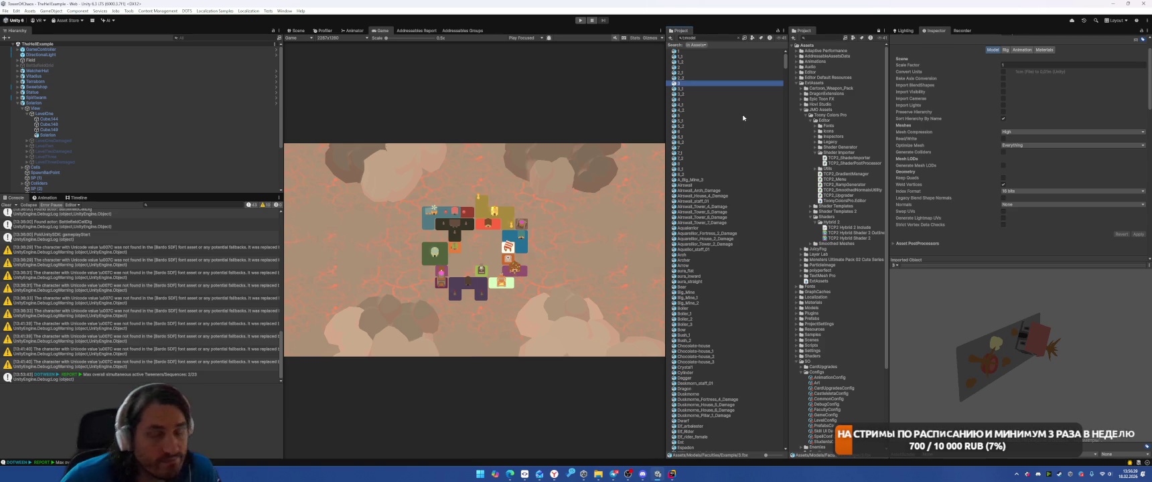
Step: Select all models in the t:model search and apply calculated normals to them
{"action": "key", "text": "ctrl+a"}
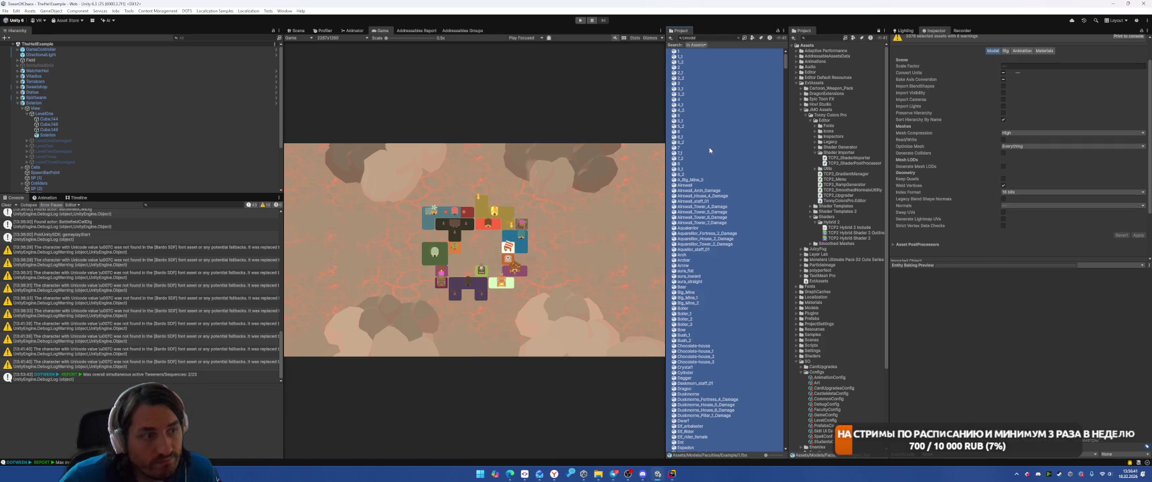
{"action": "left_click", "coordinate": [1019, 208]}
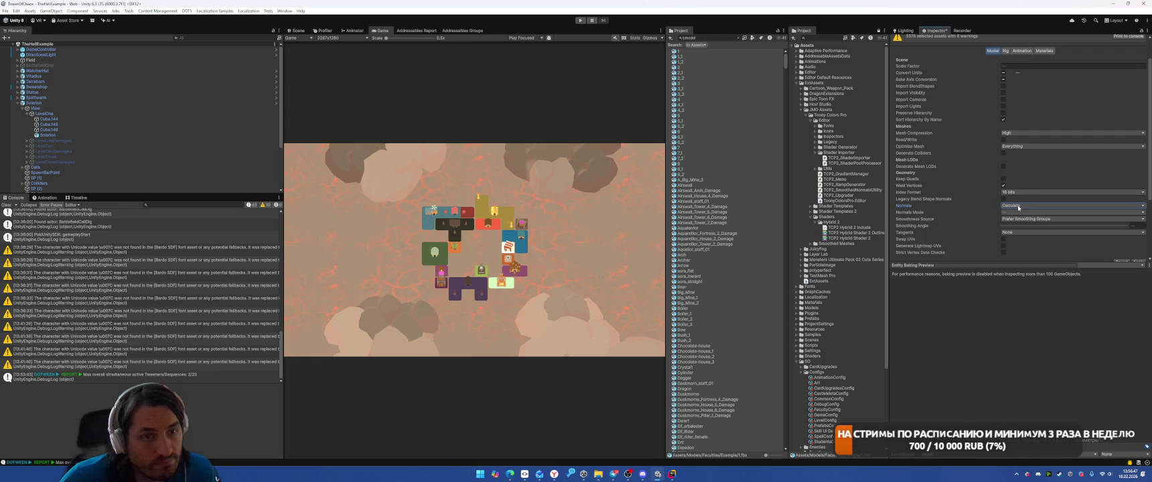
{"action": "left_click", "coordinate": [1017, 204]}
{"action": "left_click", "coordinate": [1022, 219]}
{"action": "scroll", "coordinate": [1022, 216], "scroll_direction": "down", "scroll_amount": 2}
{"action": "left_click", "coordinate": [1137, 227]}
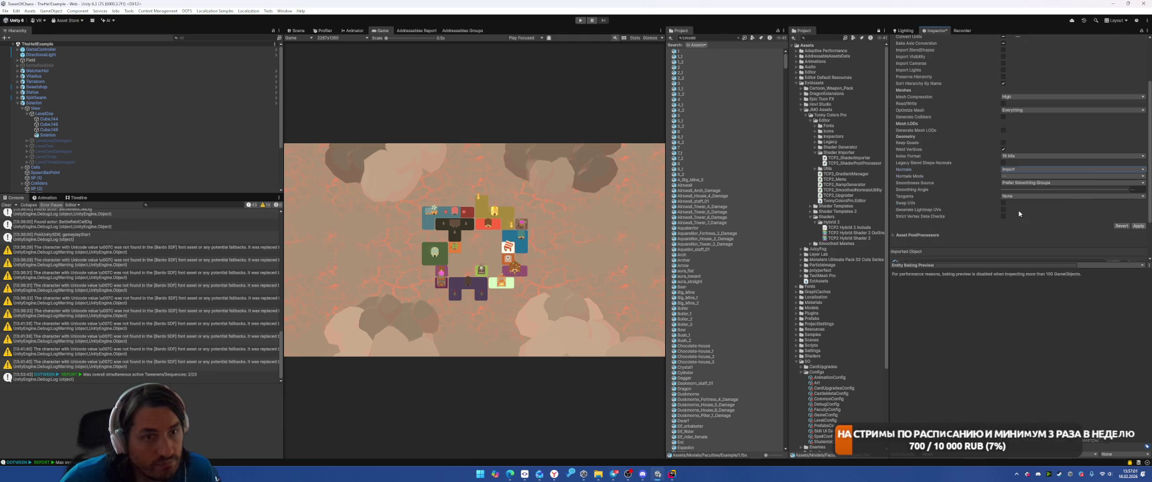
Step: Set the smoothing angle for all models to 10 and apply
{"action": "left_click", "coordinate": [1137, 190]}
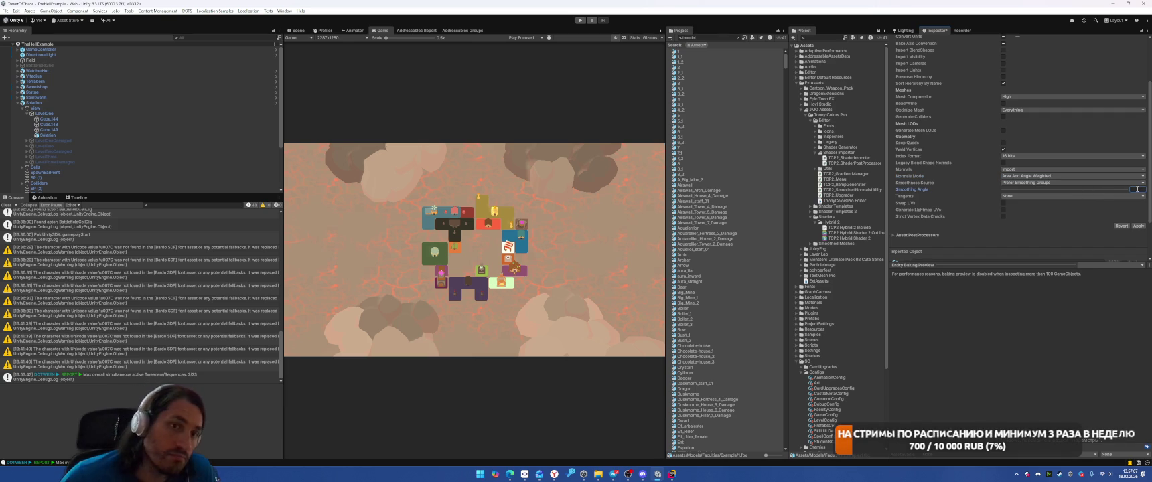
{"action": "type", "text": "1"}
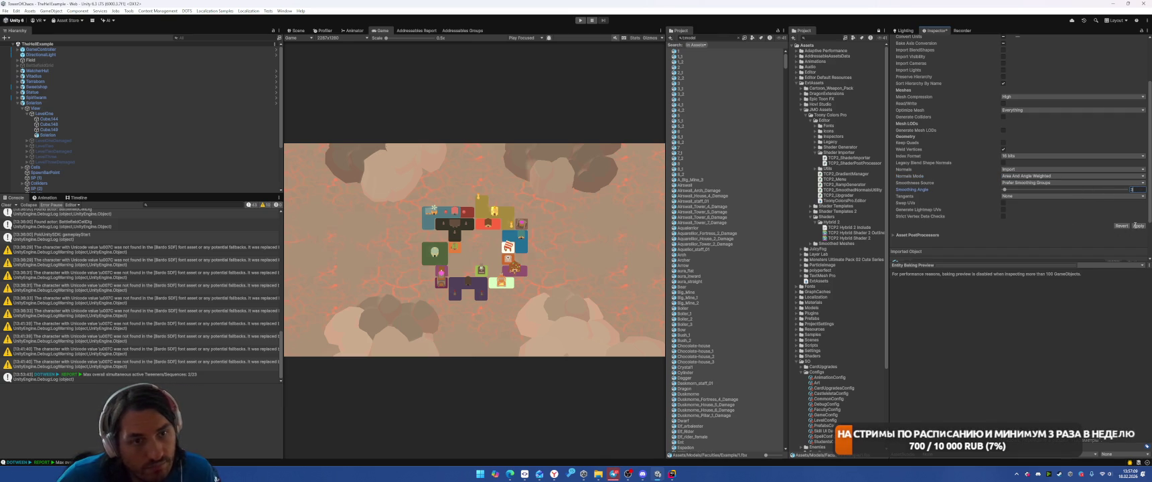
{"action": "type", "text": "0"}
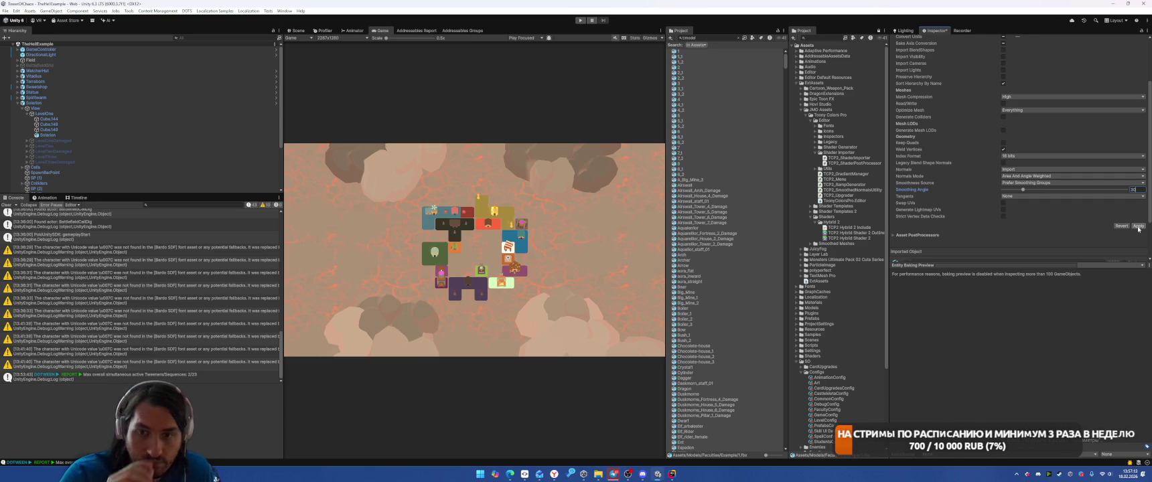
{"action": "left_click", "coordinate": [1138, 226]}
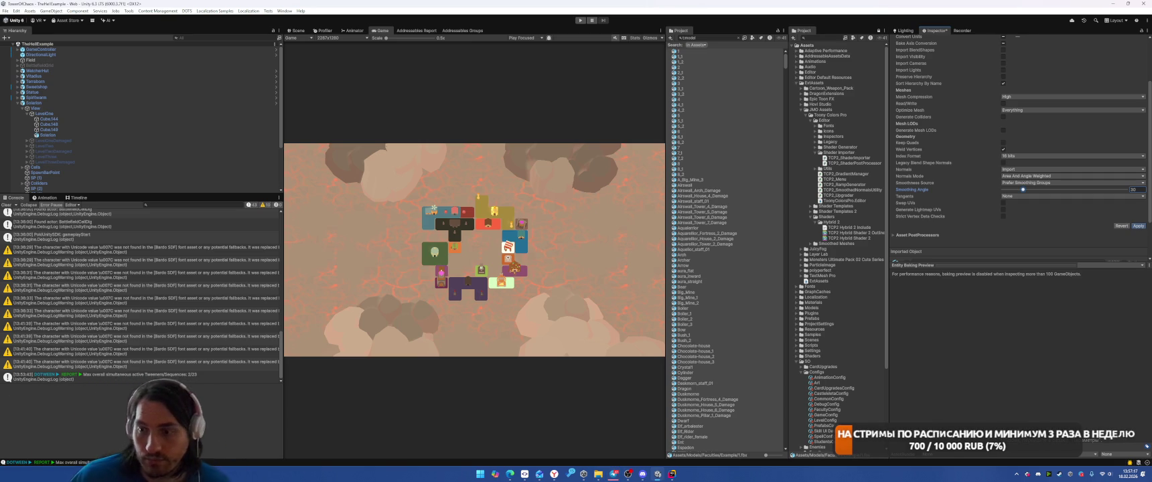
{"action": "key", "text": "alt+Tab"}
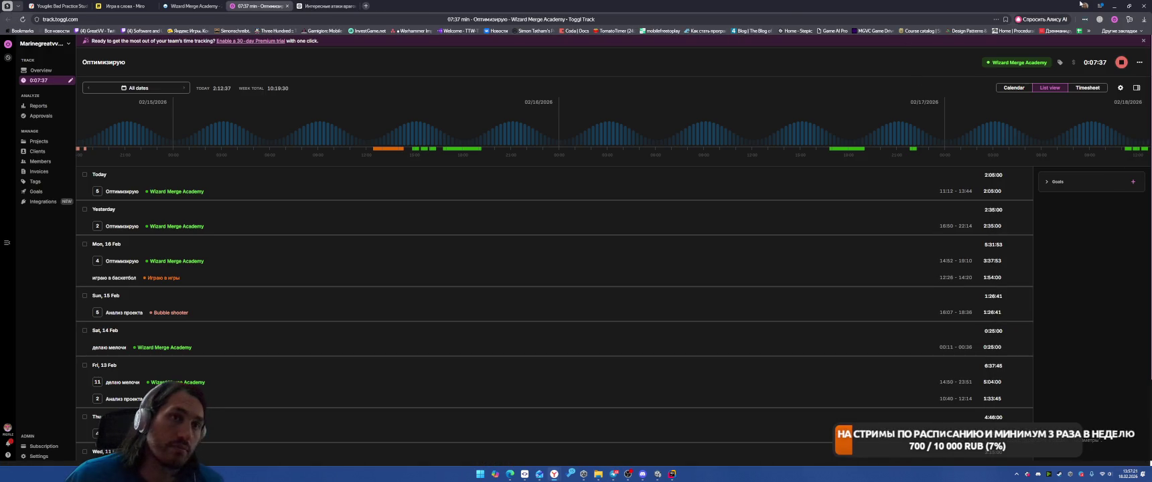
Step: Minimise the browser after checking the Toggl timer to get back to Unity
{"action": "left_click", "coordinate": [1114, 6]}
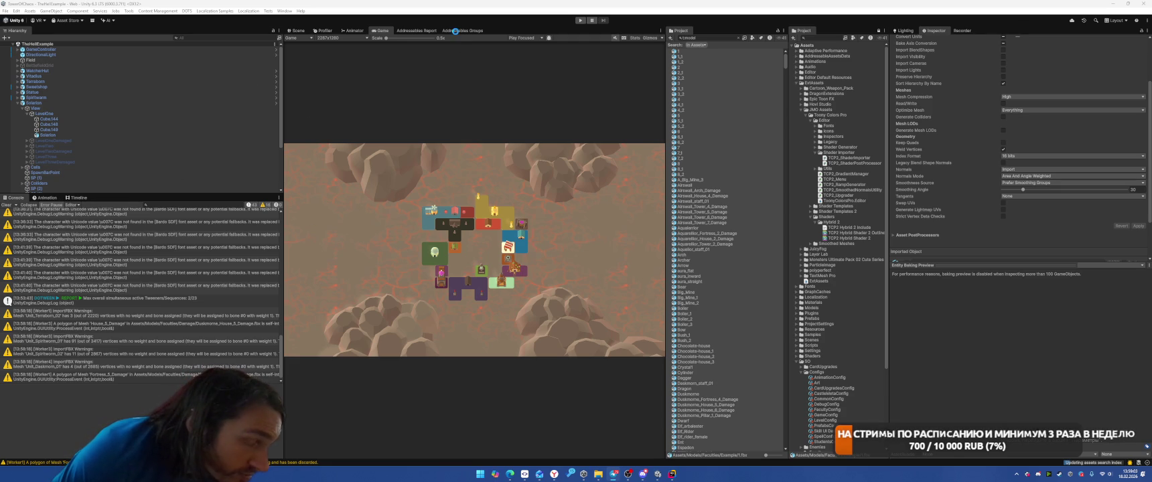
Step: Show the Addressables Groups window with the Localization tables and Default Local Group
{"action": "left_click", "coordinate": [455, 32]}
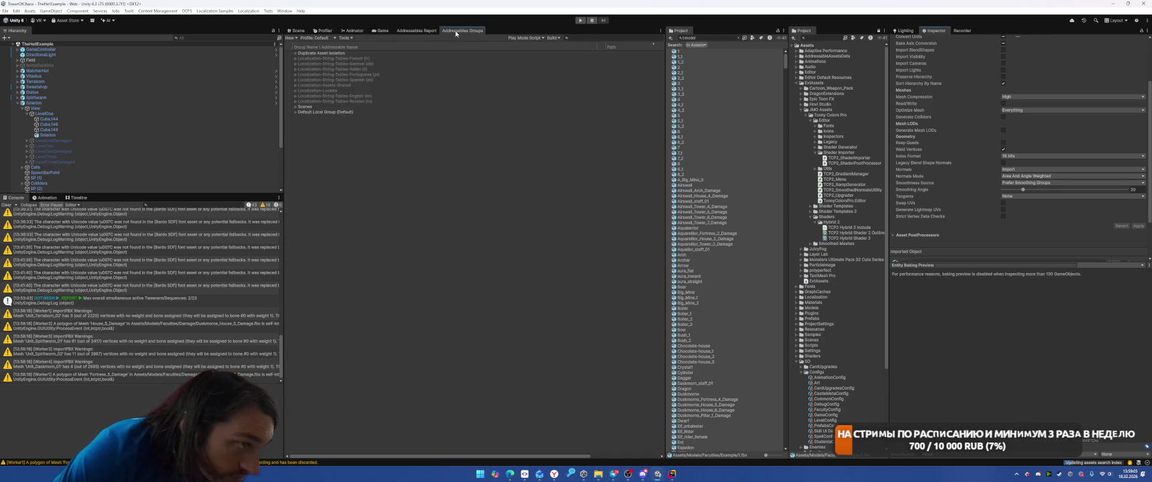
Step: Run a new Addressables build with Default Build Script, then inspect a build report
{"action": "left_click", "coordinate": [557, 38]}
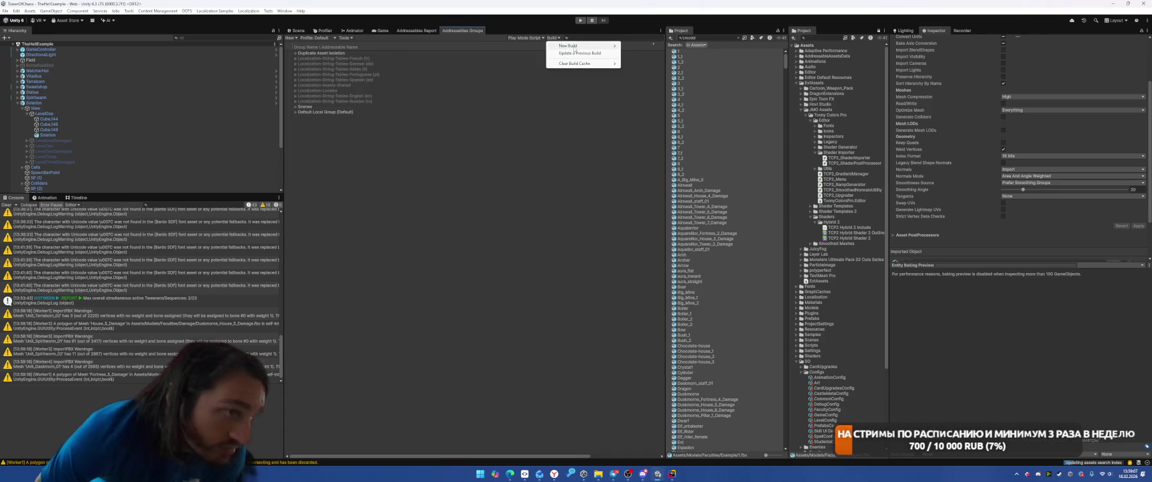
{"action": "mouse_move", "coordinate": [589, 45]}
{"action": "left_click", "coordinate": [649, 45]}
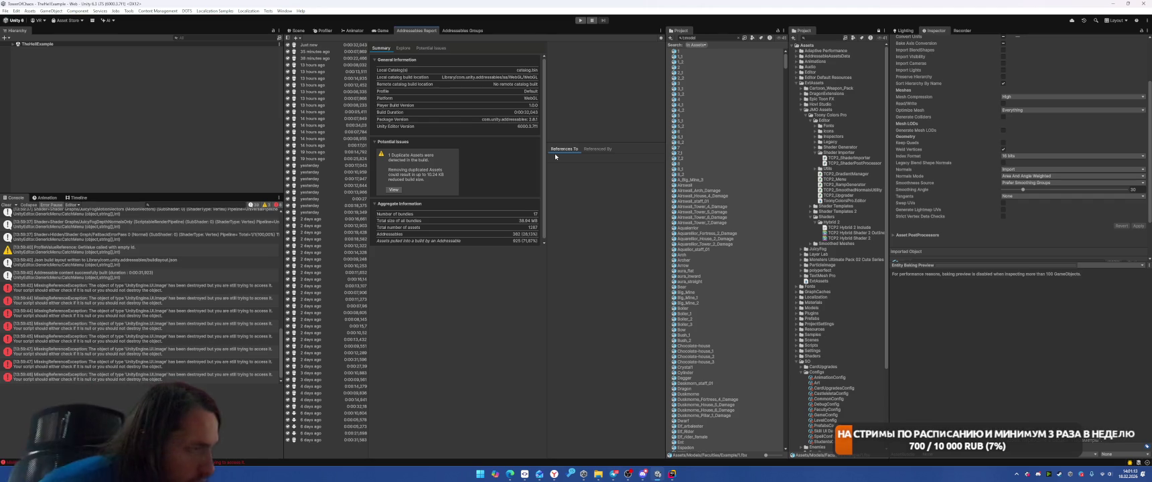
{"action": "left_click", "coordinate": [320, 52]}
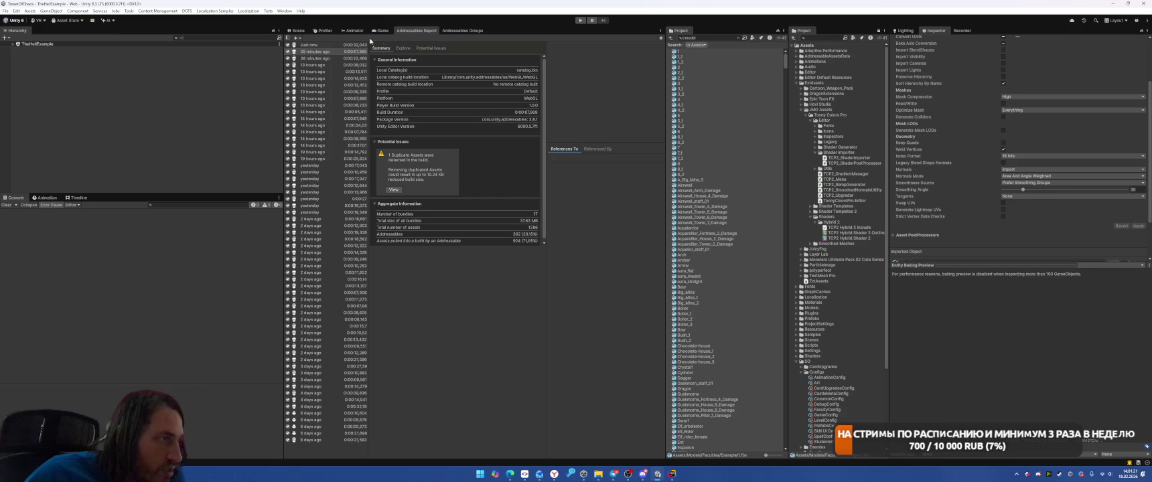
{"action": "left_click", "coordinate": [380, 30]}
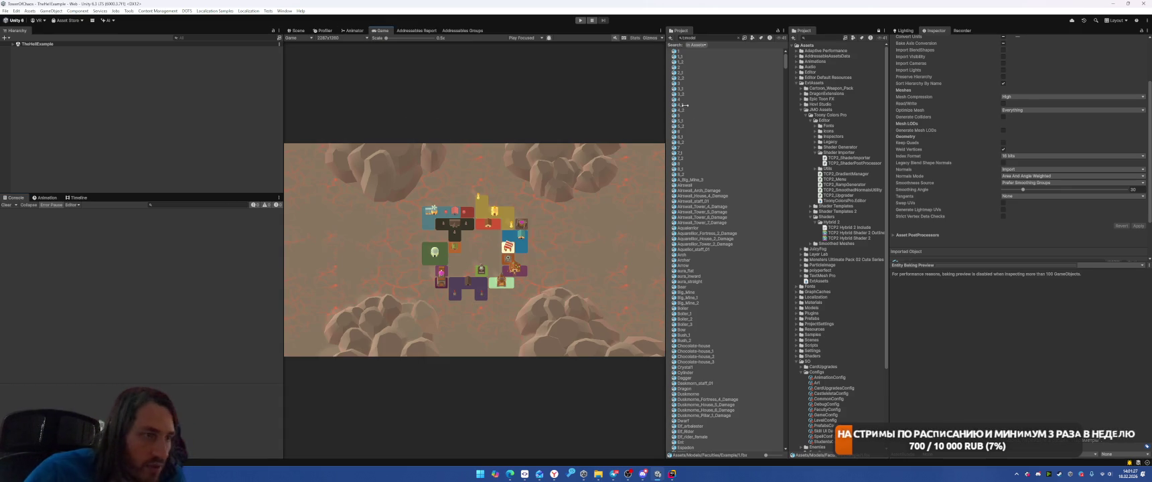
Step: Find every project asset referencing the TCP2 Hybrid Shader 2 shader
{"action": "left_click", "coordinate": [744, 38]}
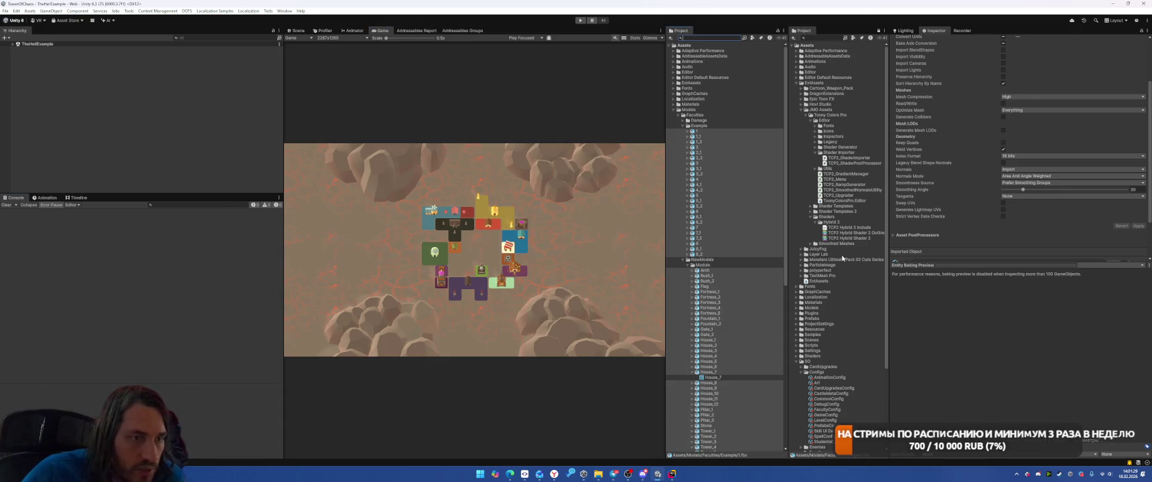
{"action": "left_click", "coordinate": [851, 237]}
{"action": "right_click", "coordinate": [851, 238]}
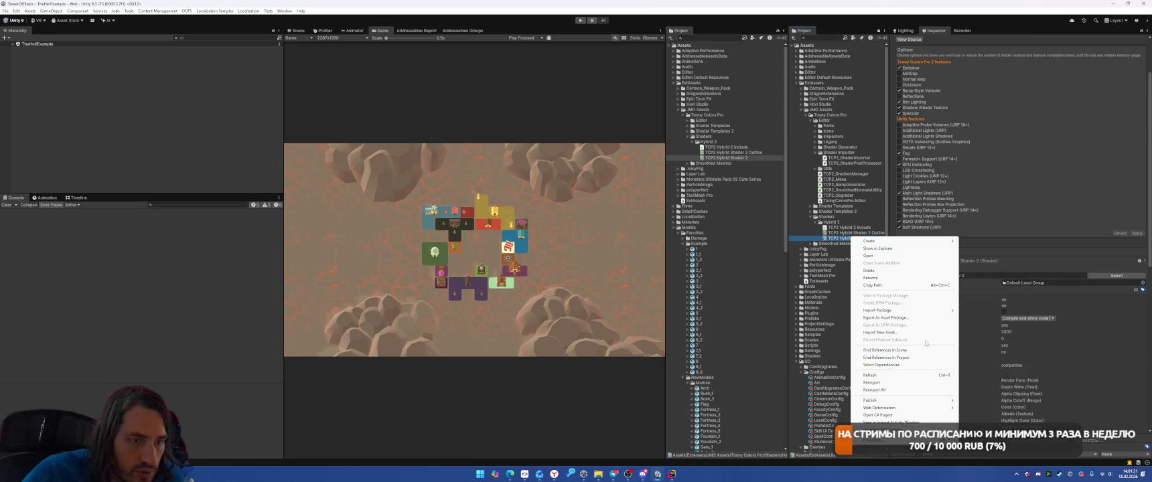
{"action": "left_click", "coordinate": [892, 358]}
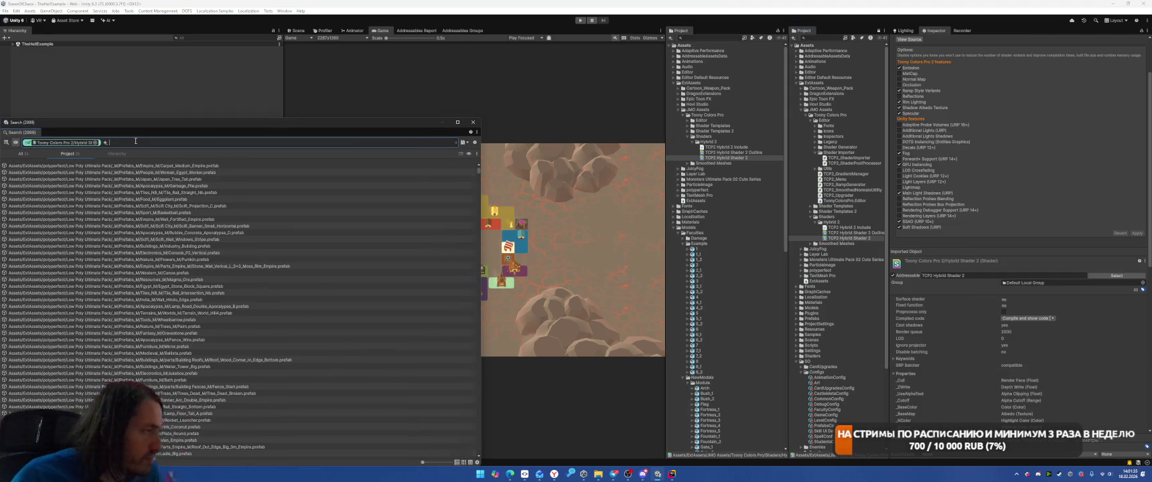
Step: Filter the references with t:material and select all the resulting materials together
{"action": "type", "text": "eЖ"}
{"action": "key", "text": "BackSpace"}
{"action": "key", "text": "BackSpace"}
{"action": "type", "text": "t:"}
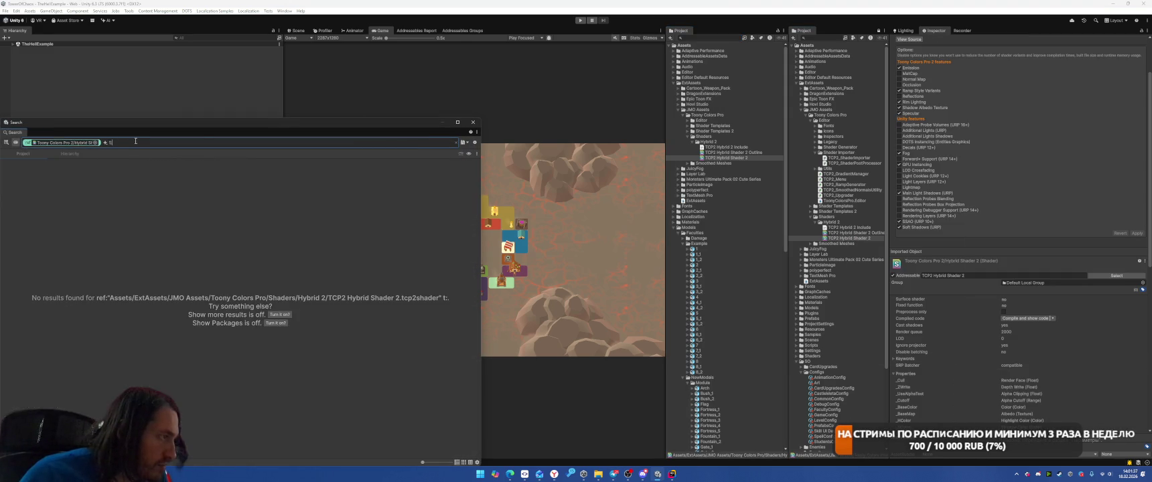
{"action": "type", "text": "material"}
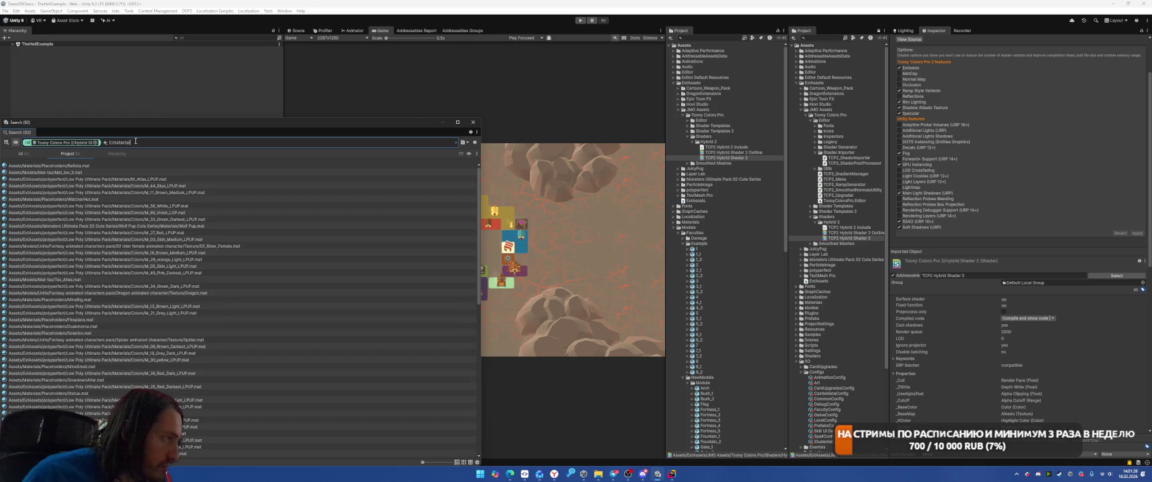
{"action": "left_click", "coordinate": [132, 241]}
{"action": "key", "text": "ctrl+a"}
{"action": "right_click", "coordinate": [132, 242]}
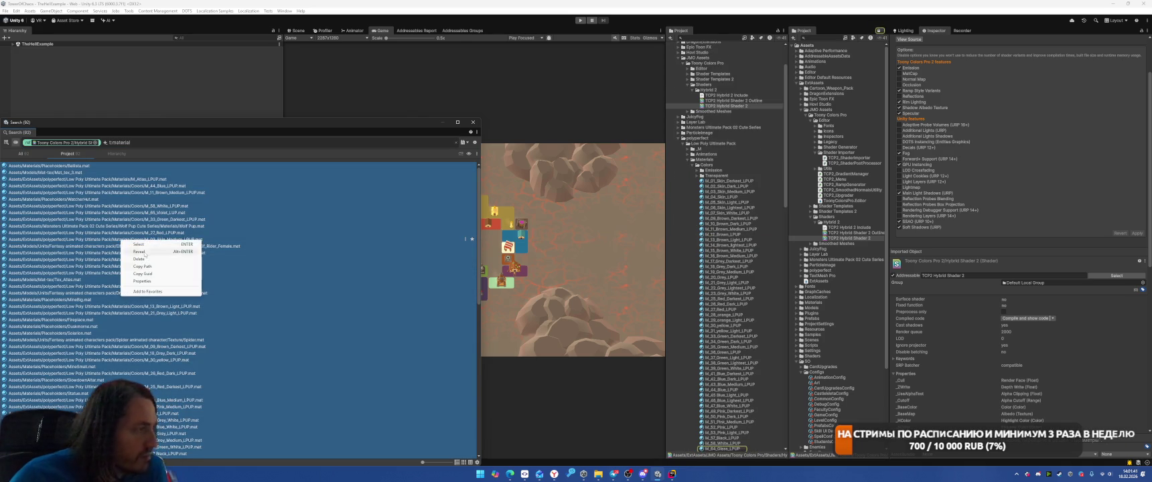
{"action": "left_click", "coordinate": [135, 244]}
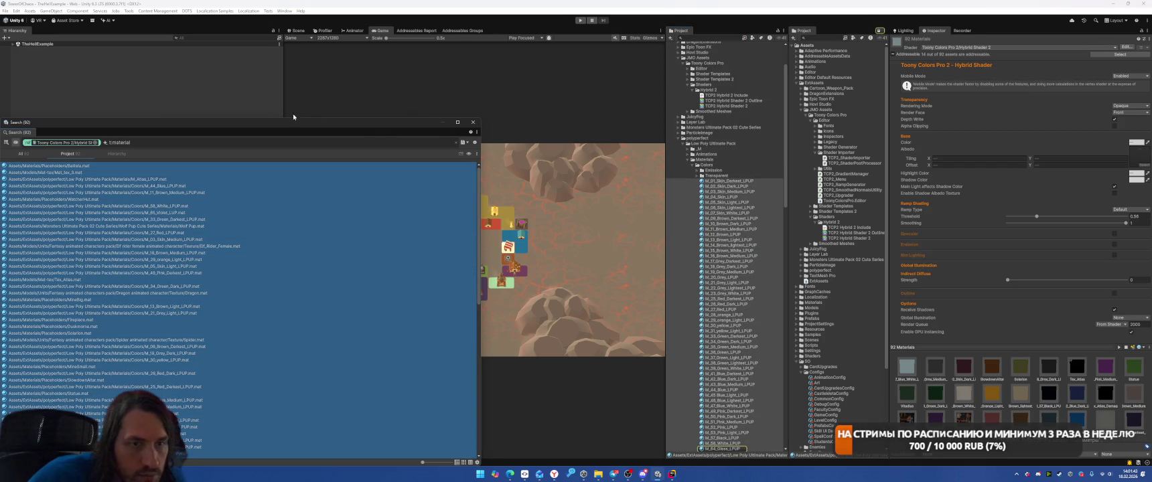
Step: Darken the emission colour of the shared materials
{"action": "left_click_drag", "start_coordinate": [300, 121], "coordinate": [135, 91]}
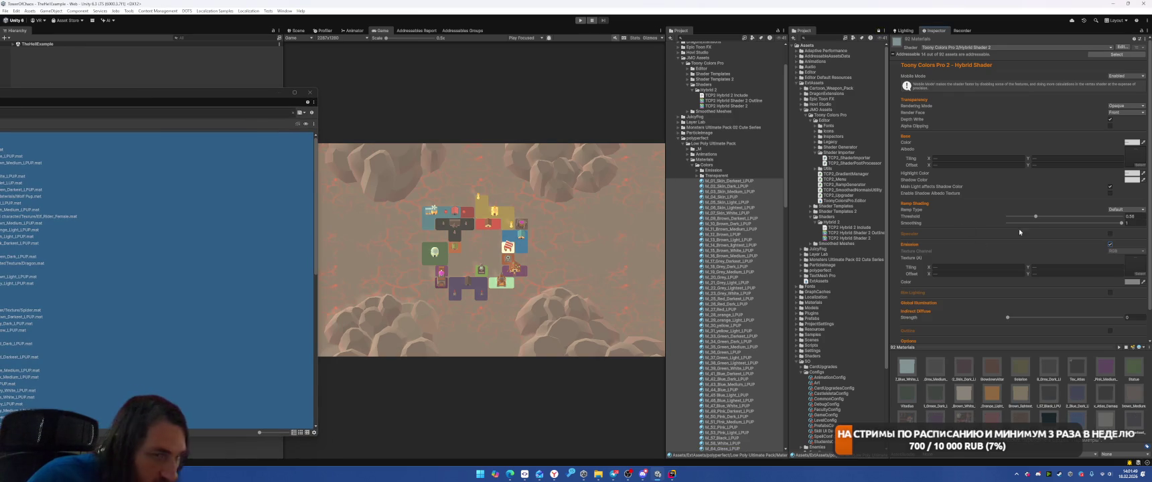
{"action": "left_click", "coordinate": [1131, 282]}
{"action": "mouse_move", "coordinate": [1103, 280]}
{"action": "left_mouse_down"}
{"action": "mouse_move", "coordinate": [1121, 261]}
{"action": "mouse_move", "coordinate": [1075, 288]}
{"action": "left_mouse_up"}
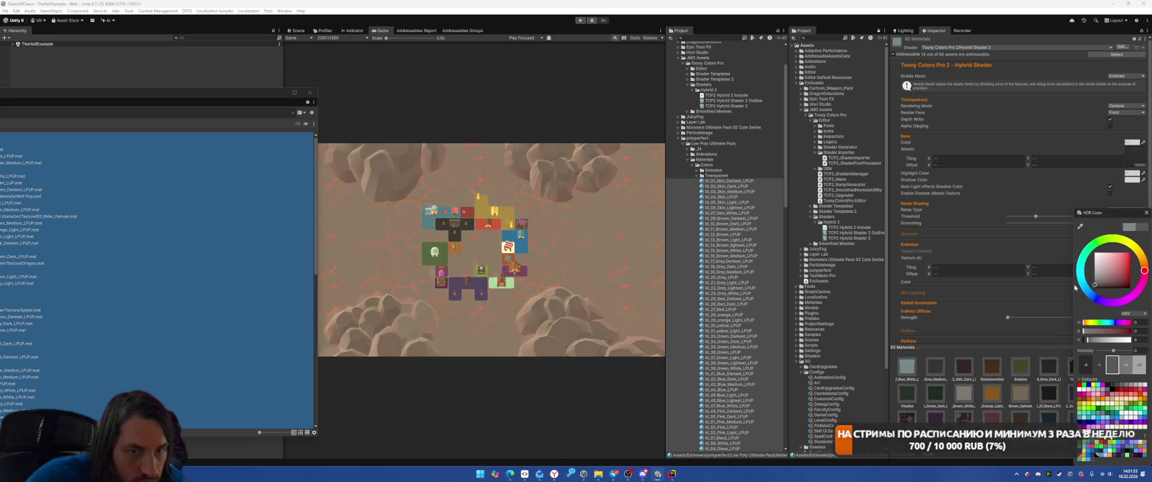
{"action": "left_click", "coordinate": [1073, 254]}
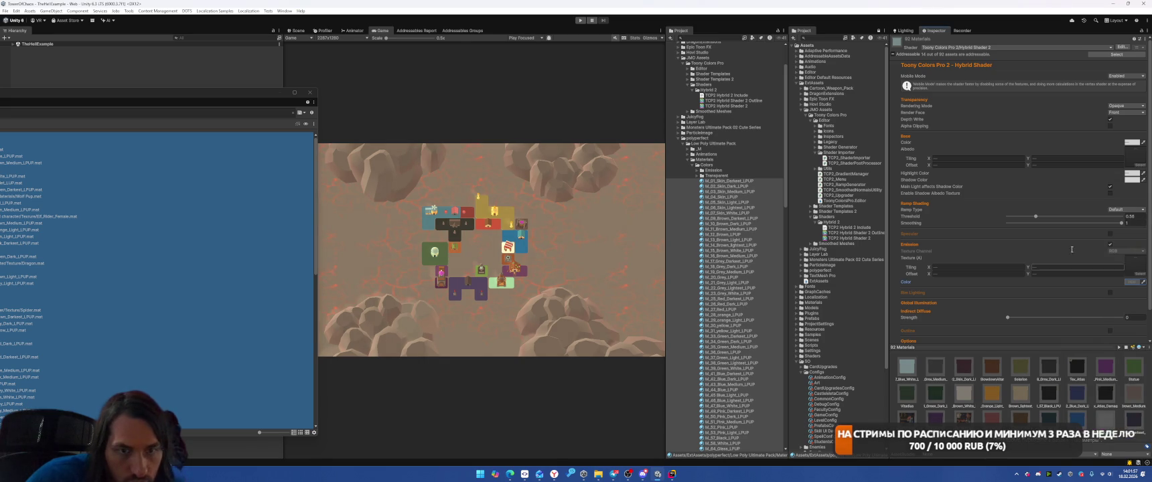
Step: Enable rim lighting with min 0, max 0.076 and a brighter colour, then enable specular
{"action": "left_click", "coordinate": [1109, 292]}
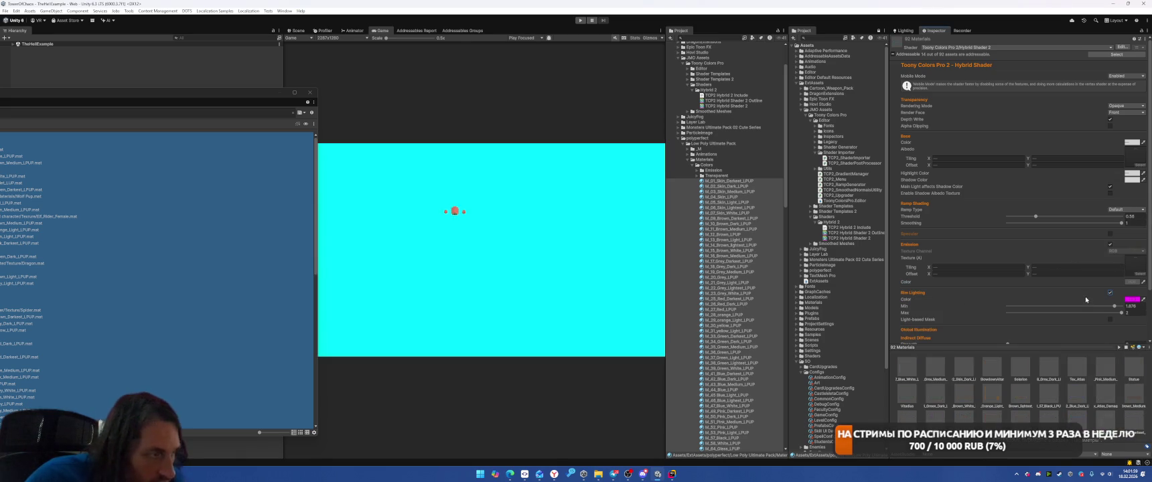
{"action": "left_click_drag", "start_coordinate": [1115, 307], "coordinate": [994, 306]}
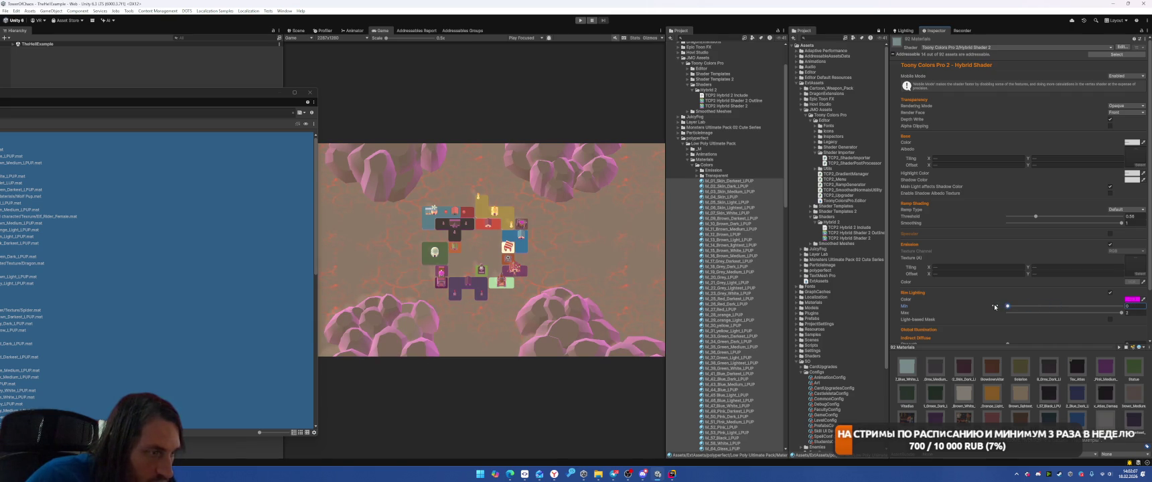
{"action": "mouse_move", "coordinate": [1122, 316]}
{"action": "left_mouse_down"}
{"action": "mouse_move", "coordinate": [1009, 308]}
{"action": "mouse_move", "coordinate": [1141, 316]}
{"action": "left_mouse_up"}
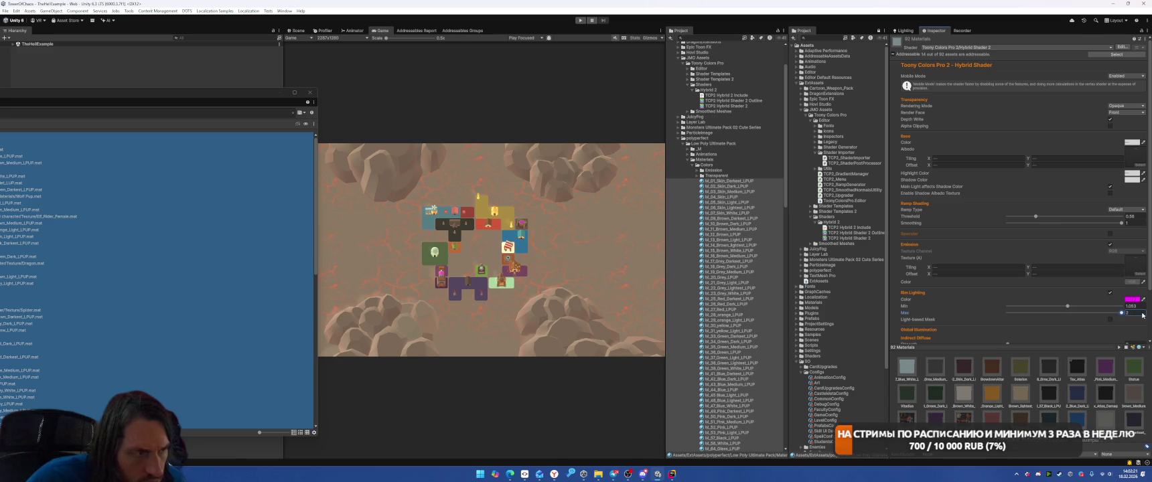
{"action": "mouse_move", "coordinate": [1068, 306]}
{"action": "left_mouse_down"}
{"action": "mouse_move", "coordinate": [1014, 308]}
{"action": "mouse_move", "coordinate": [1065, 307]}
{"action": "mouse_move", "coordinate": [1032, 308]}
{"action": "left_mouse_up"}
{"action": "left_click", "coordinate": [1132, 299]}
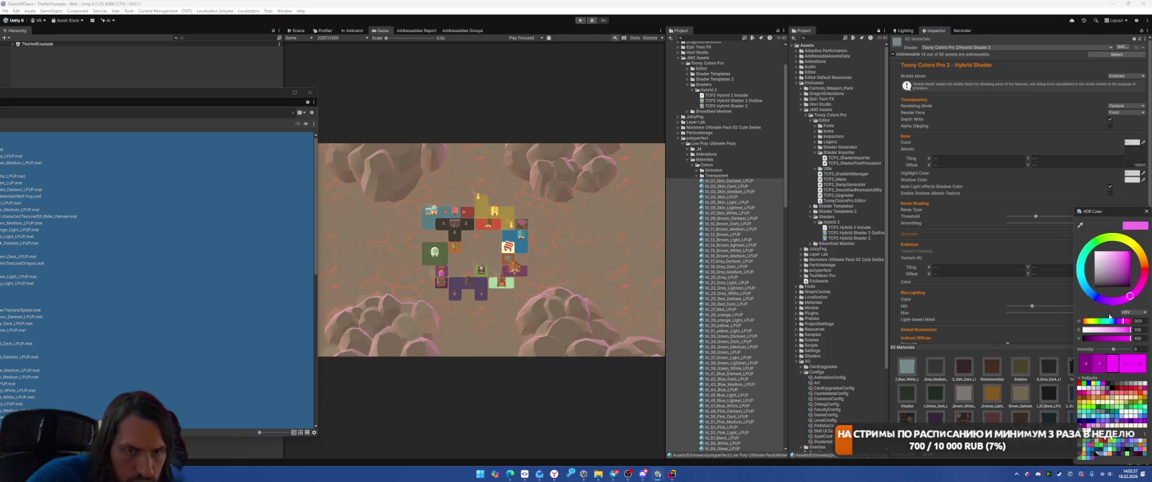
{"action": "mouse_move", "coordinate": [1089, 282]}
{"action": "left_mouse_down"}
{"action": "mouse_move", "coordinate": [1073, 298]}
{"action": "mouse_move", "coordinate": [1073, 288]}
{"action": "left_mouse_up"}
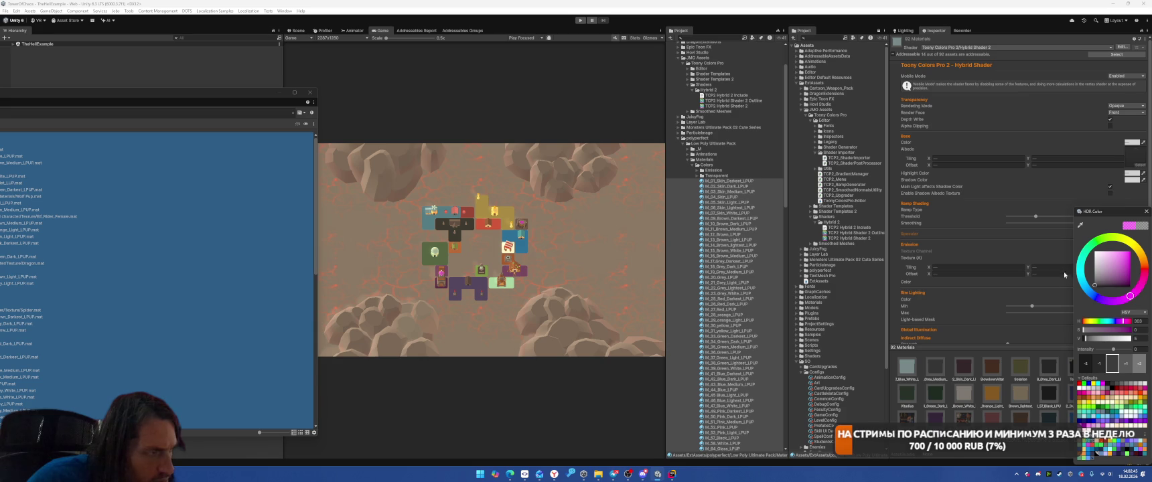
{"action": "left_click", "coordinate": [1064, 278]}
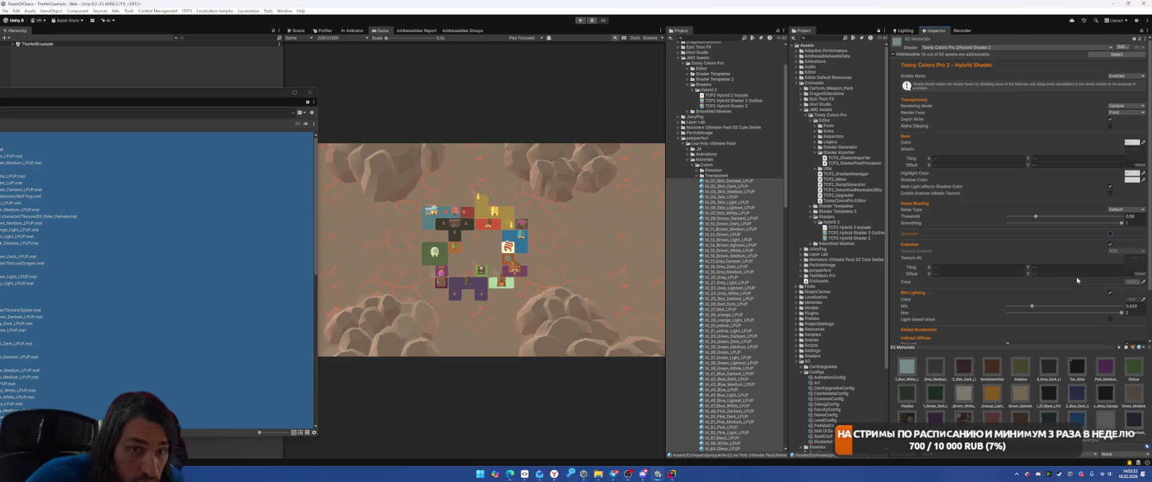
{"action": "left_click", "coordinate": [1109, 233]}
{"action": "left_click_drag", "start_coordinate": [1103, 261], "coordinate": [1045, 265]}
Step: Raise the specular smoothing to 1
{"action": "left_click_drag", "start_coordinate": [959, 260], "coordinate": [1036, 262]}
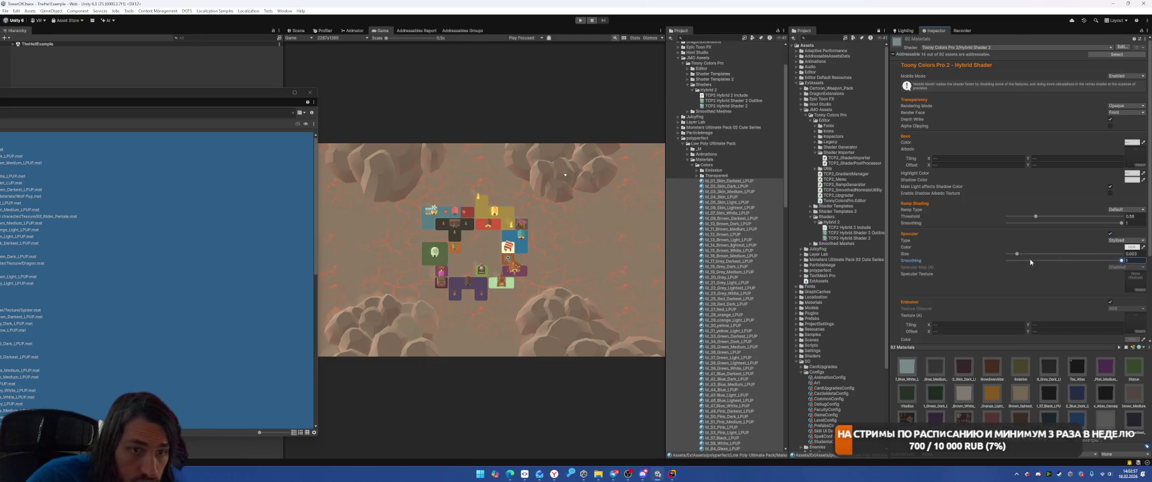
{"action": "left_click", "coordinate": [1132, 247]}
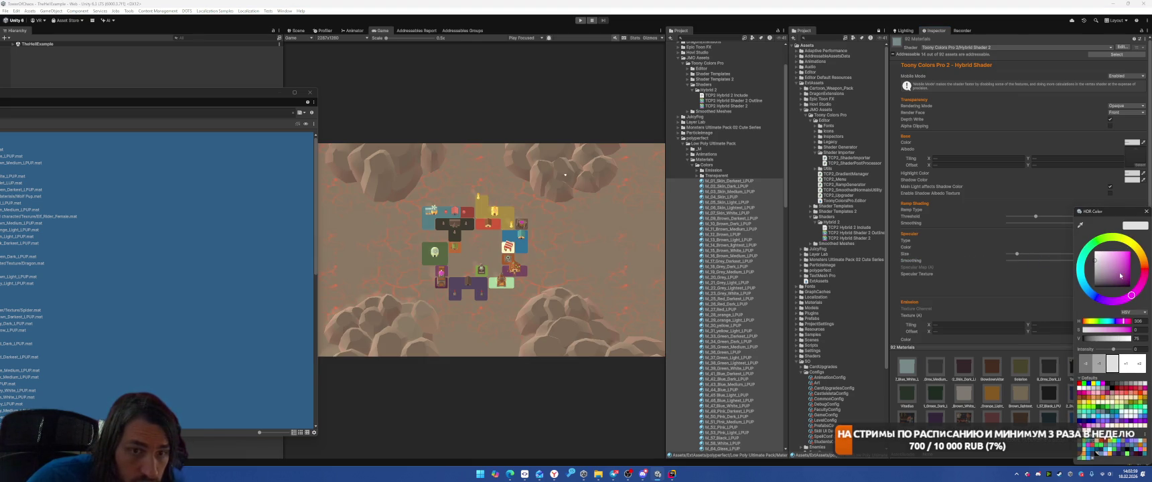
{"action": "left_click", "coordinate": [1018, 255]}
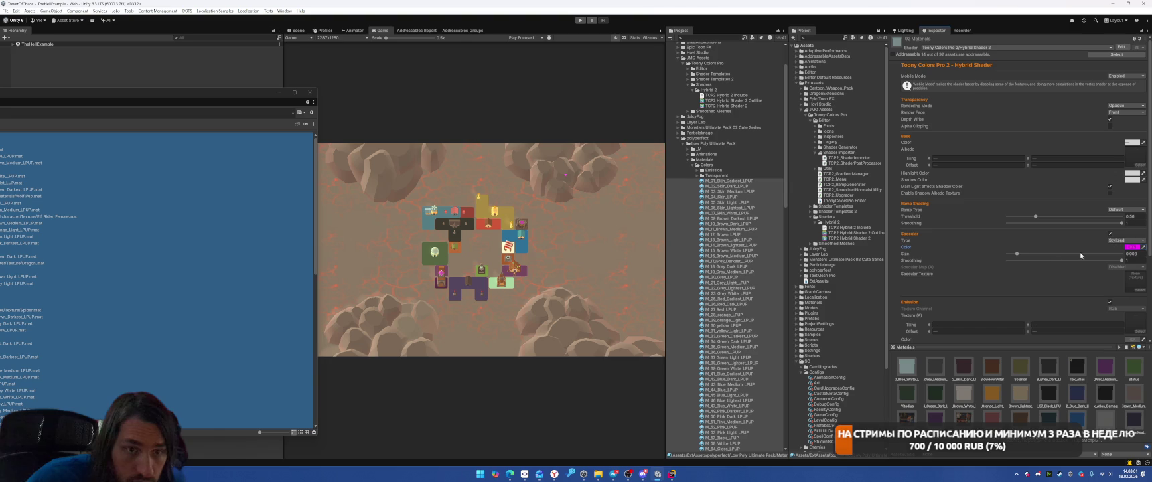
Step: Switch specular type to GGX, adjust roughness, and desaturate the specular colour to grey
{"action": "left_click", "coordinate": [1127, 240]}
{"action": "left_click", "coordinate": [1122, 253]}
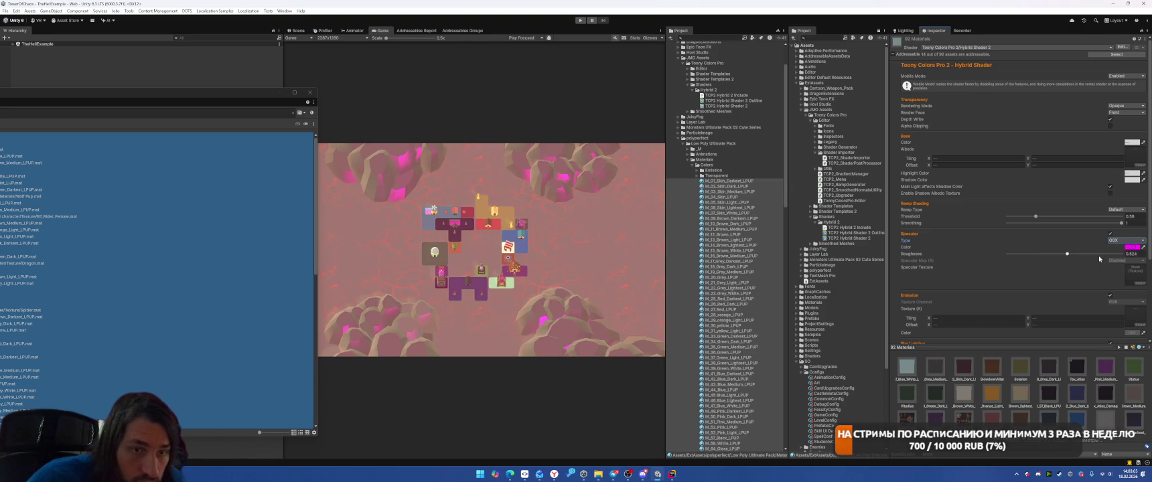
{"action": "mouse_move", "coordinate": [1067, 254]}
{"action": "left_mouse_down"}
{"action": "mouse_move", "coordinate": [1079, 253]}
{"action": "mouse_move", "coordinate": [1011, 254]}
{"action": "mouse_move", "coordinate": [1026, 255]}
{"action": "left_mouse_up"}
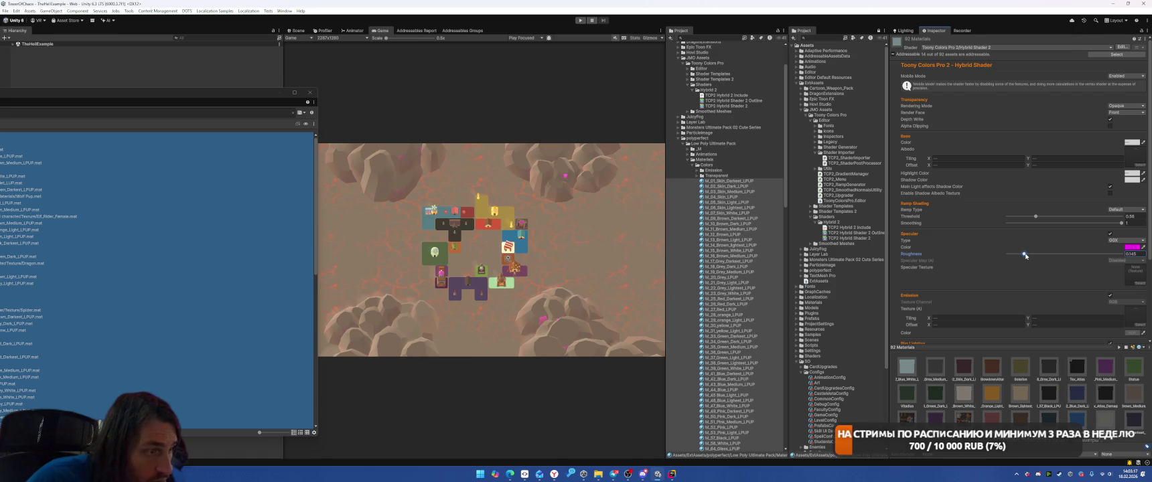
{"action": "left_click", "coordinate": [1132, 247]}
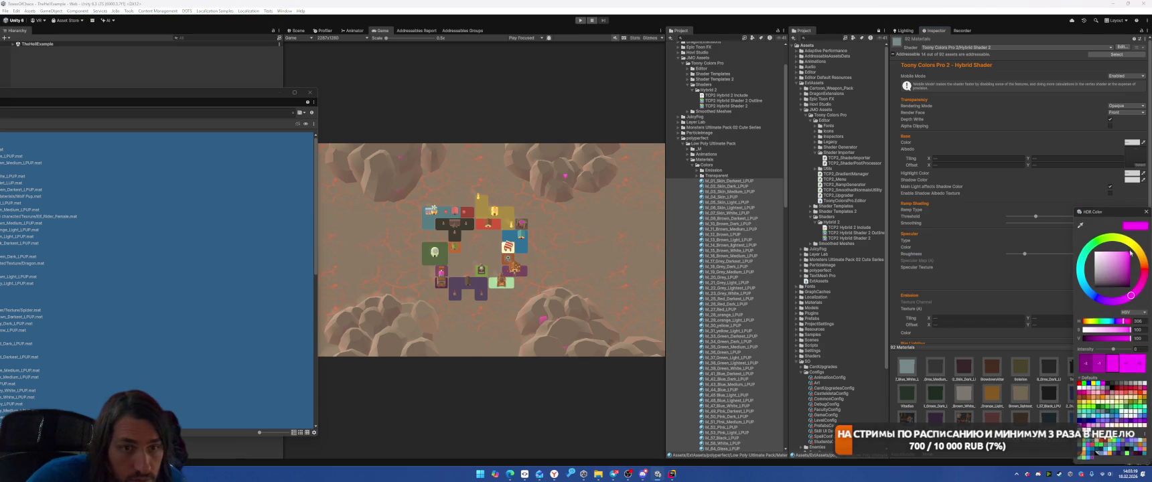
{"action": "left_click_drag", "start_coordinate": [1101, 272], "coordinate": [1078, 281]}
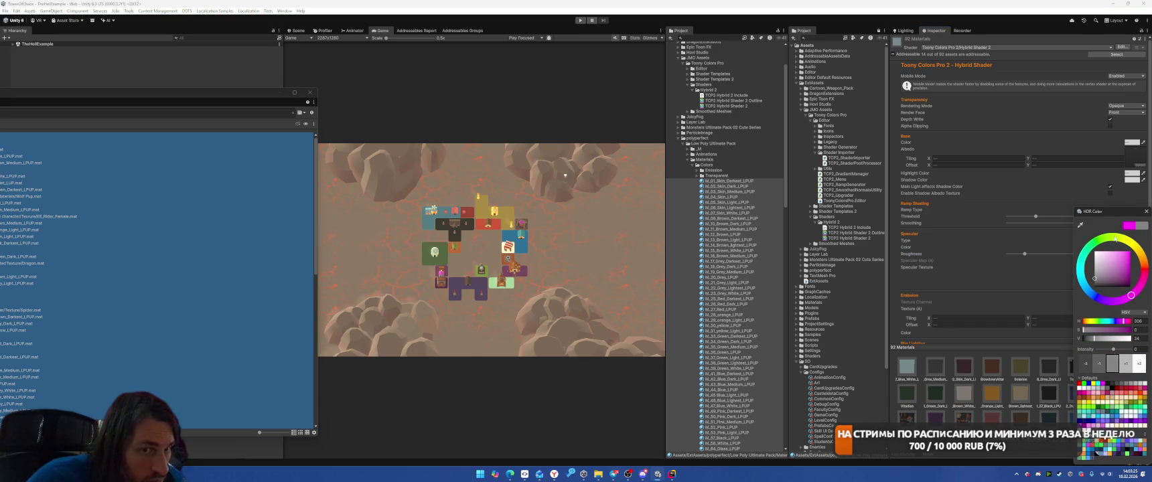
{"action": "left_click", "coordinate": [1145, 211]}
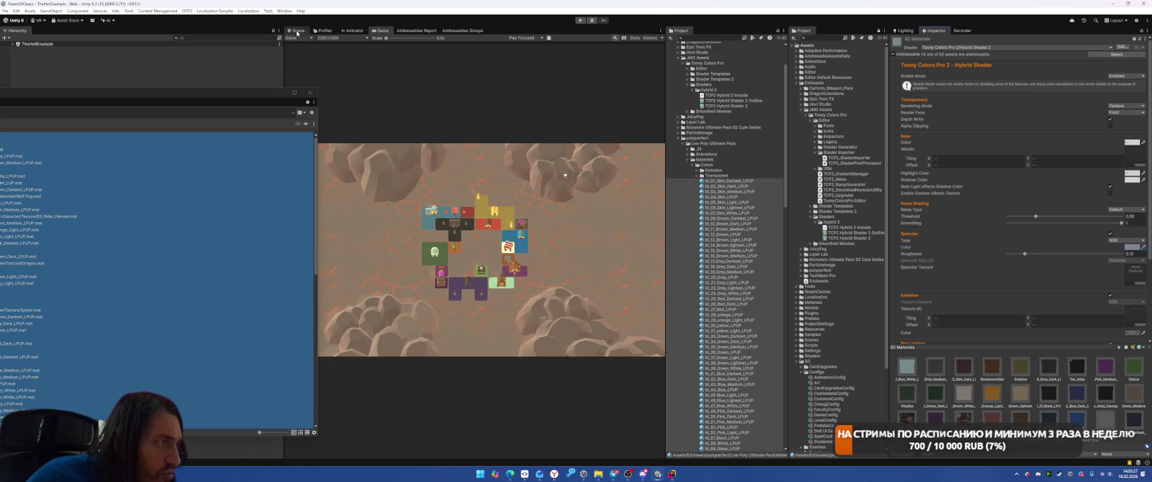
{"action": "left_click", "coordinate": [297, 14]}
Step: Select the Cube.120 house piece and review its Toony Colors Pro 2 material settings
{"action": "mouse_move", "coordinate": [387, 246]}
{"action": "left_mouse_down"}
{"action": "mouse_move", "coordinate": [436, 267]}
{"action": "mouse_move", "coordinate": [446, 248]}
{"action": "left_mouse_up"}
{"action": "left_click", "coordinate": [450, 236]}
{"action": "left_click", "coordinate": [450, 235]}
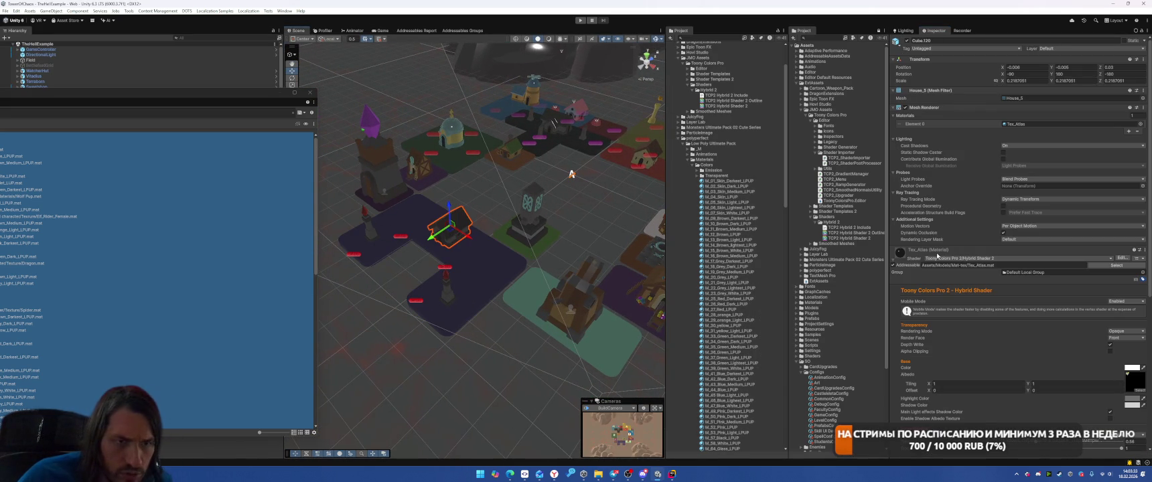
{"action": "scroll", "coordinate": [989, 206], "scroll_direction": "down", "scroll_amount": 7}
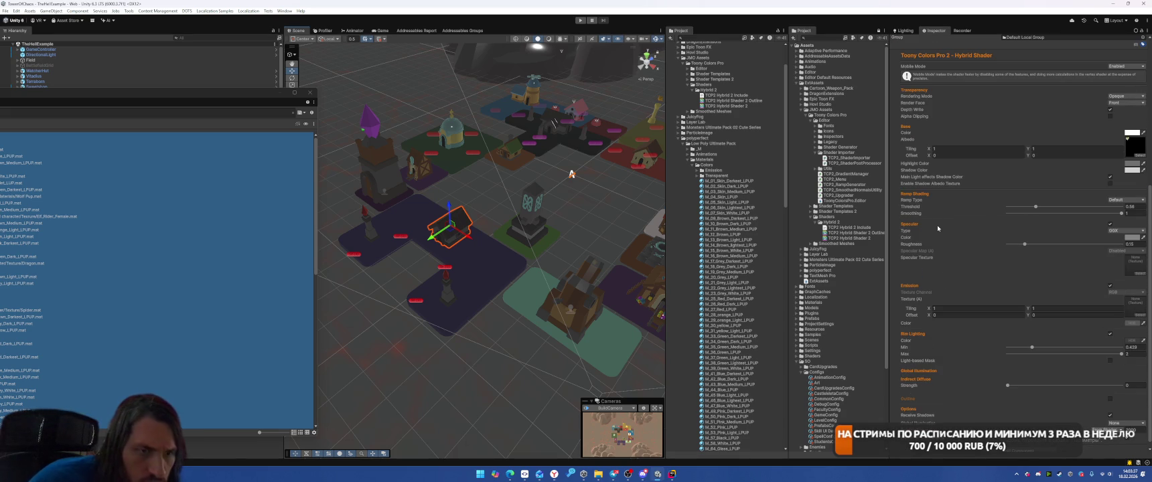
{"action": "left_click", "coordinate": [382, 32]}
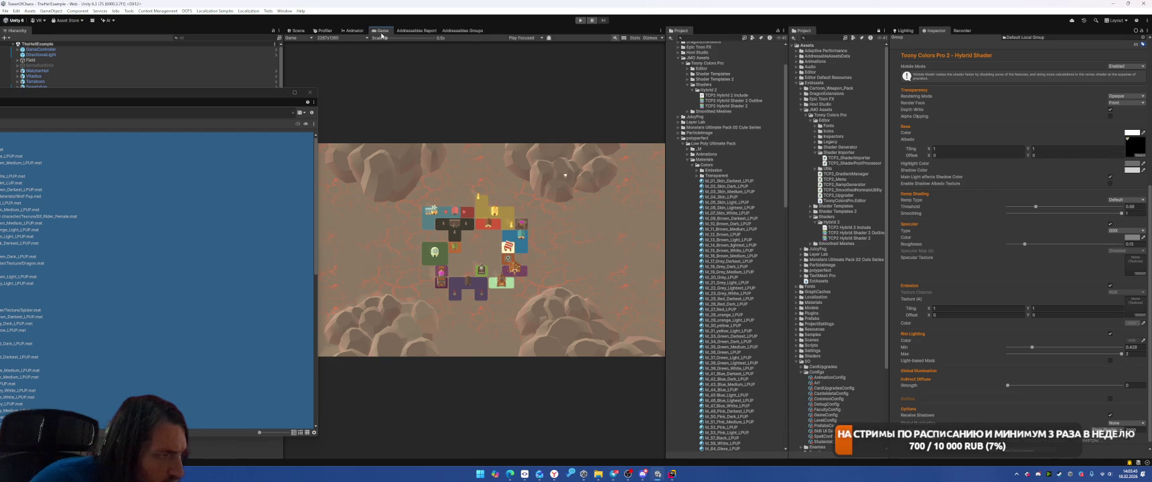
{"action": "right_click", "coordinate": [209, 205]}
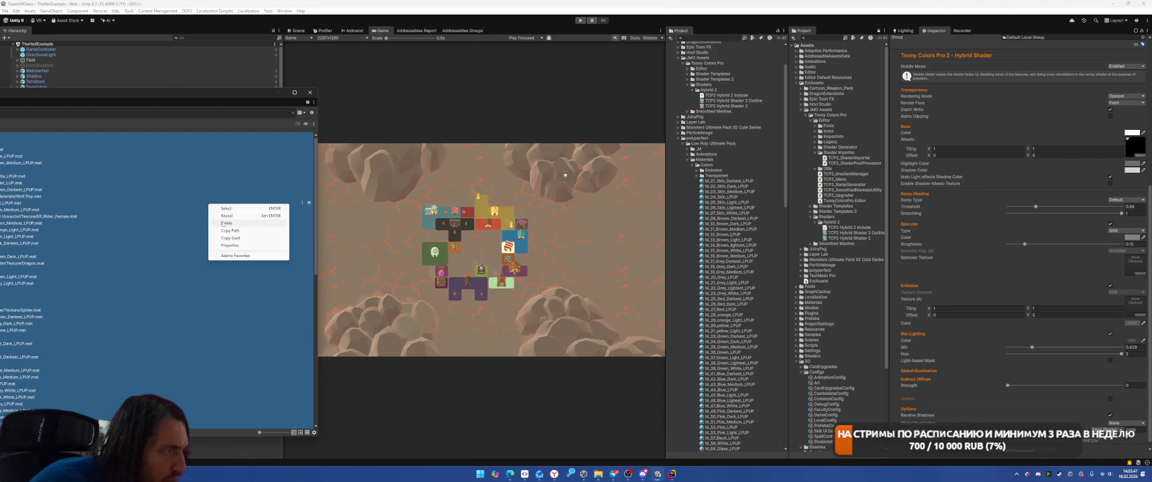
Step: Try an emission intensity of -1 on M_64_Glass_LPUP, then set it back to 0
{"action": "left_click", "coordinate": [226, 208]}
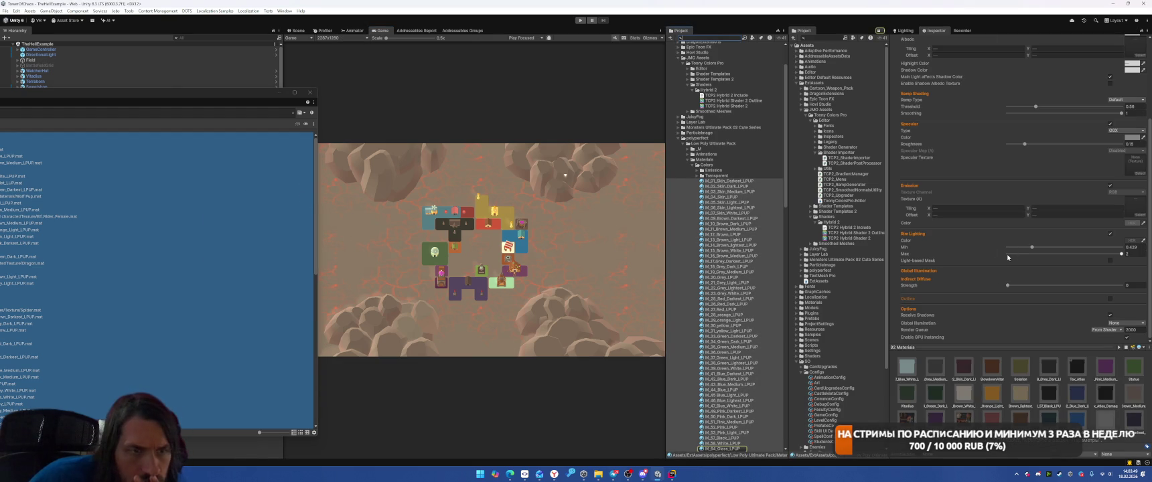
{"action": "left_click", "coordinate": [1133, 223]}
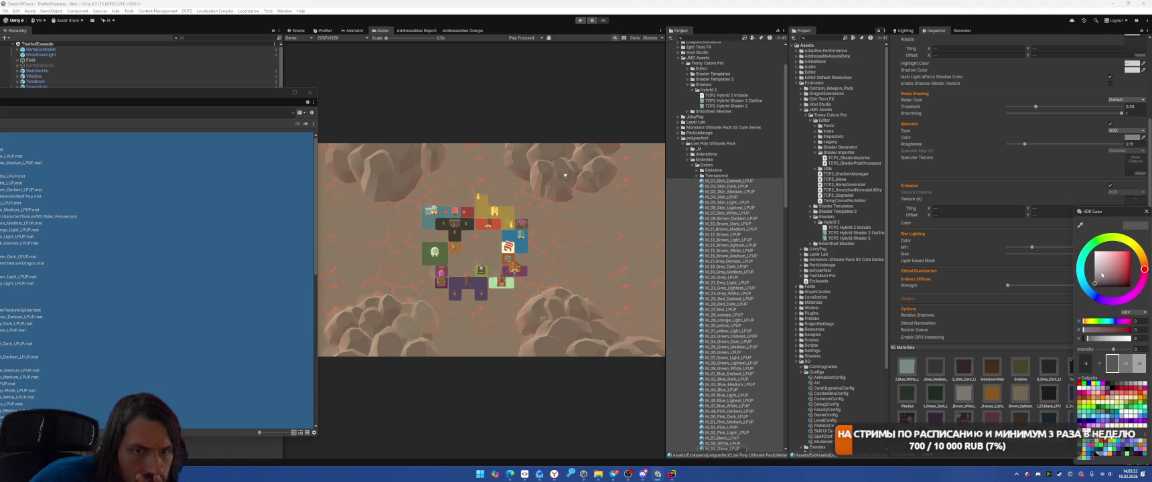
{"action": "left_click", "coordinate": [1098, 364]}
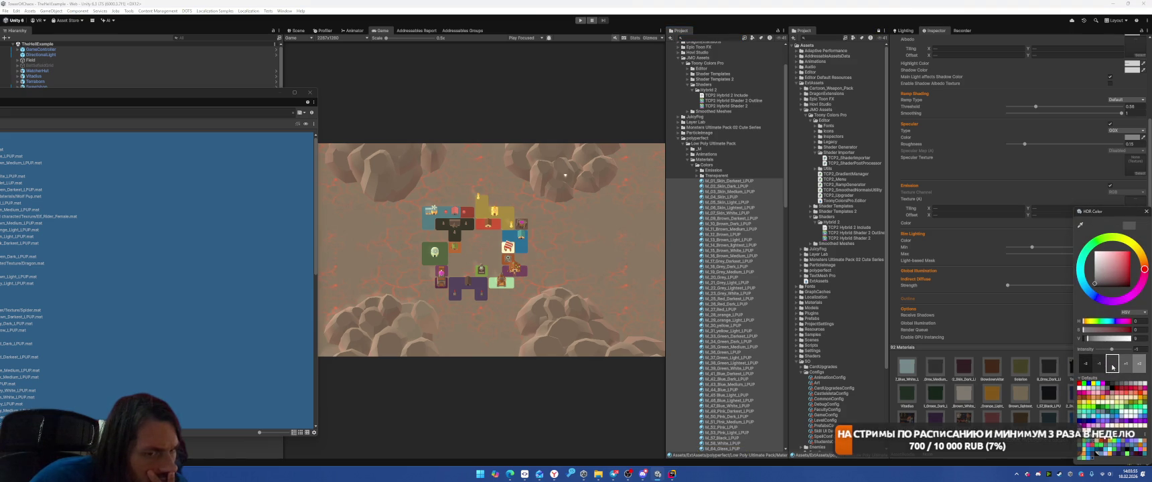
{"action": "left_click", "coordinate": [1122, 367]}
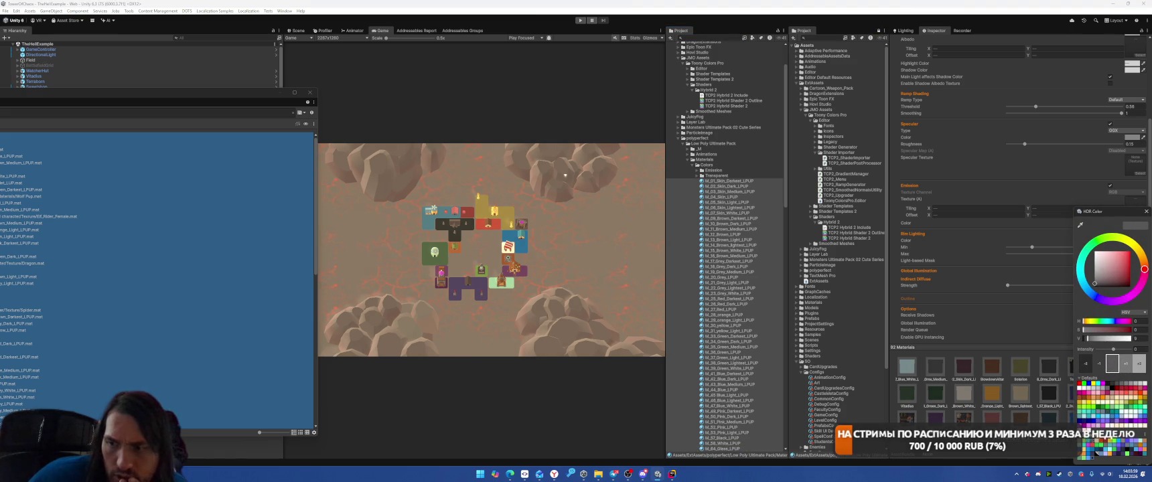
{"action": "key", "text": "Escape"}
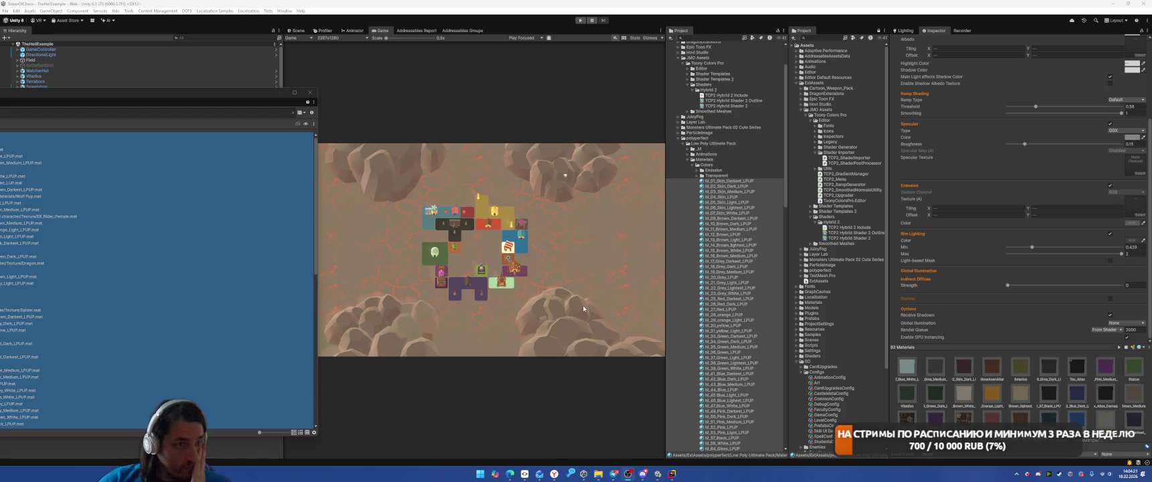
{"action": "scroll", "coordinate": [766, 172], "scroll_direction": "up", "scroll_amount": 3}
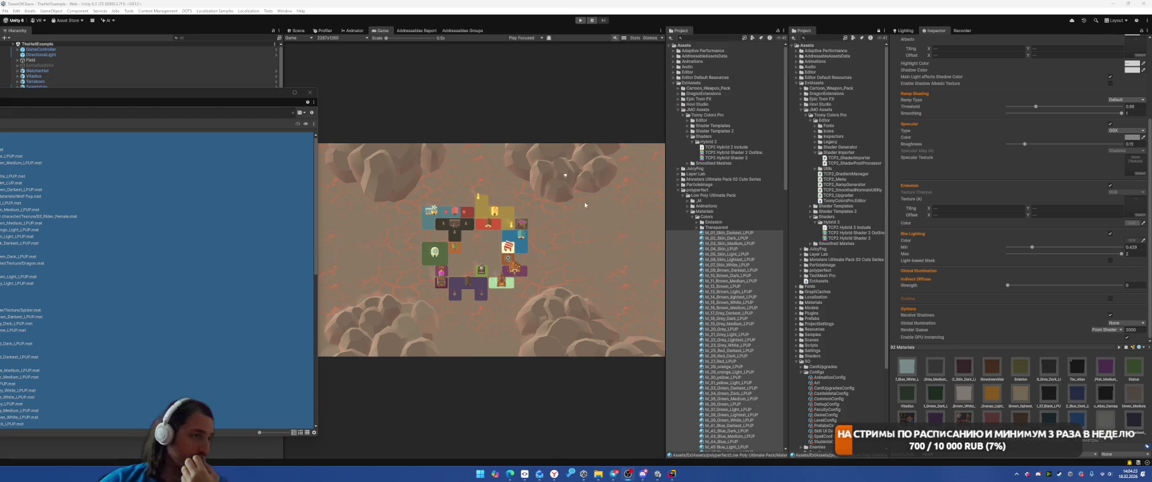
Step: Select the Placeholder child of the Vitadius board object
{"action": "left_click", "coordinate": [295, 30]}
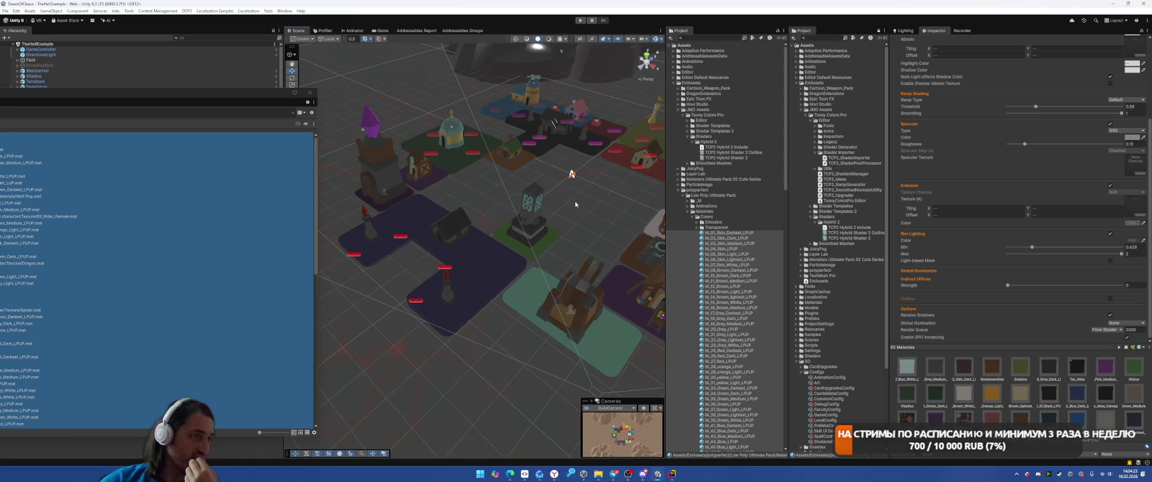
{"action": "left_click", "coordinate": [500, 214]}
{"action": "left_click", "coordinate": [379, 30]}
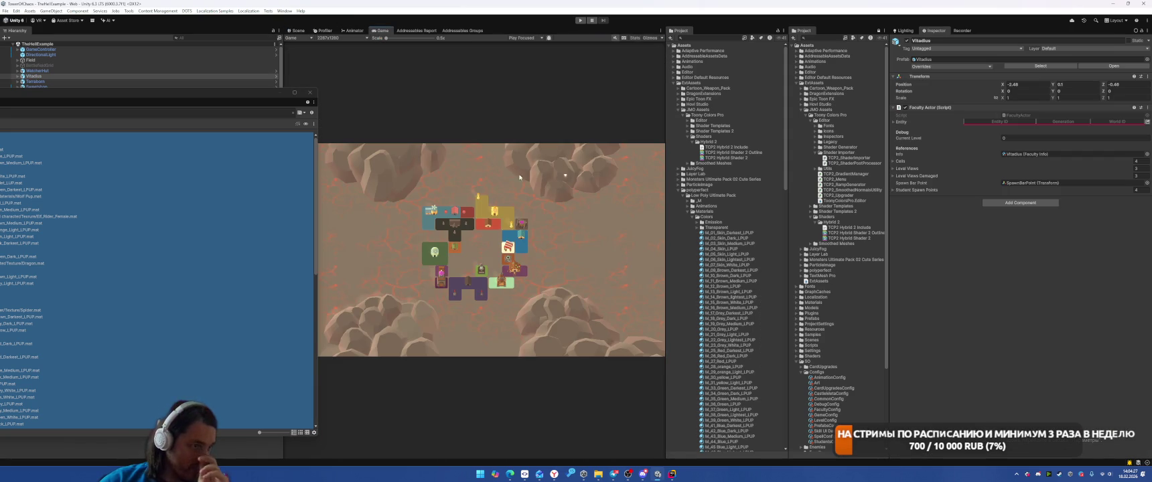
{"action": "left_click", "coordinate": [295, 30]}
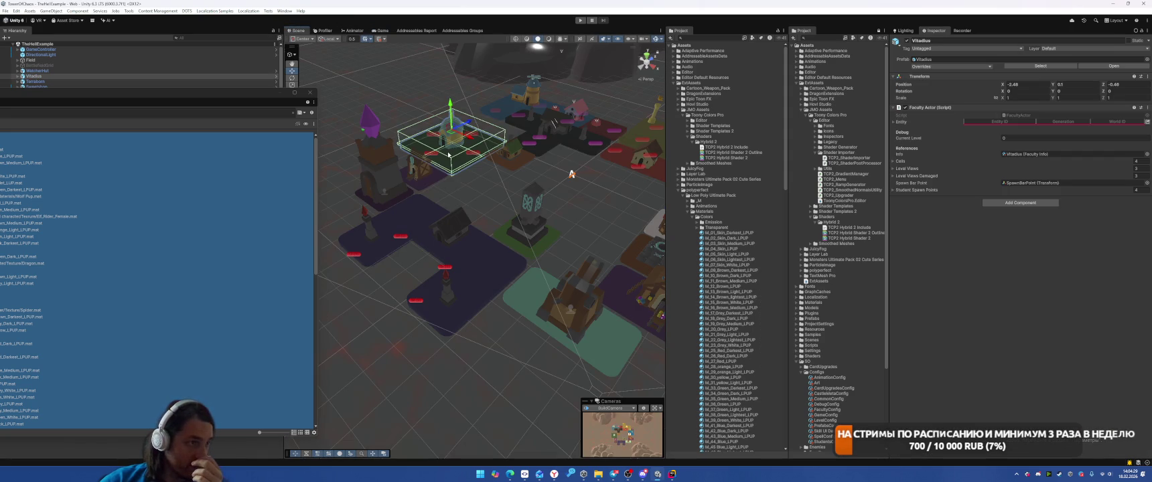
{"action": "left_click", "coordinate": [448, 154]}
{"action": "left_click", "coordinate": [379, 30]}
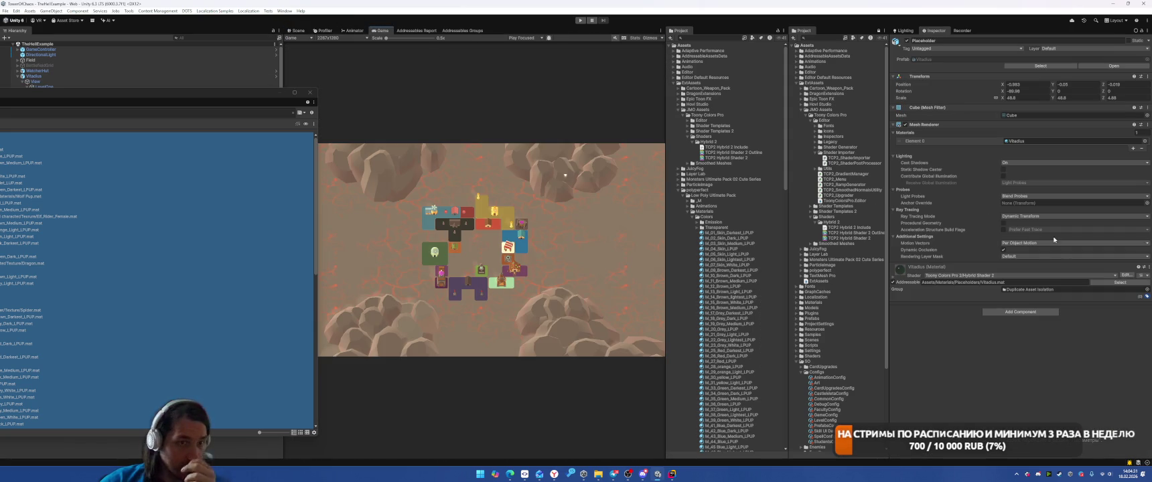
Step: Lighten the green base colour of the Vitadius placeholder's material
{"action": "left_click", "coordinate": [999, 266]}
{"action": "scroll", "coordinate": [1014, 314], "scroll_direction": "down", "scroll_amount": 3}
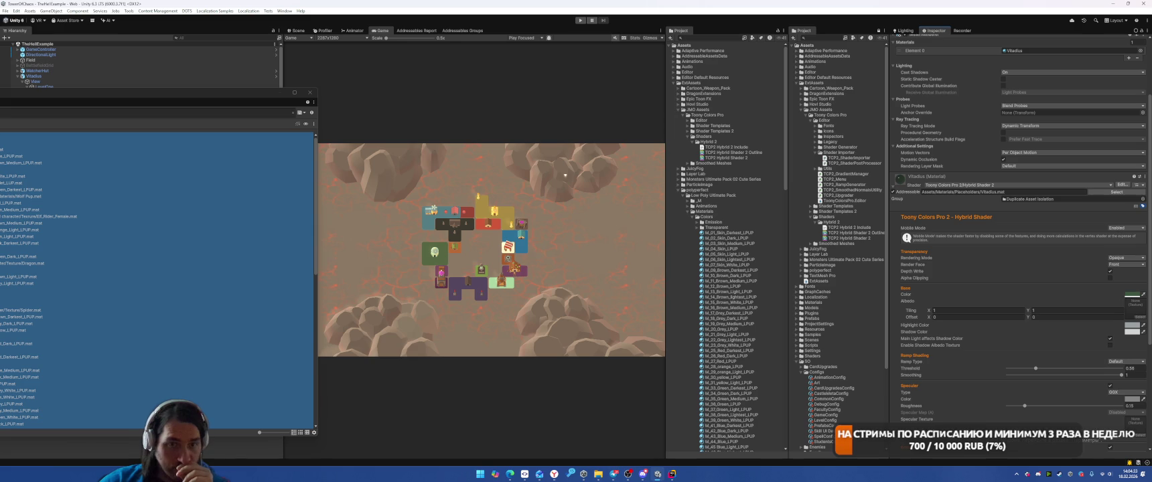
{"action": "left_click", "coordinate": [1129, 295]}
{"action": "left_click_drag", "start_coordinate": [1109, 269], "coordinate": [1109, 269]}
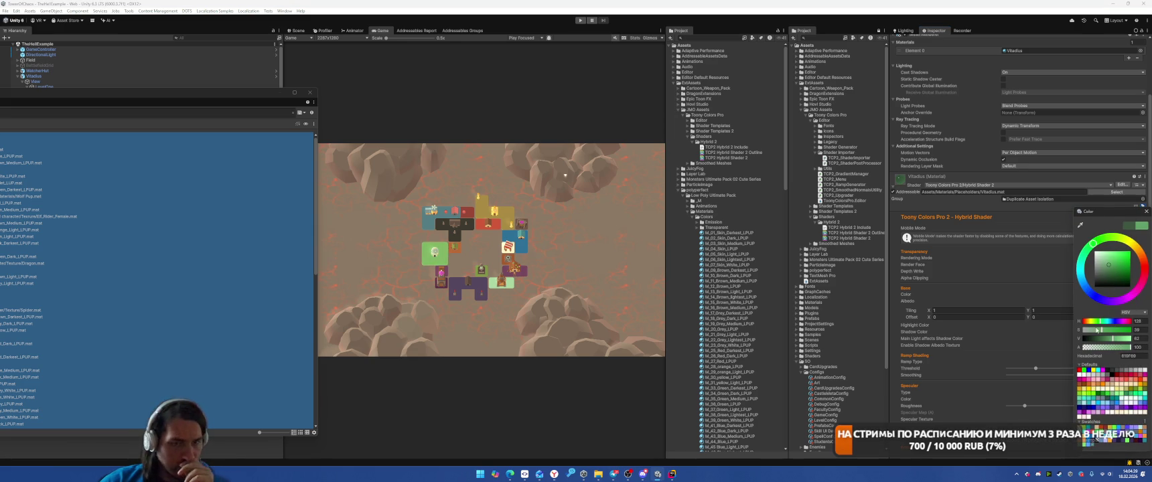
Step: Shift the Vitadius hue toward yellow-green and raise saturation to 100, then settle at 83
{"action": "left_click_drag", "start_coordinate": [1101, 325], "coordinate": [1099, 325]}
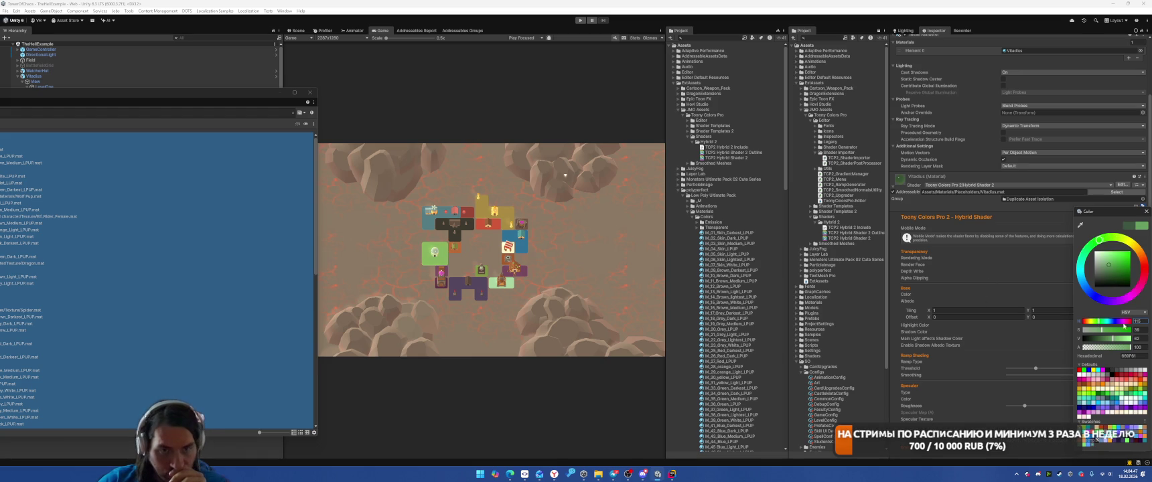
{"action": "left_click_drag", "start_coordinate": [1101, 331], "coordinate": [1142, 329]}
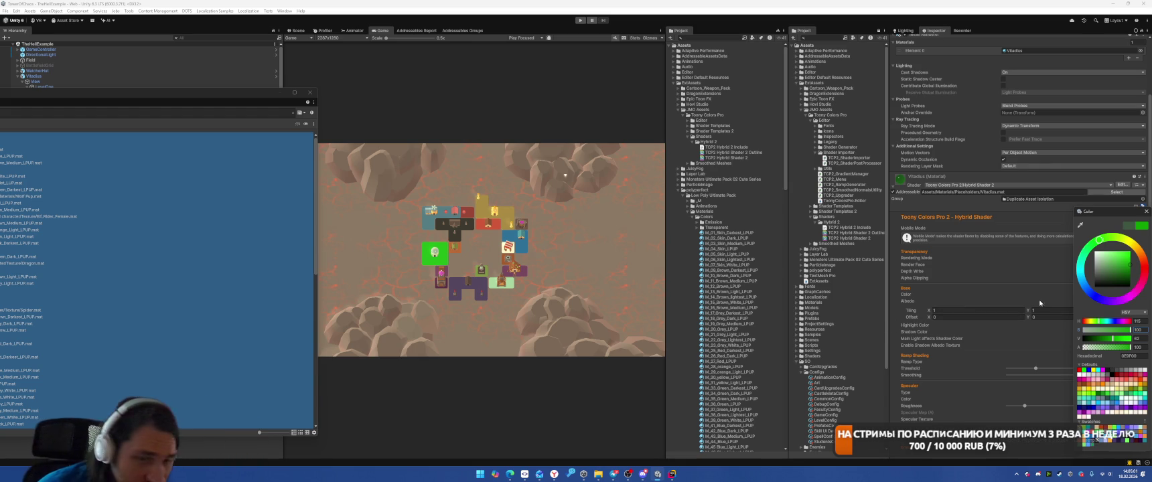
{"action": "left_click_drag", "start_coordinate": [1131, 330], "coordinate": [1116, 335]}
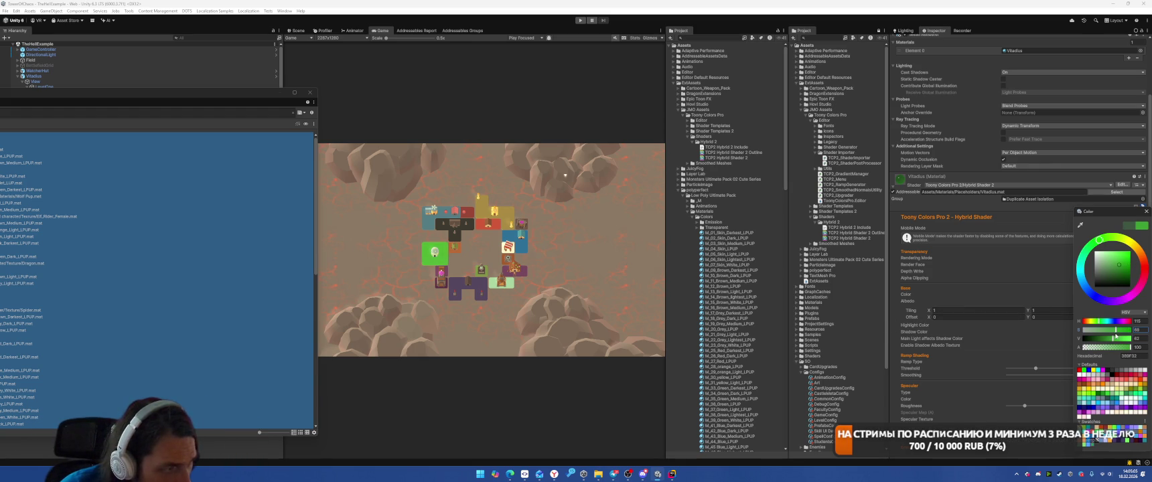
{"action": "left_click", "coordinate": [296, 30]}
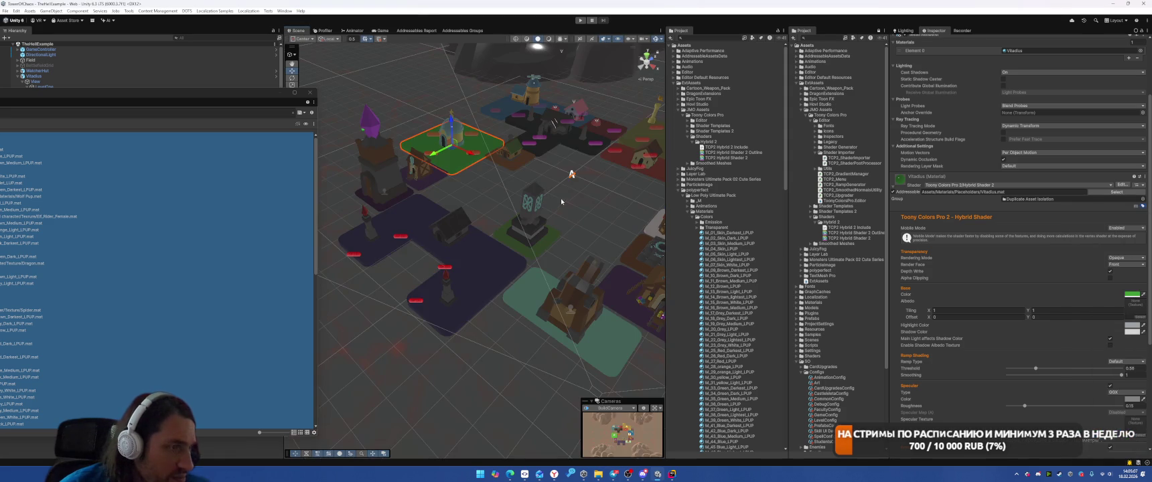
Step: Open the house Cylinder.070's Tex_Atlas albedo texture in Windows Photos
{"action": "left_click", "coordinate": [447, 128]}
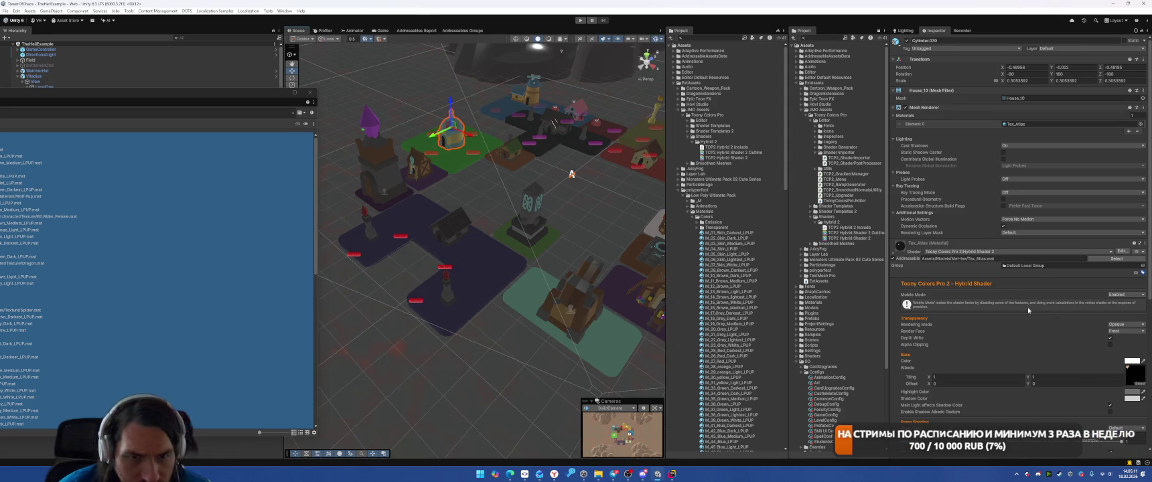
{"action": "left_click", "coordinate": [1134, 374]}
{"action": "double_click", "coordinate": [696, 449]}
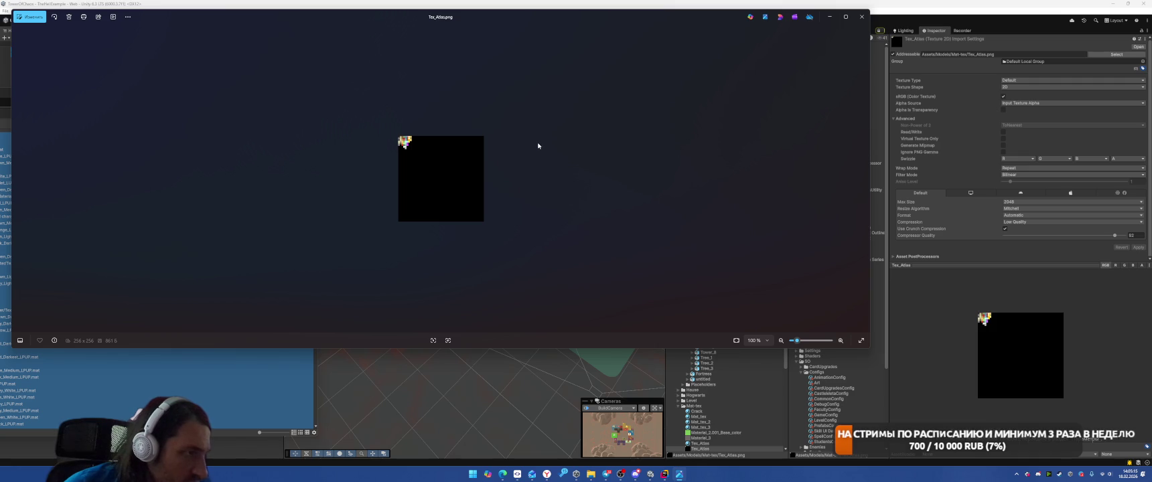
Step: Zoom into Tex_Atlas, then return to Unity's Game view of the board
{"action": "scroll", "coordinate": [405, 144], "scroll_direction": "up", "scroll_amount": 2}
{"action": "scroll", "coordinate": [405, 143], "scroll_direction": "up", "scroll_amount": 2}
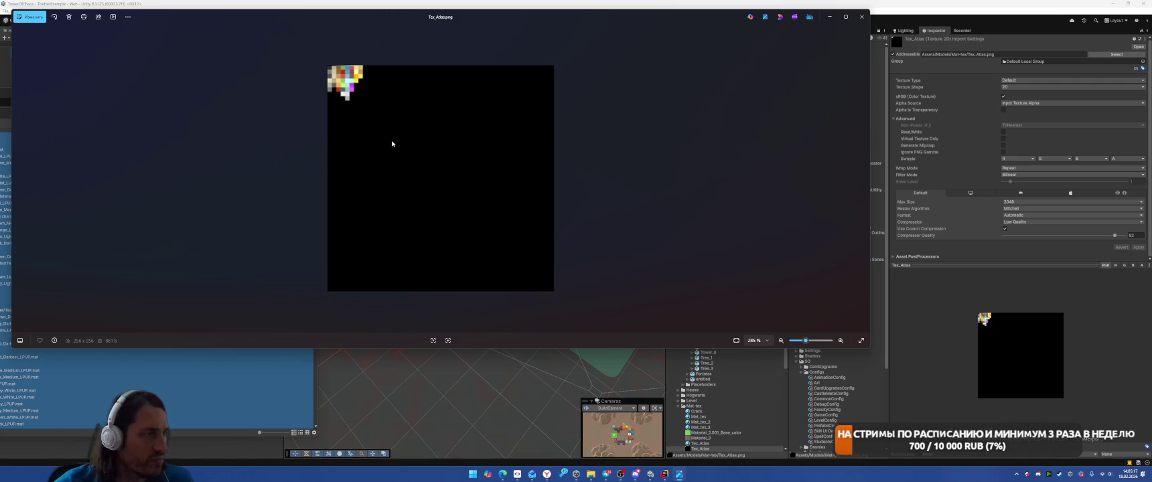
{"action": "scroll", "coordinate": [347, 77], "scroll_direction": "up", "scroll_amount": 3}
{"action": "scroll", "coordinate": [347, 77], "scroll_direction": "up", "scroll_amount": 1}
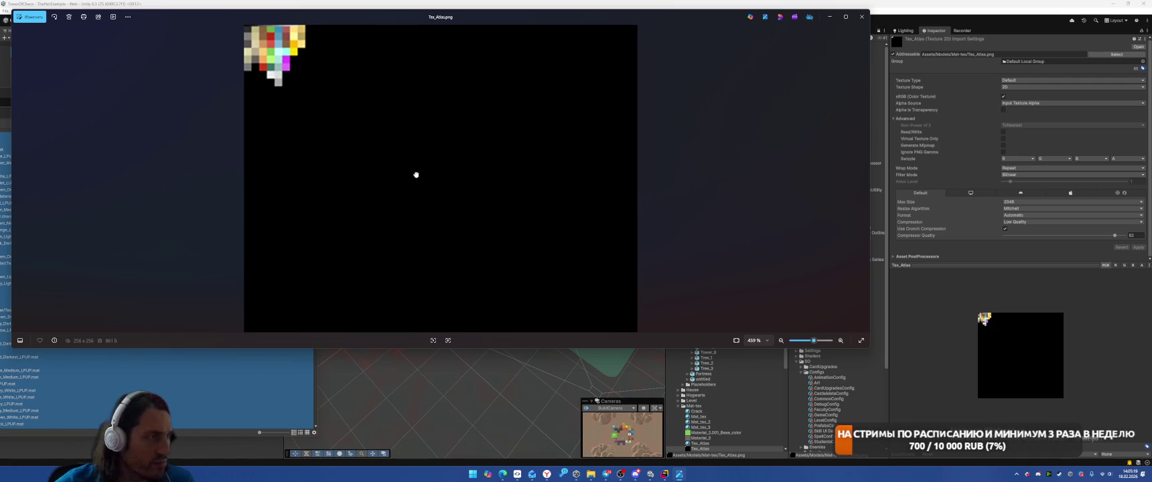
{"action": "mouse_move", "coordinate": [589, 3]}
{"action": "left_mouse_down"}
{"action": "mouse_move", "coordinate": [600, 77]}
{"action": "mouse_move", "coordinate": [402, 1]}
{"action": "left_mouse_up"}
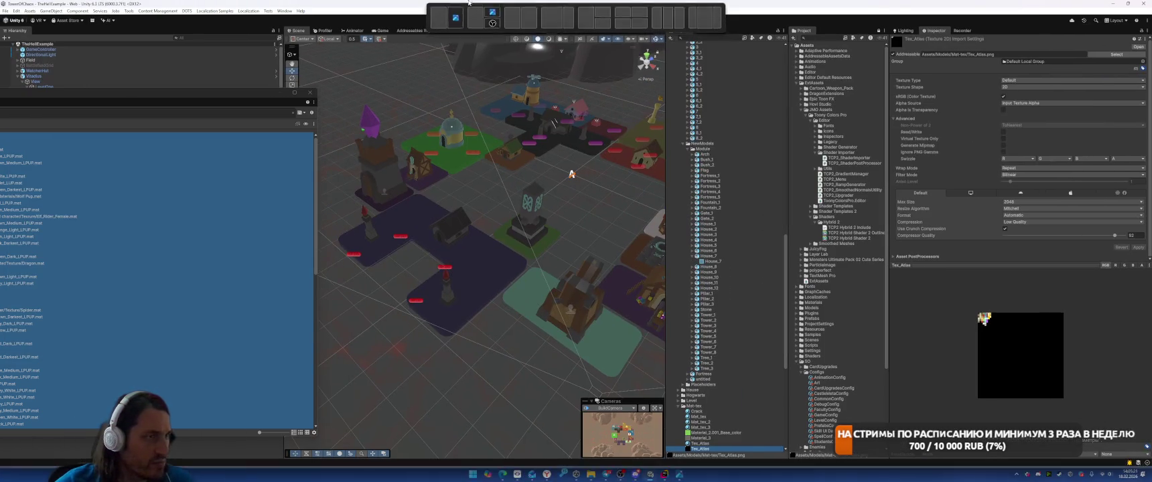
{"action": "left_click", "coordinate": [377, 31]}
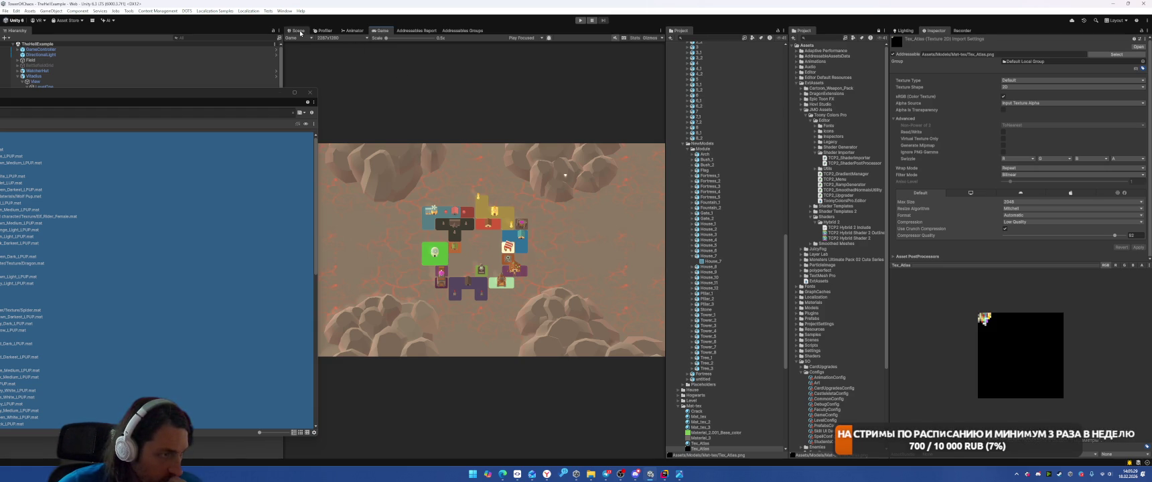
Step: Make the Status platform's base colour fully saturated and check it from the game camera
{"action": "left_click", "coordinate": [298, 30]}
{"action": "left_click", "coordinate": [538, 234]}
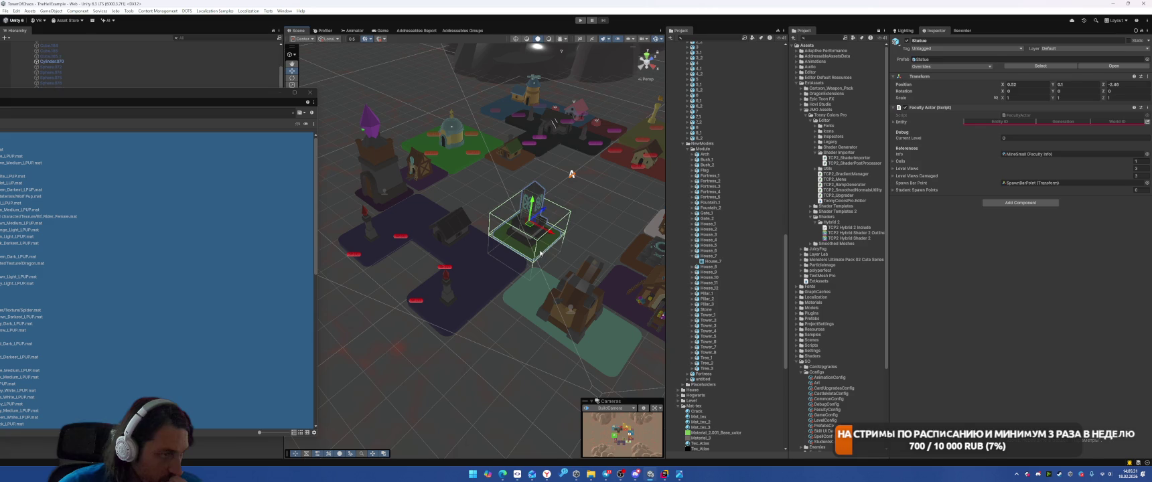
{"action": "left_click", "coordinate": [918, 280]}
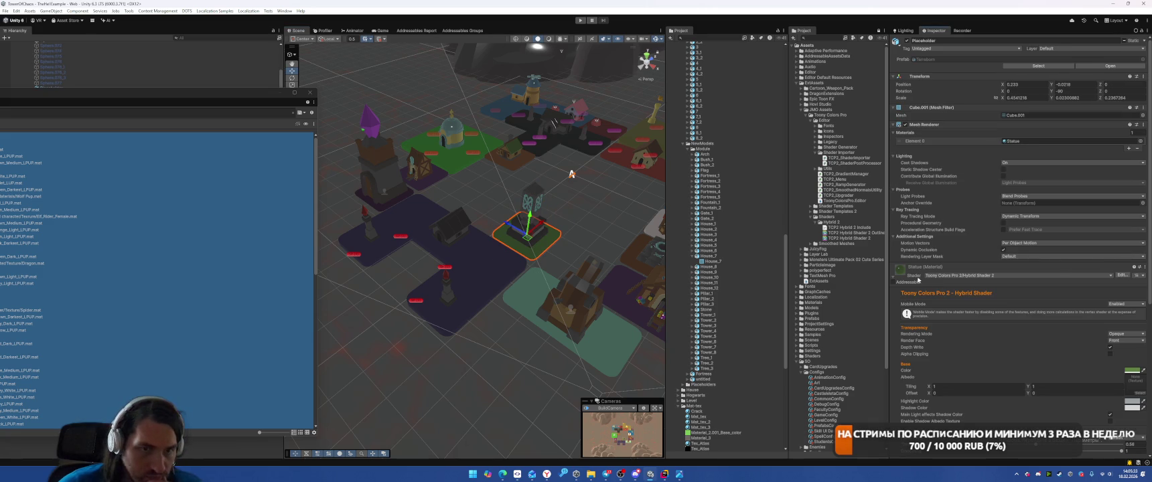
{"action": "left_click", "coordinate": [1131, 370]}
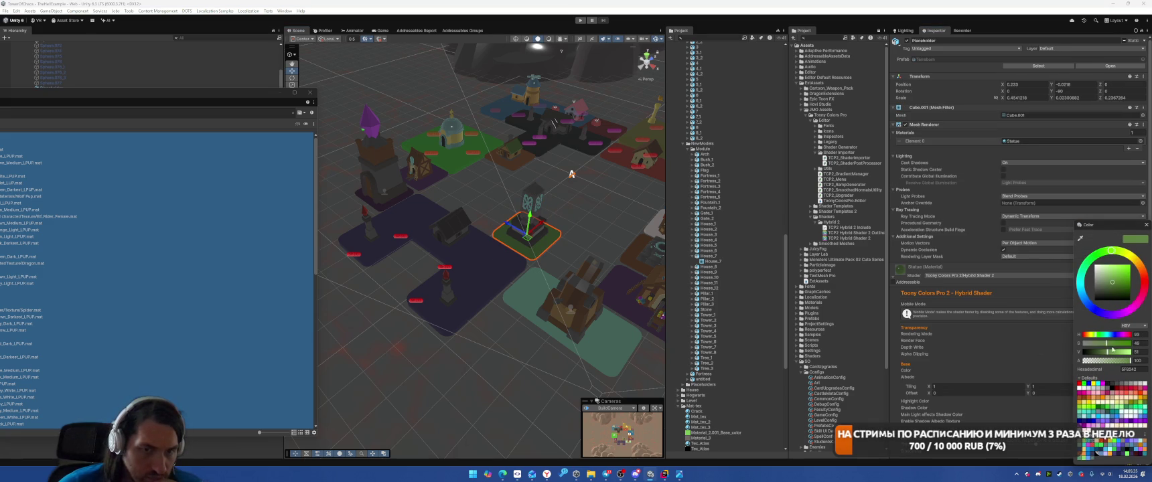
{"action": "left_click_drag", "start_coordinate": [1108, 343], "coordinate": [1130, 343]}
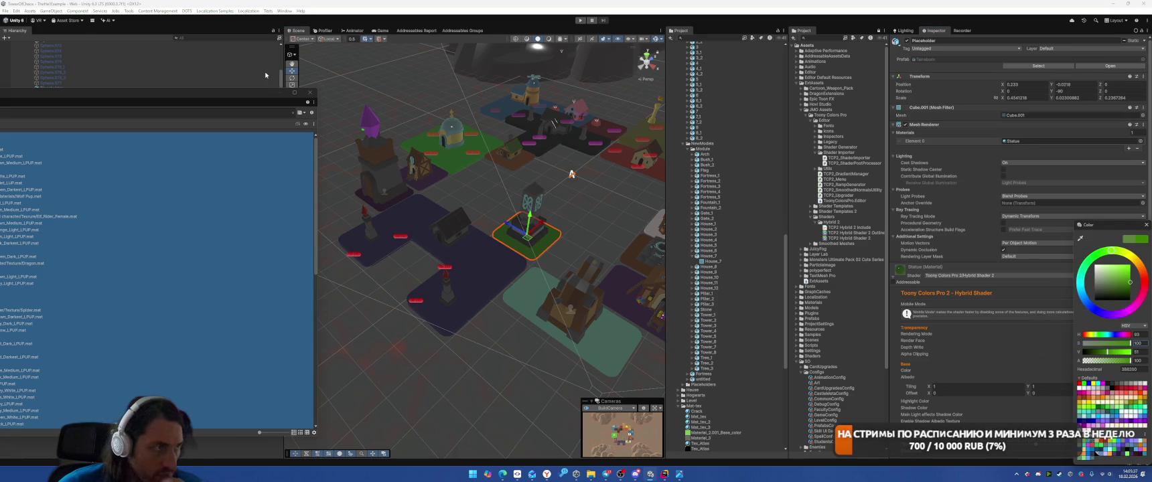
{"action": "left_click", "coordinate": [381, 31]}
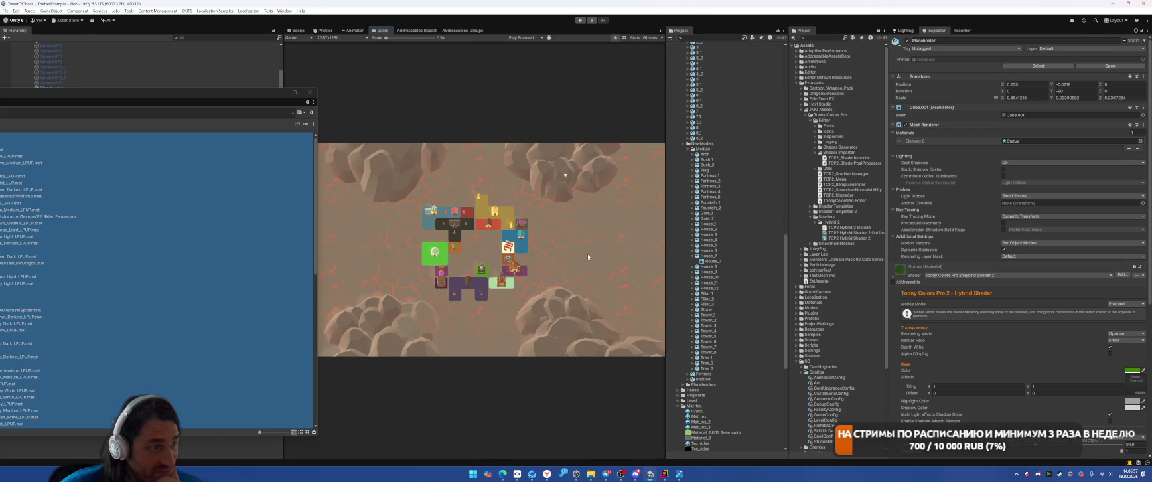
{"action": "left_click", "coordinate": [296, 30]}
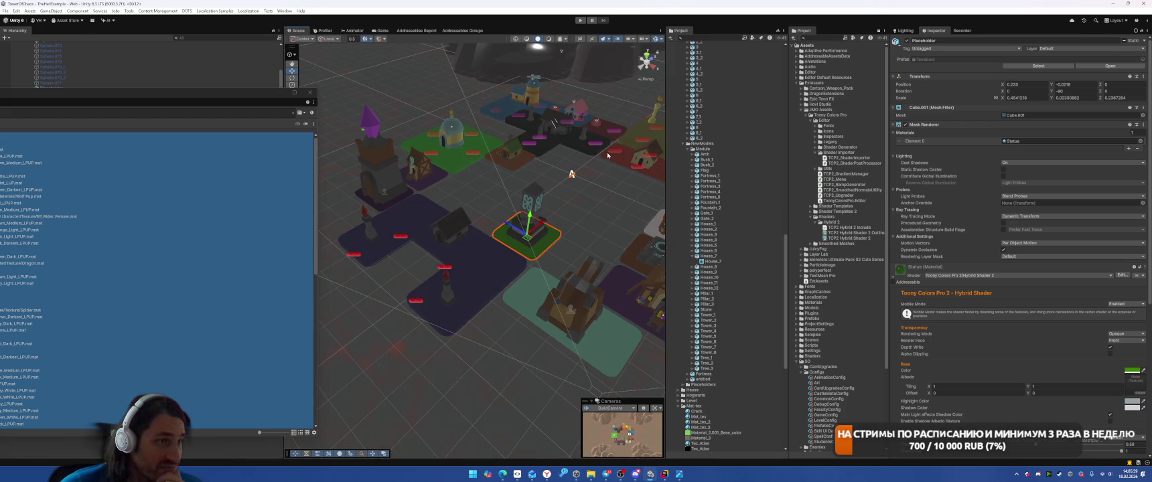
Step: Move the top faculty building one unit along Z to 3.54, then select the Tex_Atlas texture
{"action": "left_click", "coordinate": [588, 107]}
{"action": "left_click_drag", "start_coordinate": [588, 107], "coordinate": [603, 97]}
{"action": "left_click", "coordinate": [380, 30]}
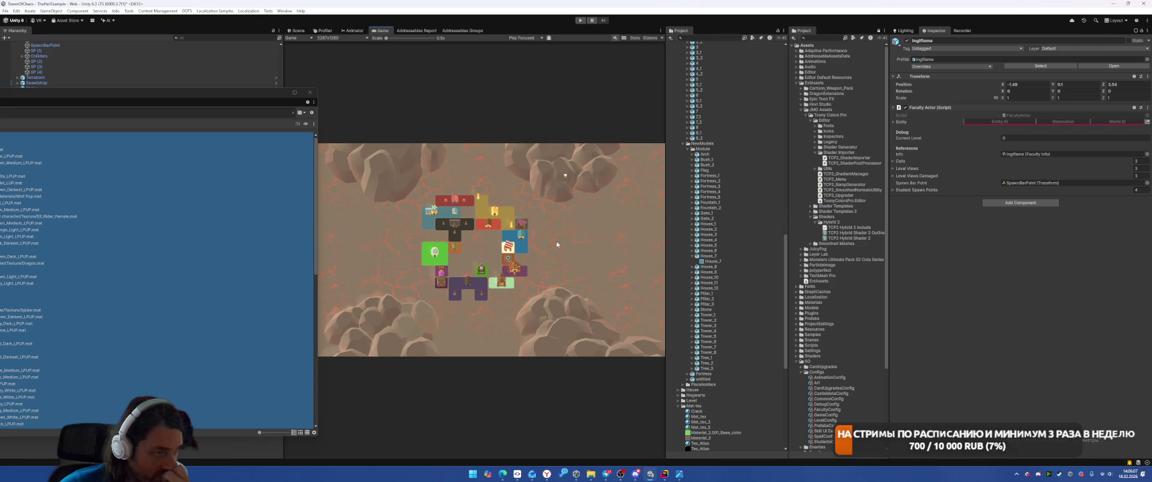
{"action": "left_click", "coordinate": [297, 30]}
{"action": "mouse_move", "coordinate": [509, 108]}
{"action": "left_mouse_down"}
{"action": "mouse_move", "coordinate": [553, 67]}
{"action": "mouse_move", "coordinate": [541, 154]}
{"action": "left_mouse_up"}
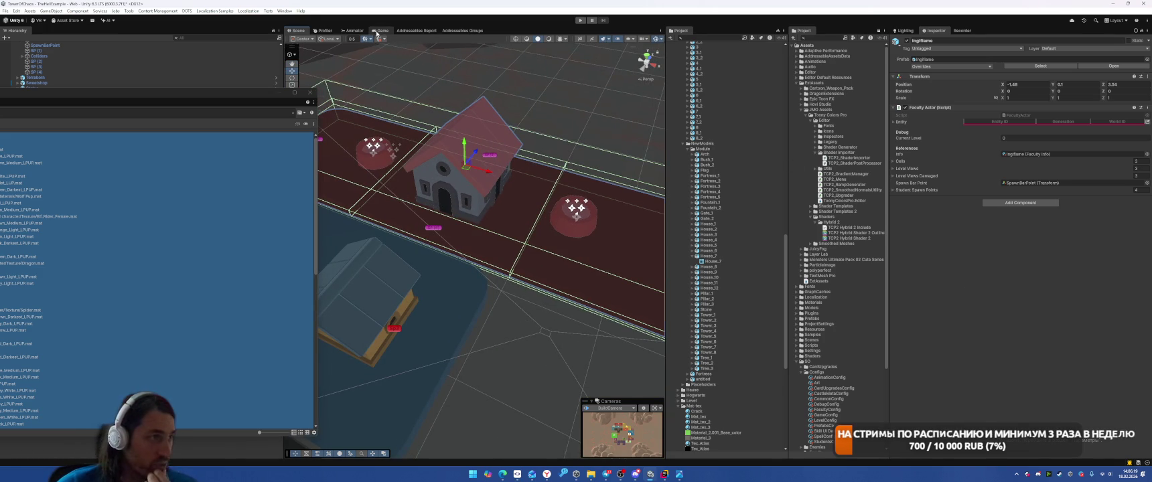
{"action": "left_click", "coordinate": [380, 30]}
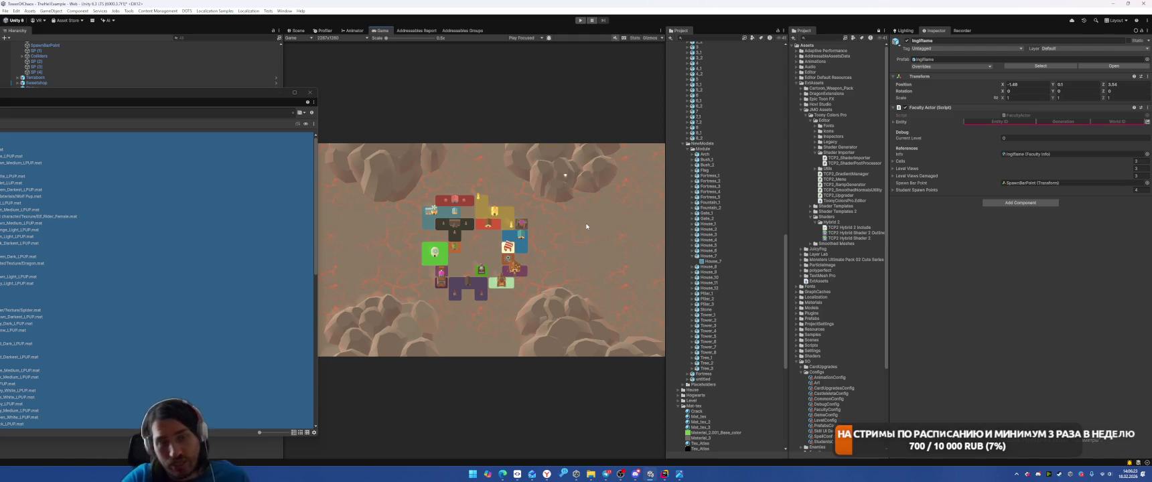
{"action": "left_click", "coordinate": [700, 449]}
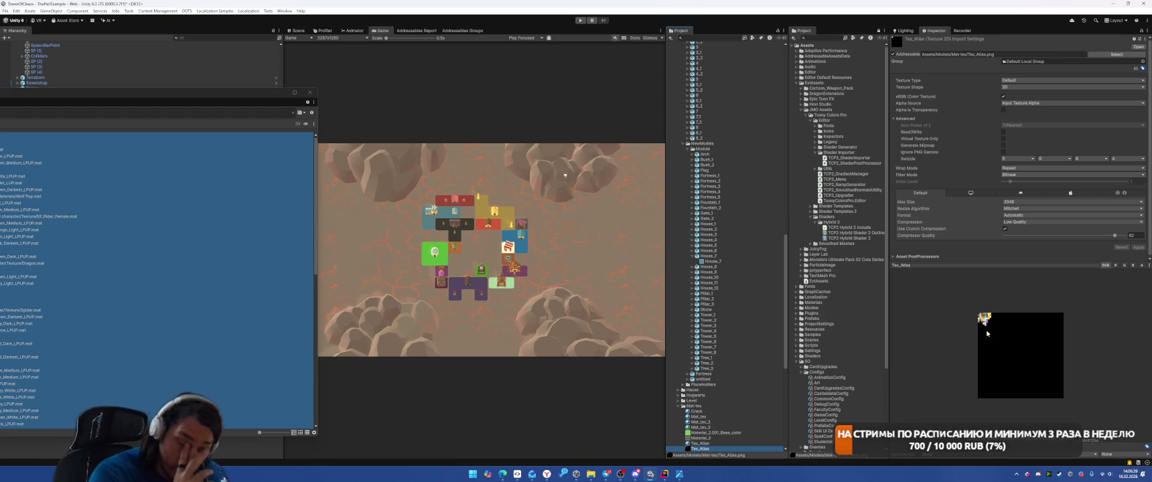
Step: Open Tex_Atlas in Photos and place the viewer beside the Game view
{"action": "right_click", "coordinate": [699, 452]}
{"action": "left_click", "coordinate": [750, 257]}
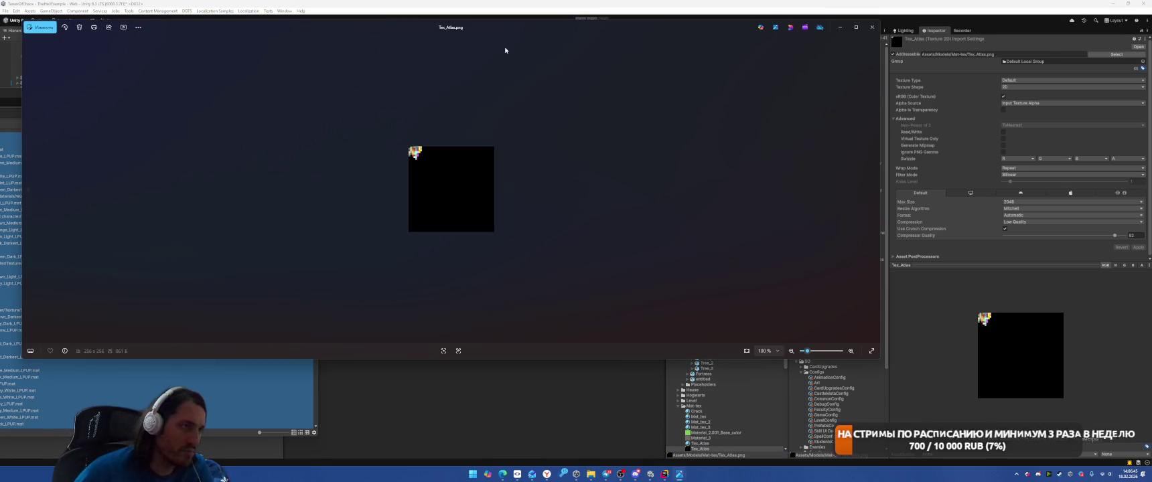
{"action": "mouse_move", "coordinate": [504, 48]}
{"action": "left_mouse_down"}
{"action": "mouse_move", "coordinate": [571, 46]}
{"action": "mouse_move", "coordinate": [921, 109]}
{"action": "mouse_move", "coordinate": [699, 152]}
{"action": "left_mouse_up"}
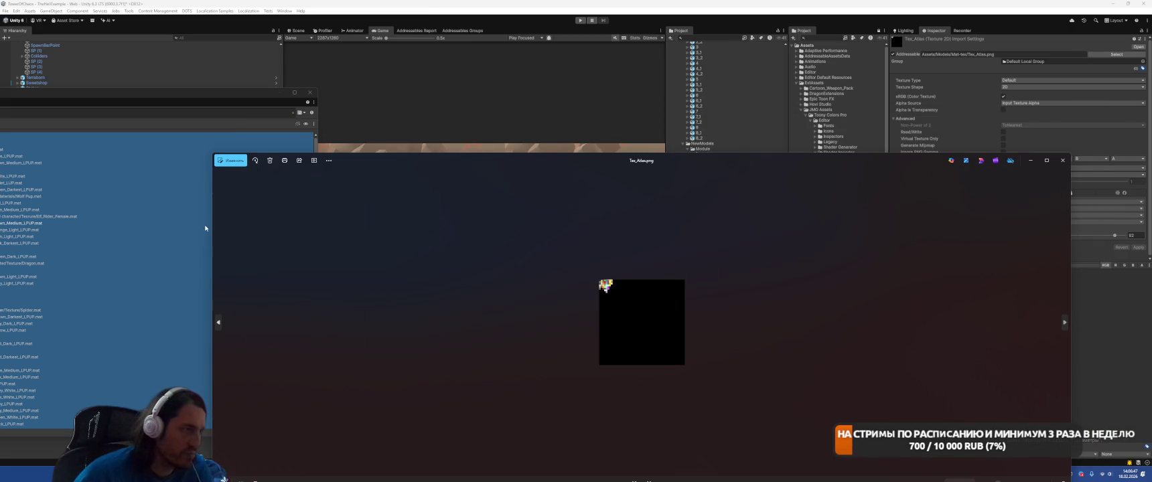
{"action": "left_click_drag", "start_coordinate": [209, 187], "coordinate": [751, 187]}
Step: Raise the atlas image's brightness to 32 and save over the original
{"action": "left_click", "coordinate": [767, 161]}
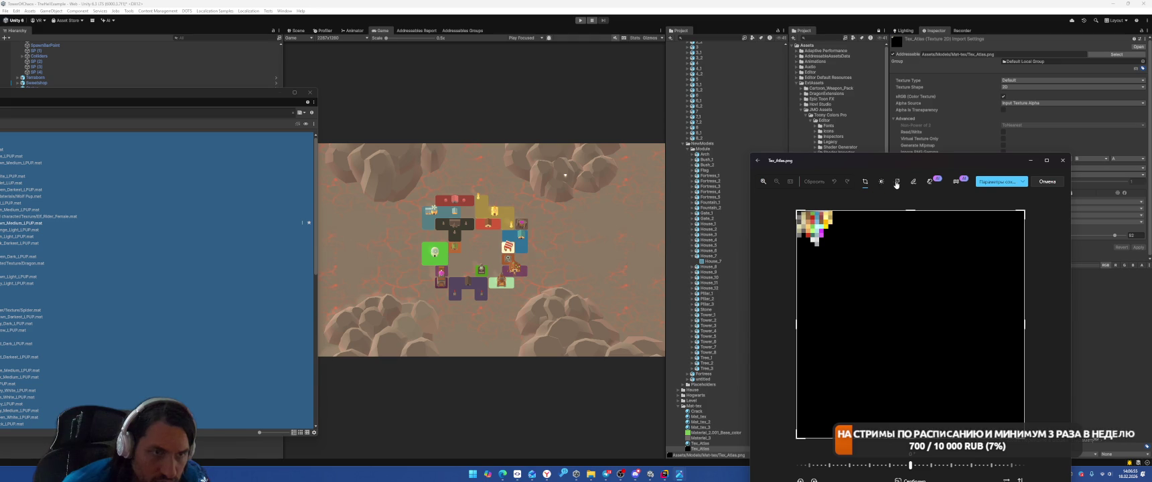
{"action": "left_click", "coordinate": [881, 182]}
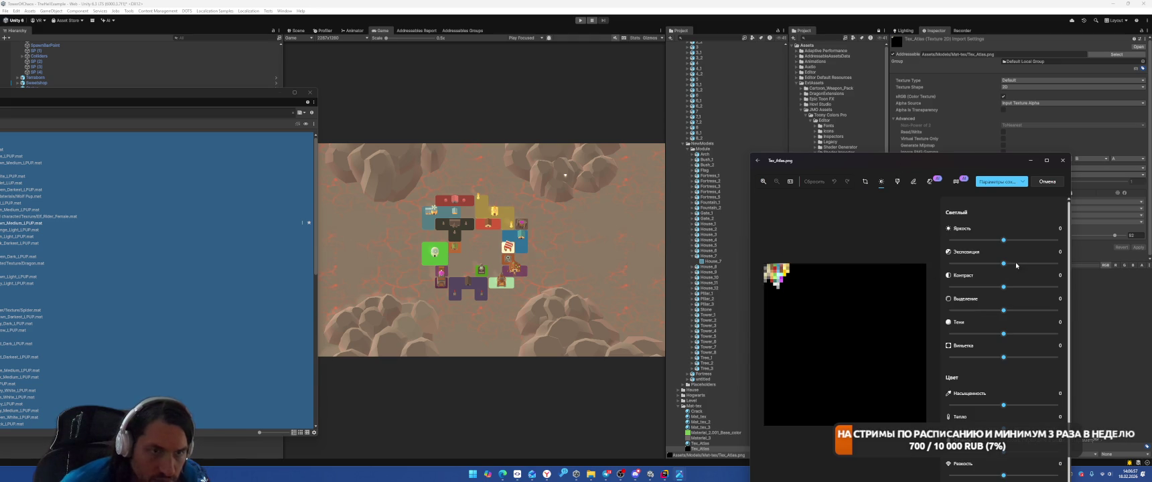
{"action": "left_click_drag", "start_coordinate": [1003, 240], "coordinate": [1020, 241]}
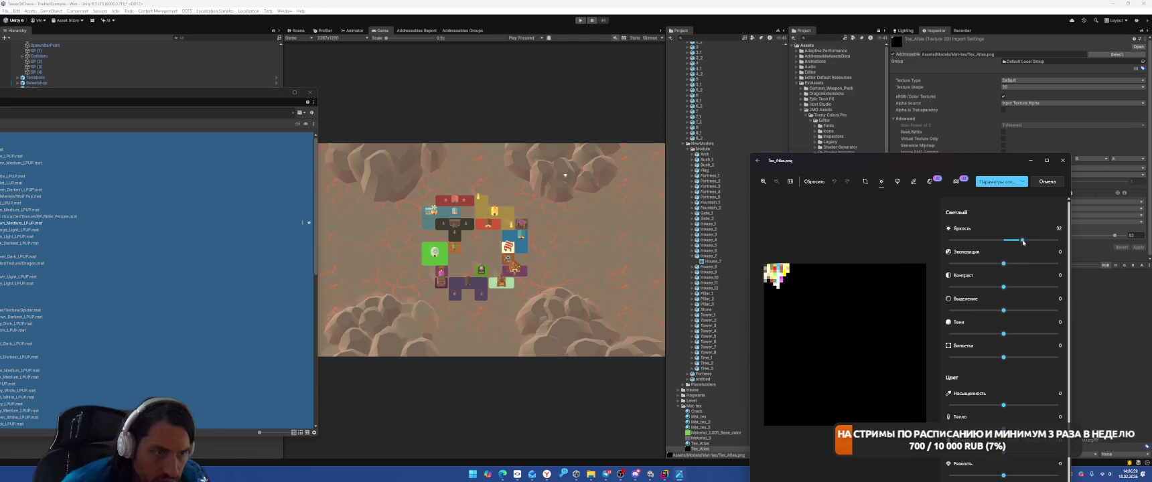
{"action": "left_click", "coordinate": [1021, 181]}
{"action": "left_click", "coordinate": [995, 201]}
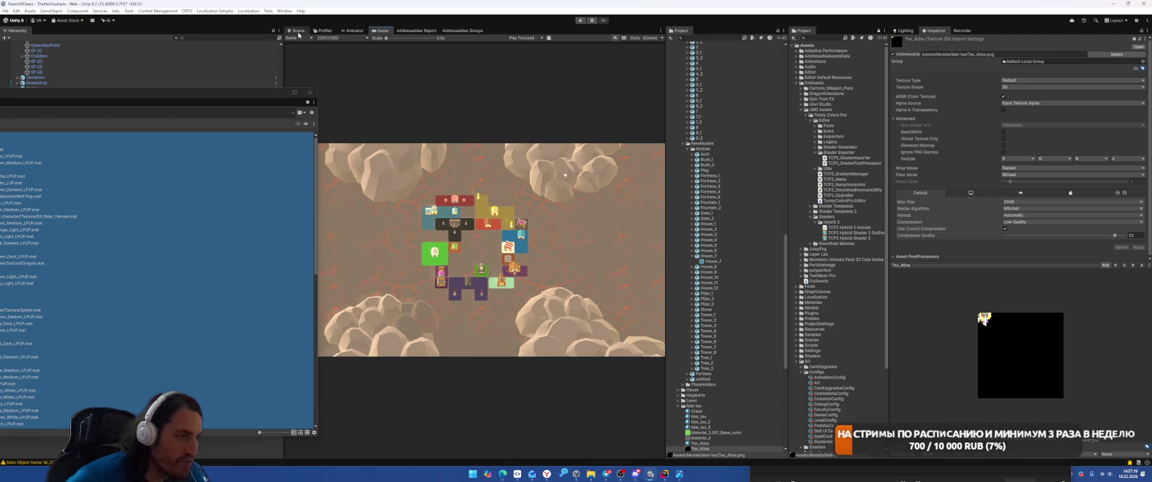
Step: Tilt the house Cube.144 to a new angle with the Rotate tool and check it in-game
{"action": "left_click", "coordinate": [298, 31]}
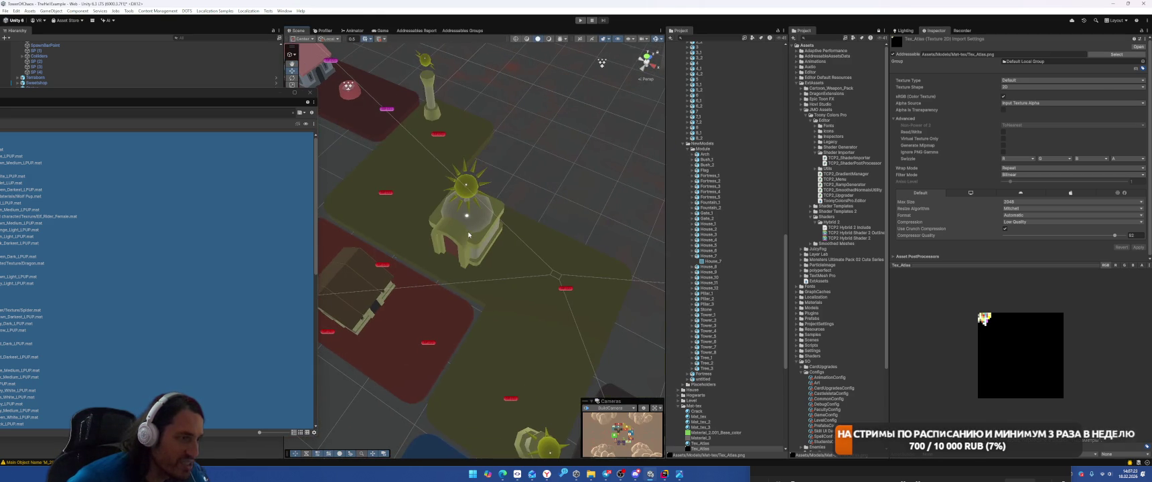
{"action": "left_click", "coordinate": [480, 248]}
{"action": "left_click", "coordinate": [480, 248]}
{"action": "key", "text": "e"}
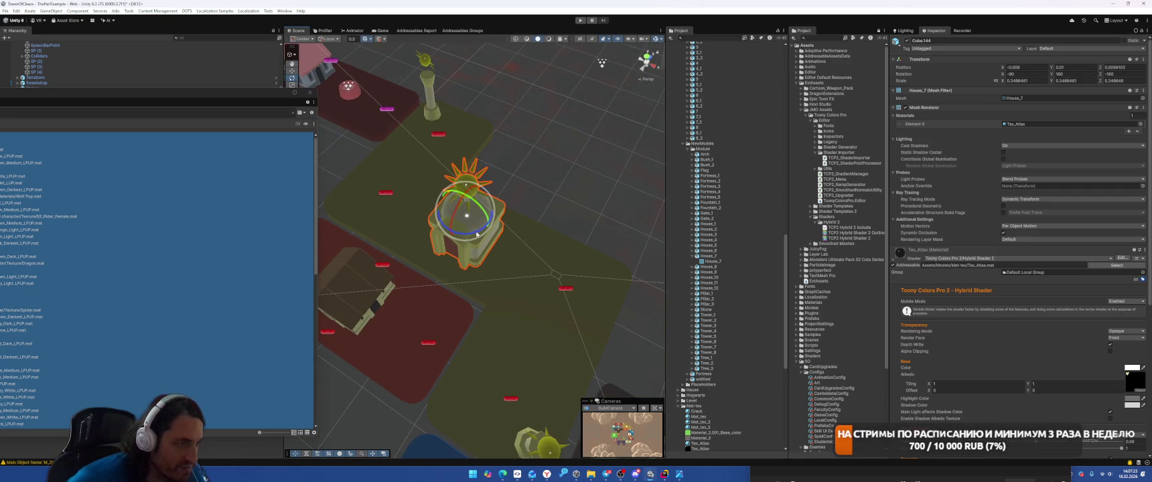
{"action": "left_click_drag", "start_coordinate": [476, 234], "coordinate": [462, 242]}
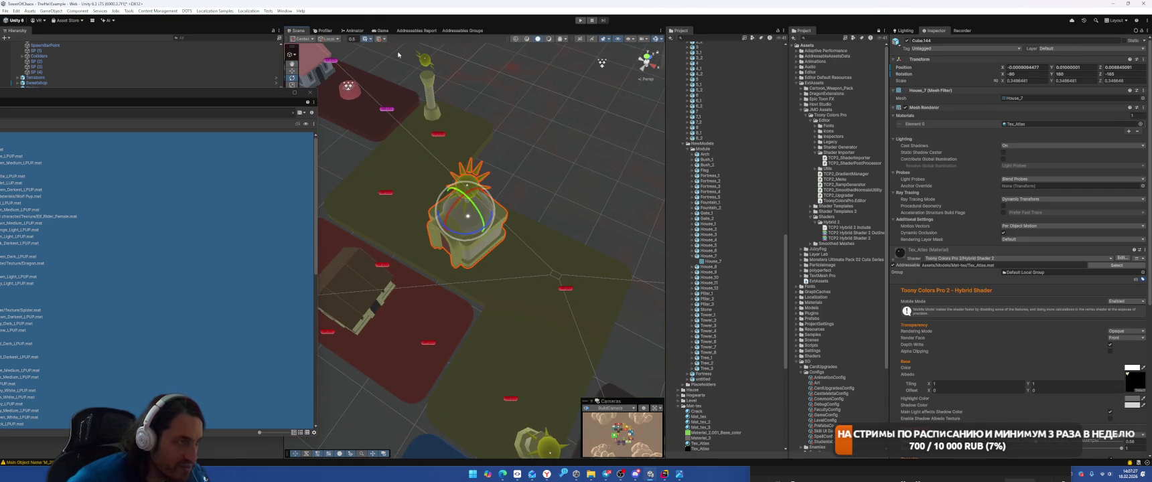
{"action": "left_click", "coordinate": [386, 31]}
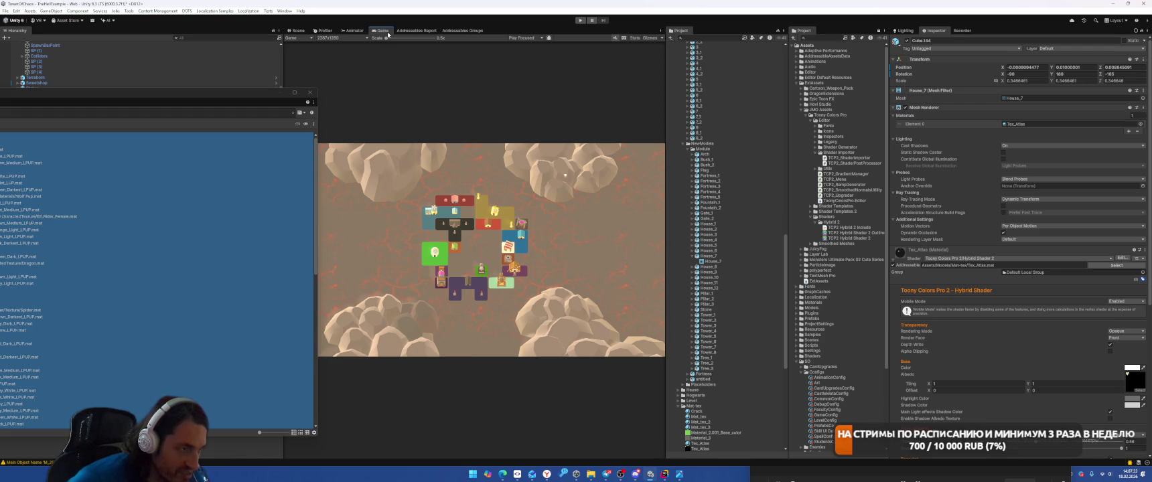
{"action": "left_click", "coordinate": [297, 30]}
Step: Rotate the house Cube.077 around Z, settling at about -9 degrees
{"action": "mouse_move", "coordinate": [428, 174]}
{"action": "left_mouse_down"}
{"action": "mouse_move", "coordinate": [447, 192]}
{"action": "mouse_move", "coordinate": [411, 327]}
{"action": "mouse_move", "coordinate": [536, 271]}
{"action": "left_mouse_up"}
{"action": "left_click", "coordinate": [536, 265]}
{"action": "left_click", "coordinate": [545, 265]}
{"action": "left_click", "coordinate": [381, 30]}
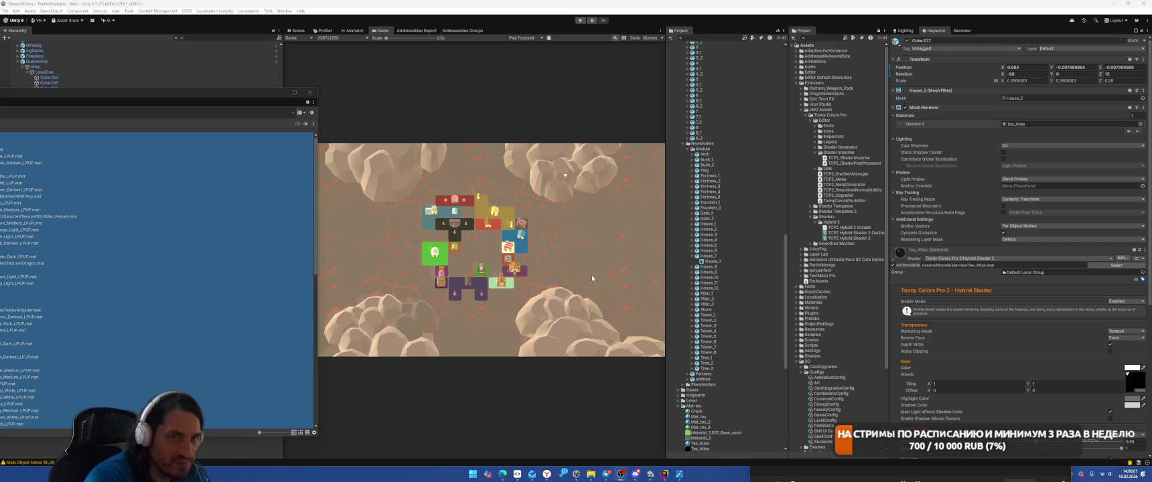
{"action": "left_click_drag", "start_coordinate": [1102, 76], "coordinate": [1097, 79]}
{"action": "left_click_drag", "start_coordinate": [825, 113], "coordinate": [633, 140]}
{"action": "left_click_drag", "start_coordinate": [728, 141], "coordinate": [835, 149]}
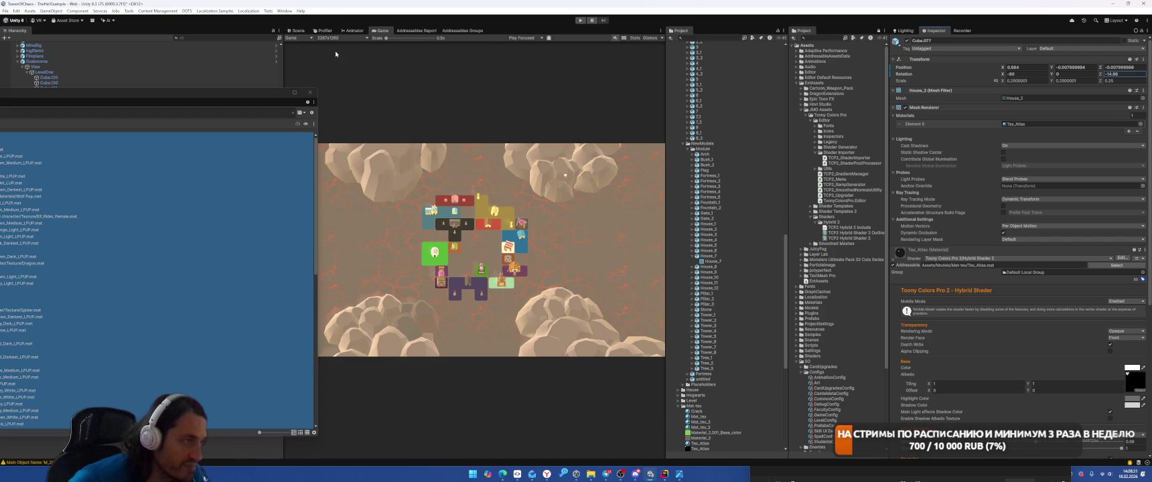
{"action": "left_click", "coordinate": [296, 31]}
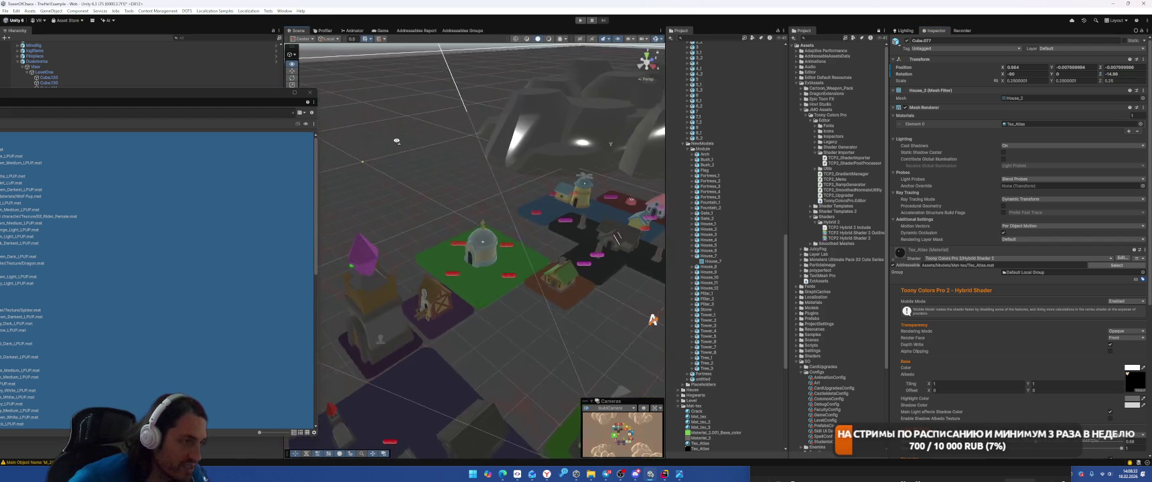
Step: Turn the domed house Cylinder.070 a few degrees around Y
{"action": "scroll", "coordinate": [396, 141], "scroll_direction": "up", "scroll_amount": 10}
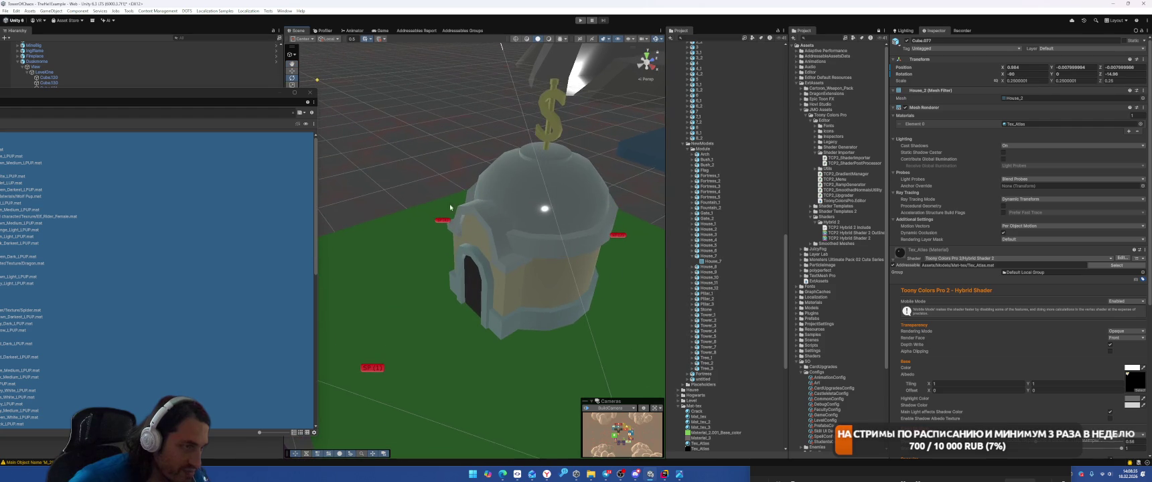
{"action": "left_click", "coordinate": [536, 277]}
{"action": "left_click", "coordinate": [507, 275]}
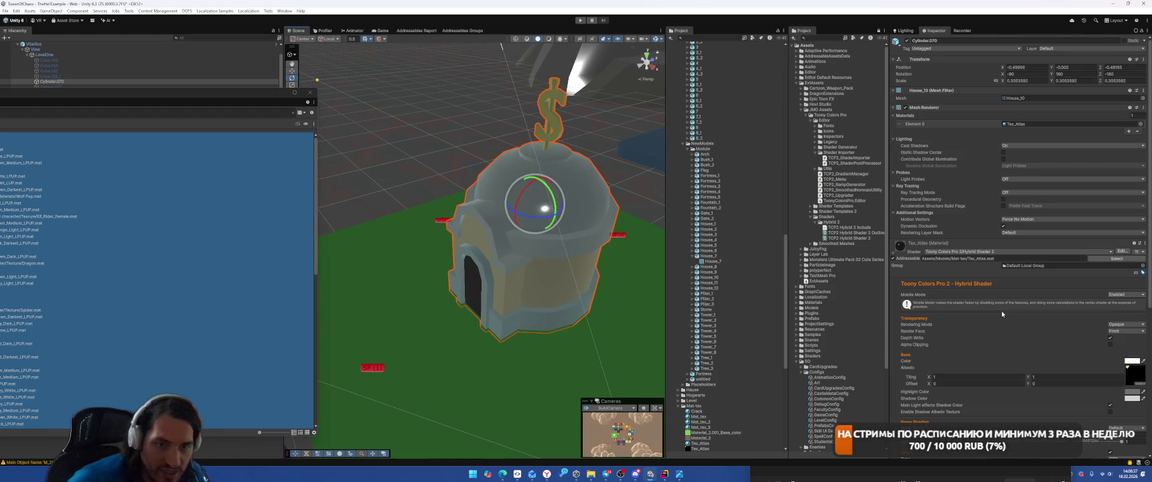
{"action": "scroll", "coordinate": [962, 267], "scroll_direction": "down", "scroll_amount": 5}
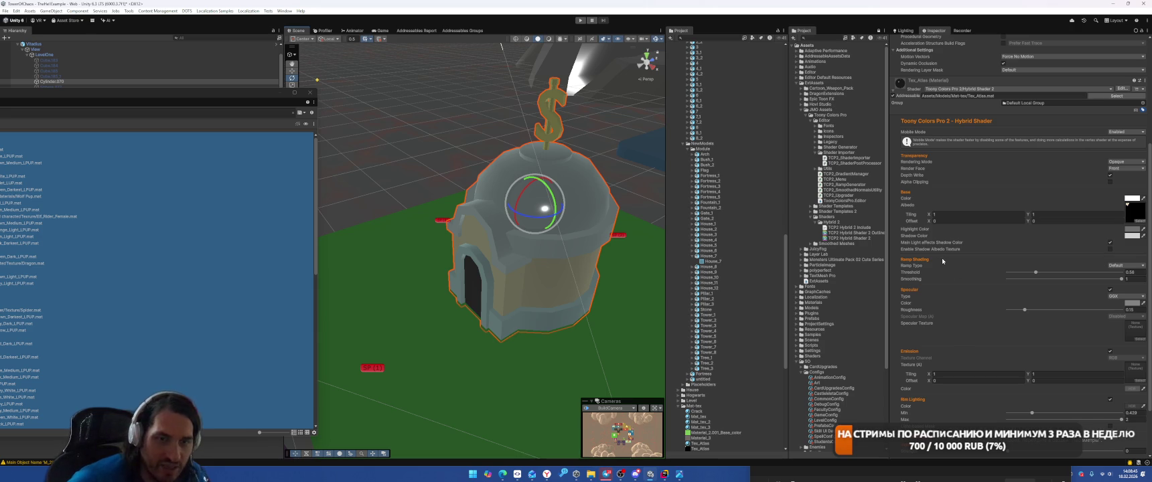
{"action": "scroll", "coordinate": [942, 262], "scroll_direction": "down", "scroll_amount": 2}
{"action": "scroll", "coordinate": [944, 269], "scroll_direction": "down", "scroll_amount": 1}
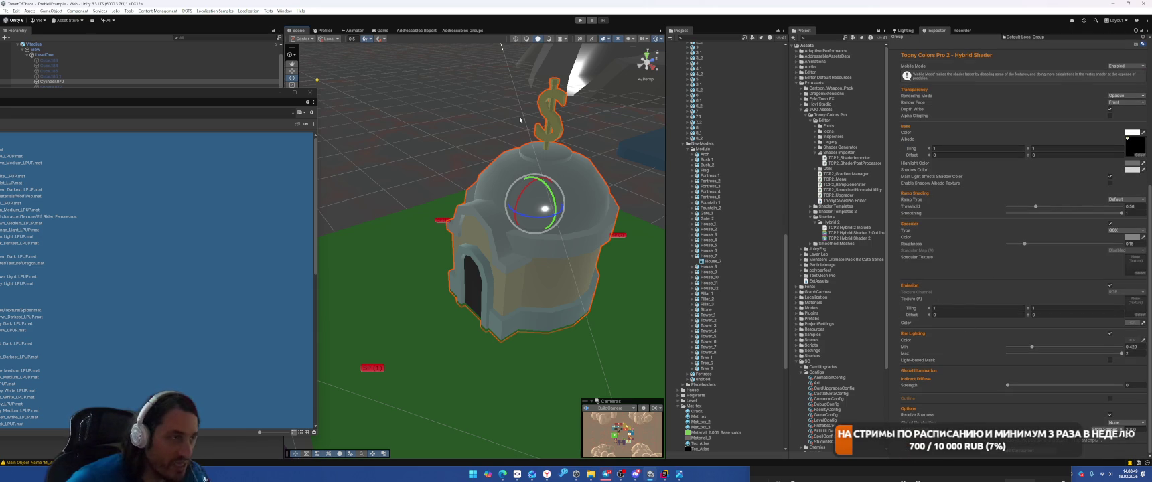
{"action": "left_click", "coordinate": [381, 30]}
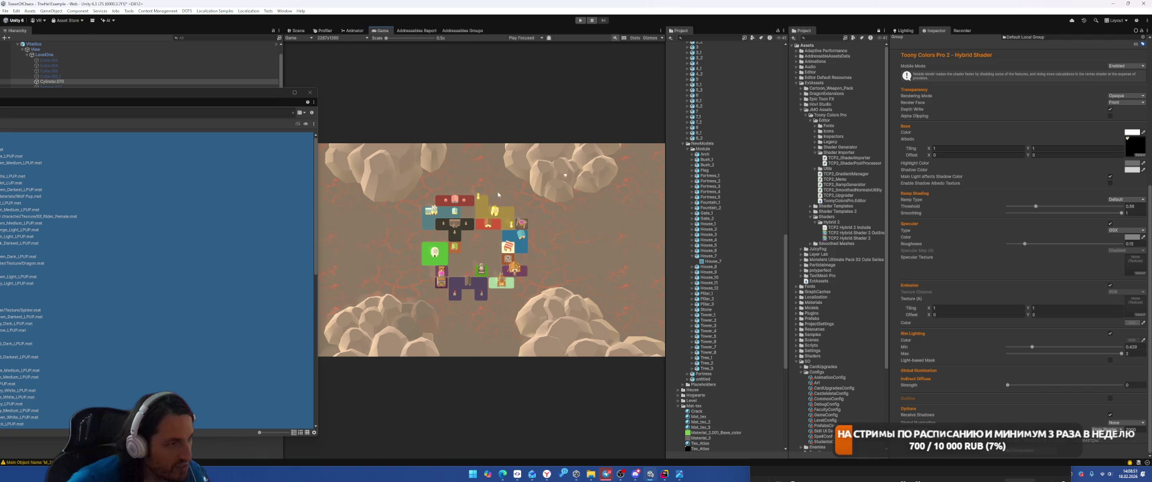
{"action": "scroll", "coordinate": [1082, 85], "scroll_direction": "up", "scroll_amount": 10}
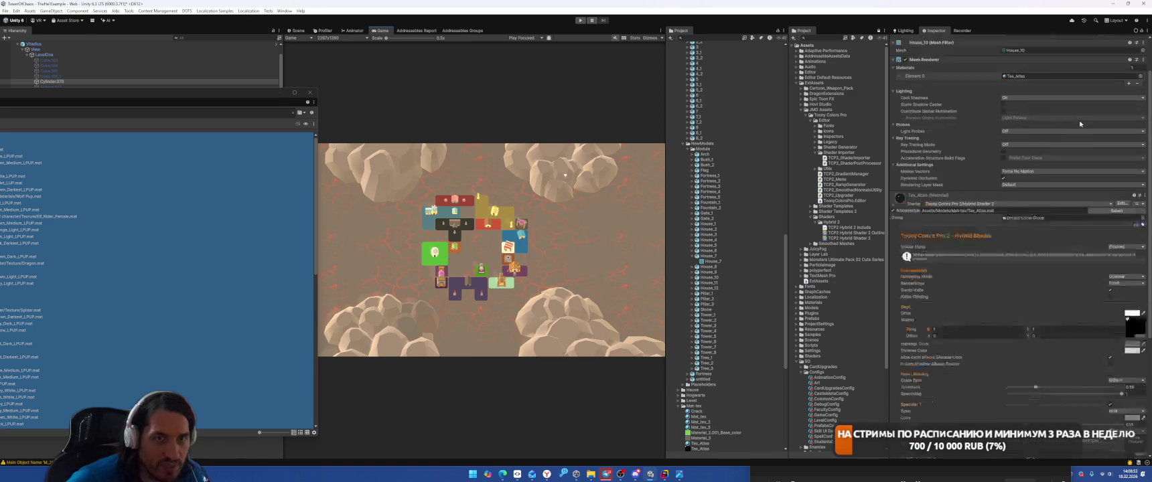
{"action": "left_click_drag", "start_coordinate": [1057, 79], "coordinate": [1080, 78]}
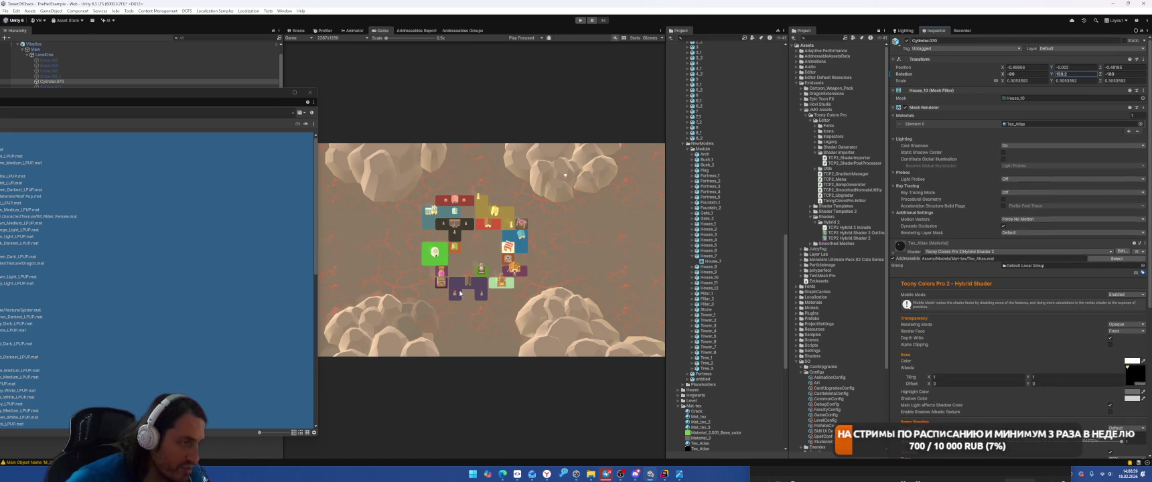
Step: Close the floating material list and expand the ground plane Plane.001's Mat_tex_3 material
{"action": "left_click", "coordinate": [310, 92]}
{"action": "left_click", "coordinate": [73, 44]}
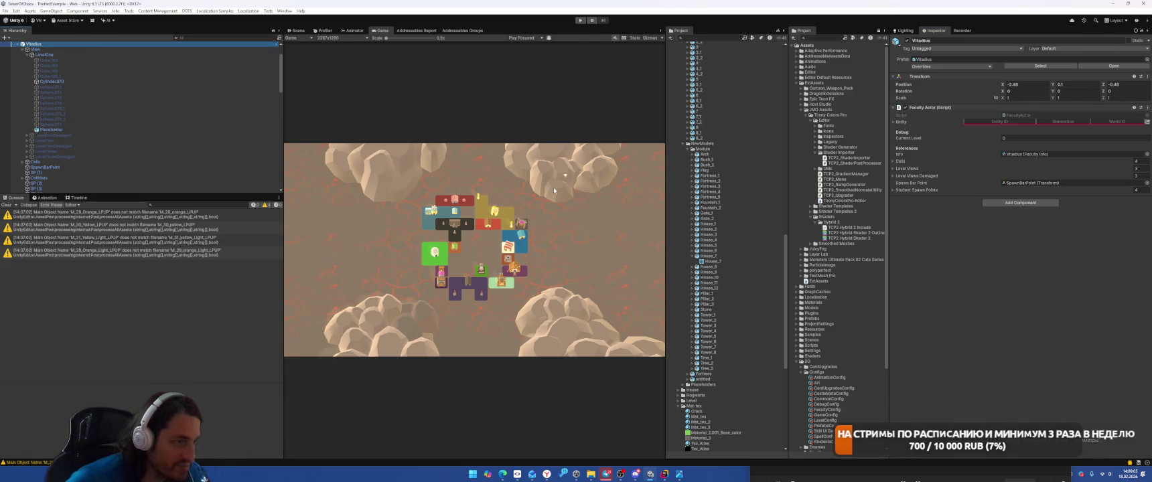
{"action": "left_click", "coordinate": [298, 31]}
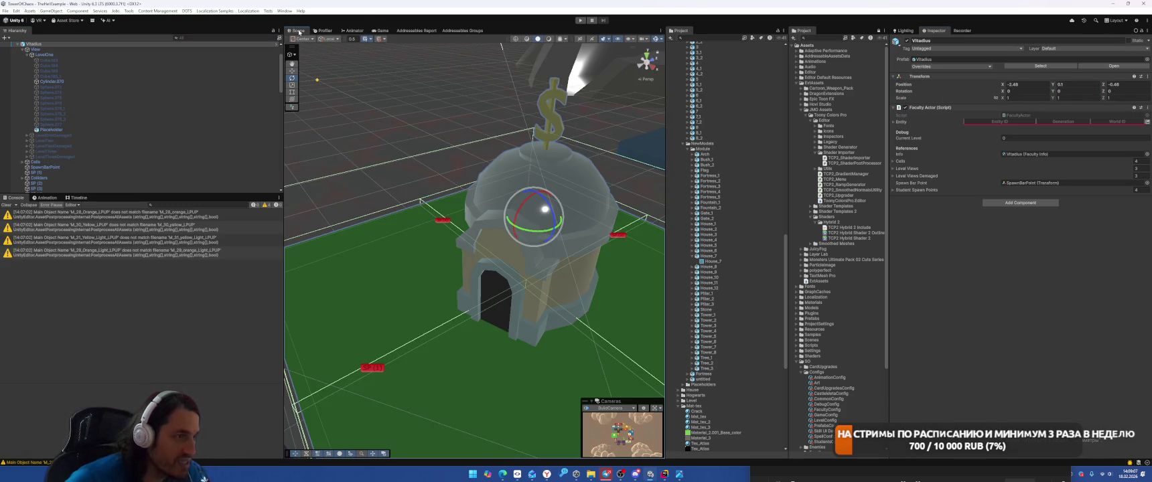
{"action": "left_click", "coordinate": [446, 181]}
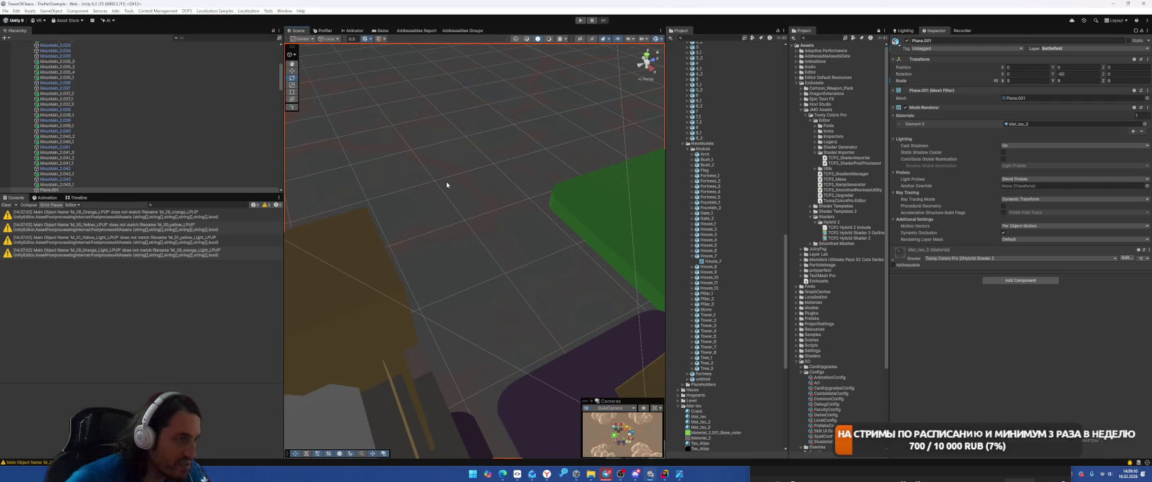
{"action": "left_click", "coordinate": [919, 261]}
{"action": "scroll", "coordinate": [1058, 321], "scroll_direction": "down", "scroll_amount": 3}
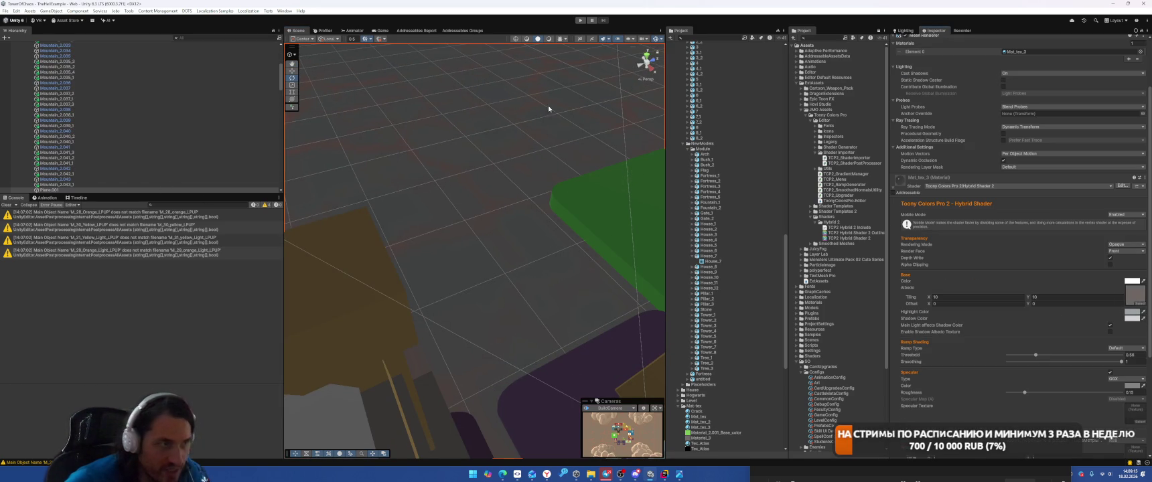
{"action": "left_click", "coordinate": [380, 30]}
Step: Tint the ground with a tan base colour, clear its albedo texture, and trial a saturated orange
{"action": "left_click", "coordinate": [1144, 280]}
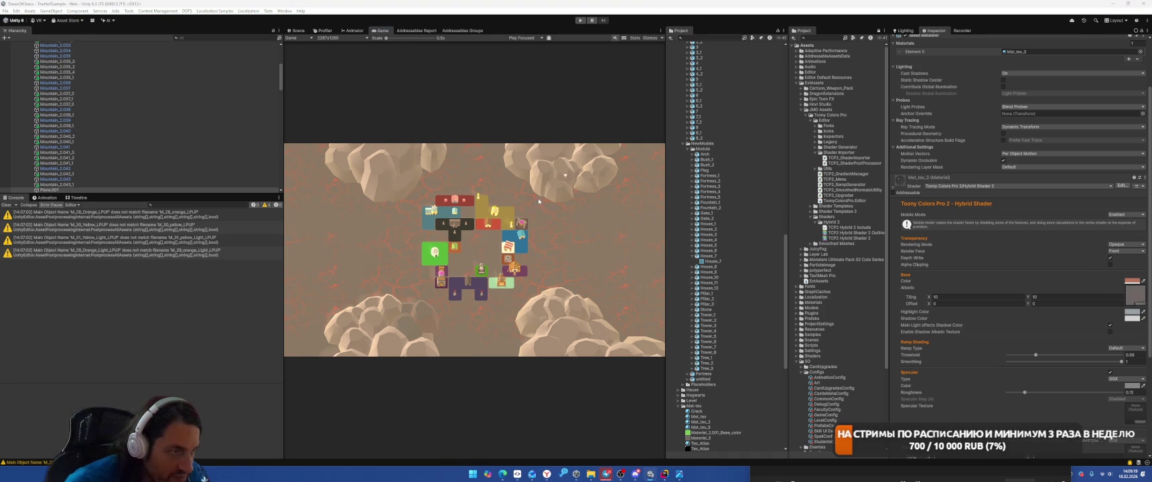
{"action": "left_click", "coordinate": [539, 201]}
{"action": "left_click", "coordinate": [1138, 296]}
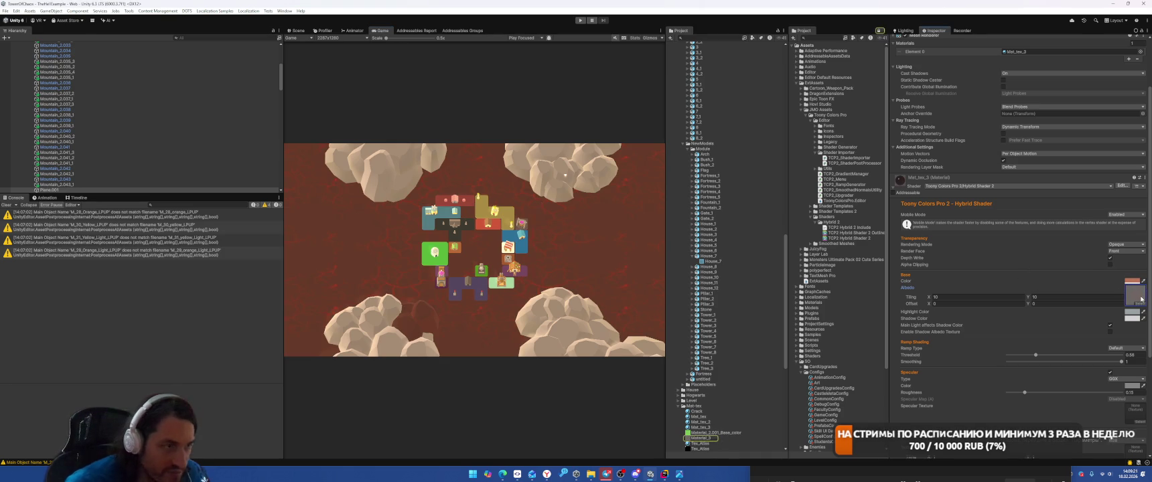
{"action": "key", "text": "Delete"}
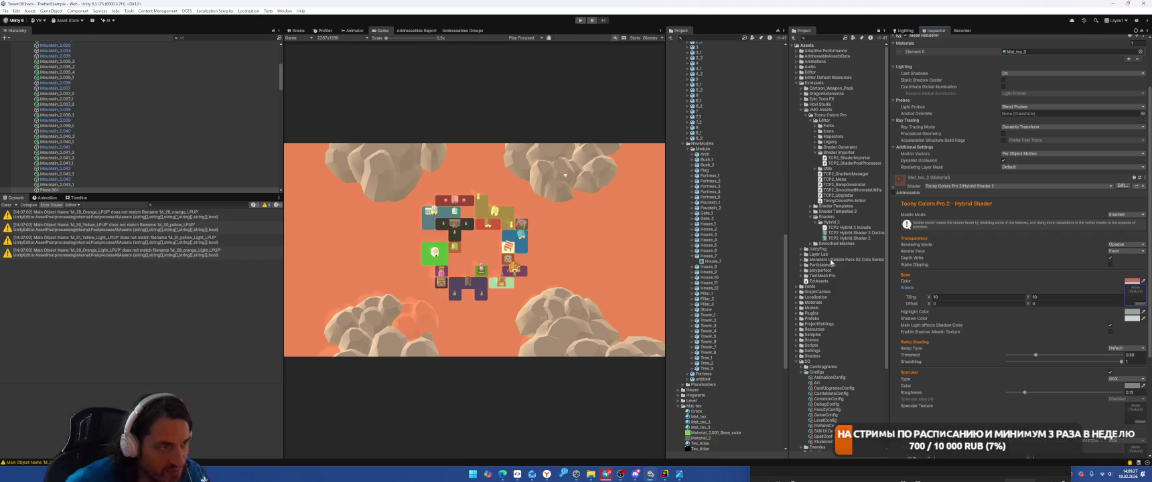
{"action": "left_click", "coordinate": [1131, 281]}
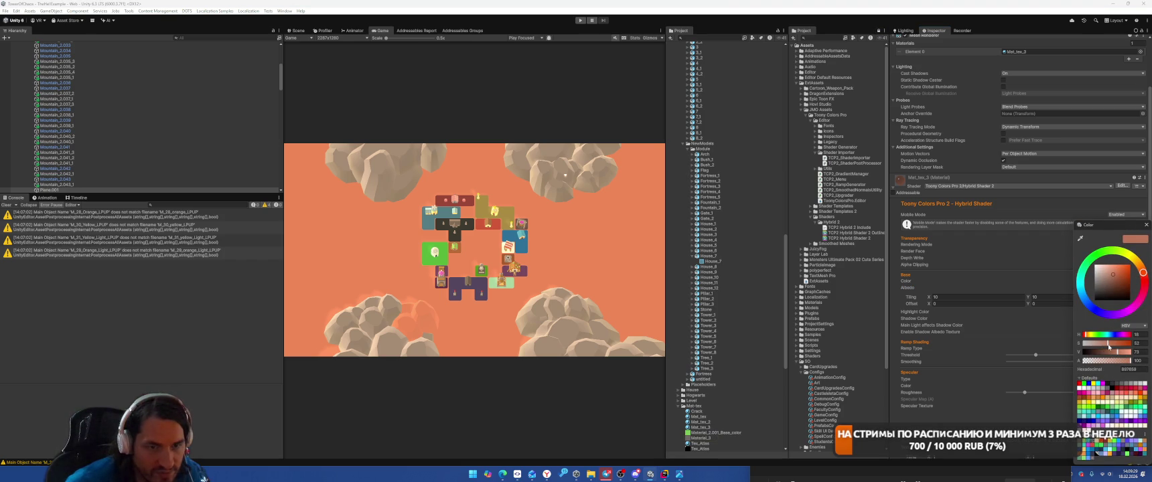
{"action": "mouse_move", "coordinate": [1108, 347]}
{"action": "left_mouse_down"}
{"action": "mouse_move", "coordinate": [1093, 344]}
{"action": "mouse_move", "coordinate": [1123, 344]}
{"action": "mouse_move", "coordinate": [1080, 352]}
{"action": "left_mouse_up"}
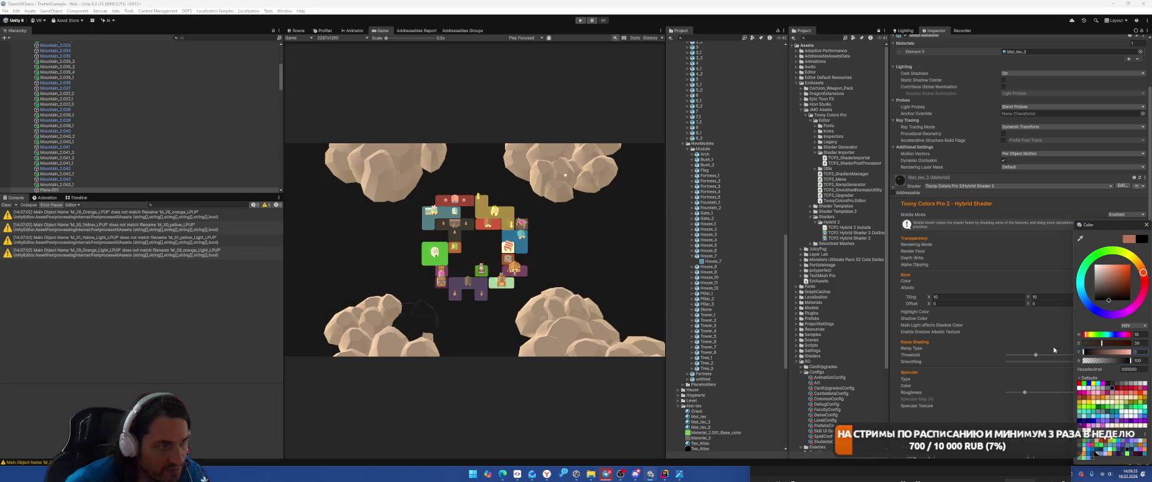
{"action": "key", "text": "ctrl+z"}
{"action": "key", "text": "ctrl+z"}
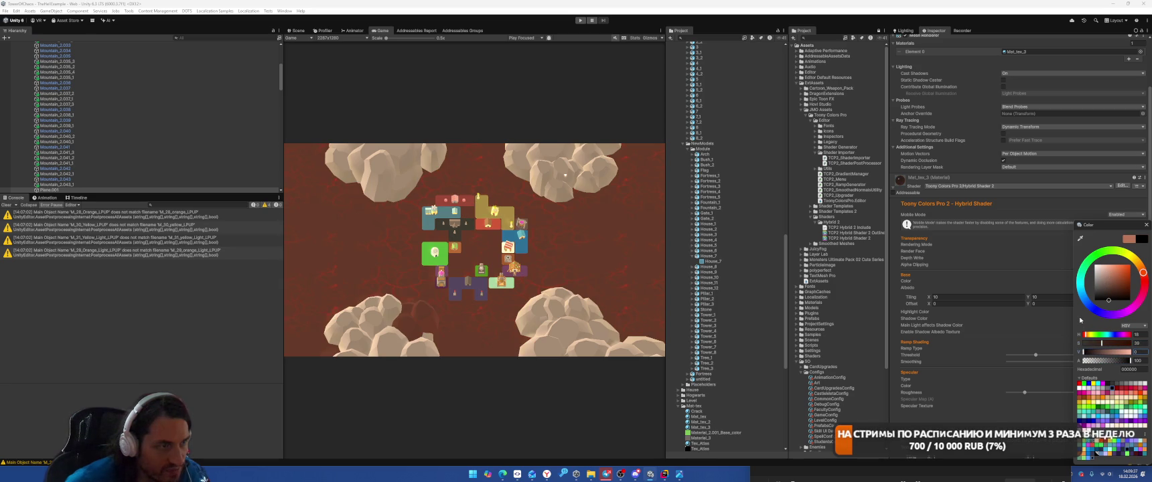
{"action": "left_click", "coordinate": [1144, 227]}
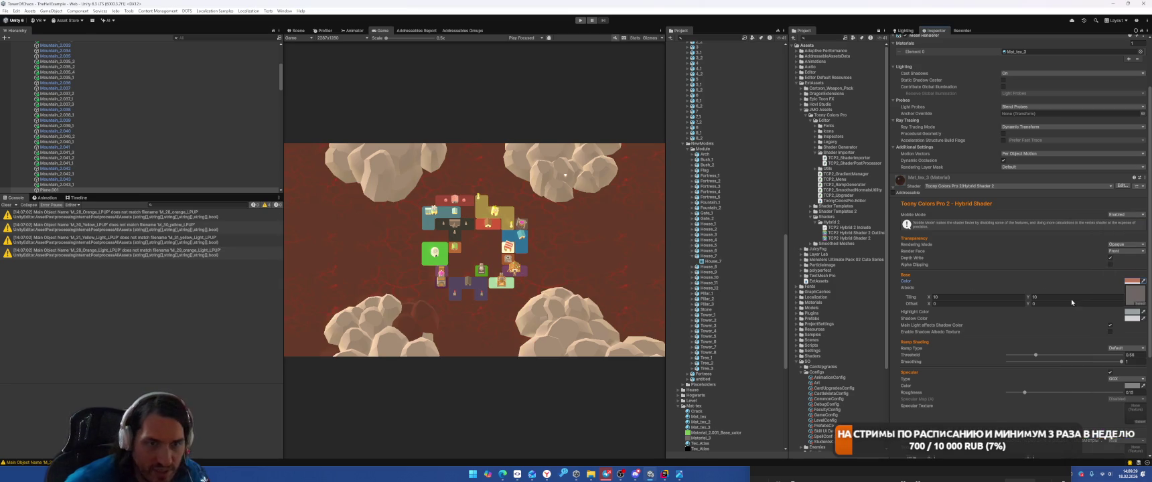
Step: Test Tiling values of 1, revert Tiling X to 10, and select the Material_3 texture
{"action": "left_click", "coordinate": [972, 297]}
{"action": "type", "text": "1"}
{"action": "left_click", "coordinate": [1040, 295]}
{"action": "type", "text": "1"}
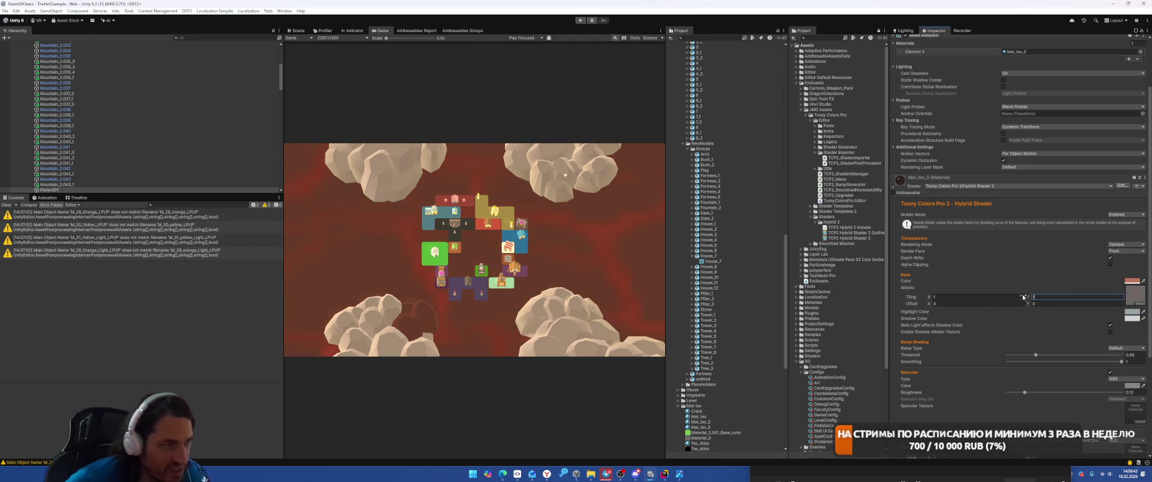
{"action": "key", "text": "ctrl+z"}
{"action": "left_click", "coordinate": [1134, 296]}
{"action": "left_click", "coordinate": [700, 438]}
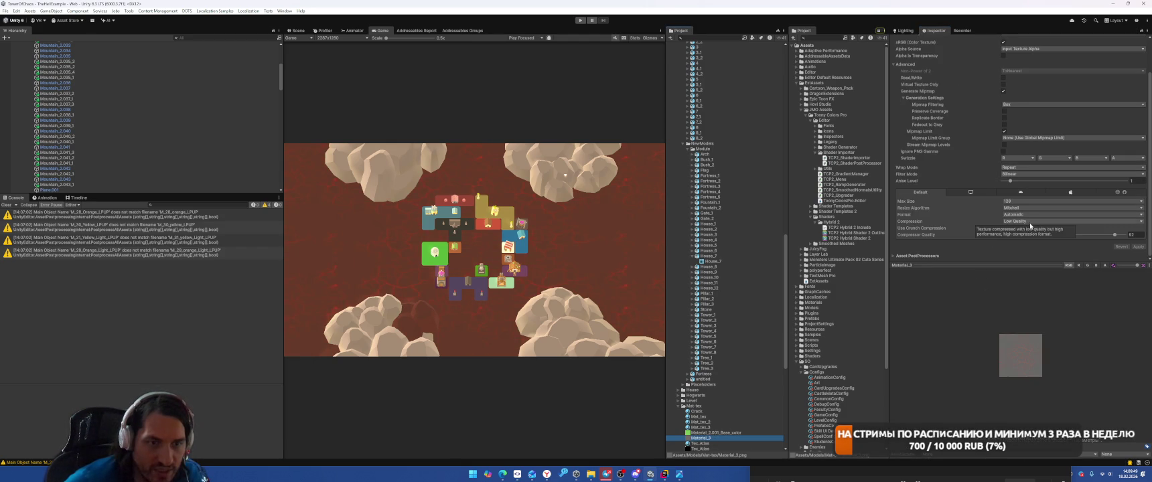
Step: Set Material_3's max texture size to 256 and darken Plane.001's base colour toward black
{"action": "left_click", "coordinate": [1020, 201]}
{"action": "left_click", "coordinate": [1018, 230]}
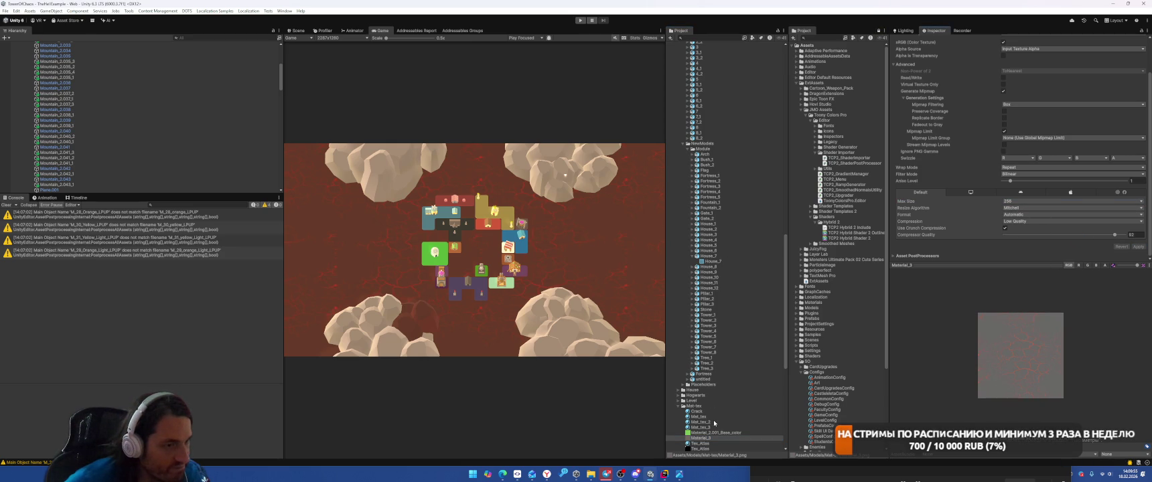
{"action": "left_click", "coordinate": [295, 30]}
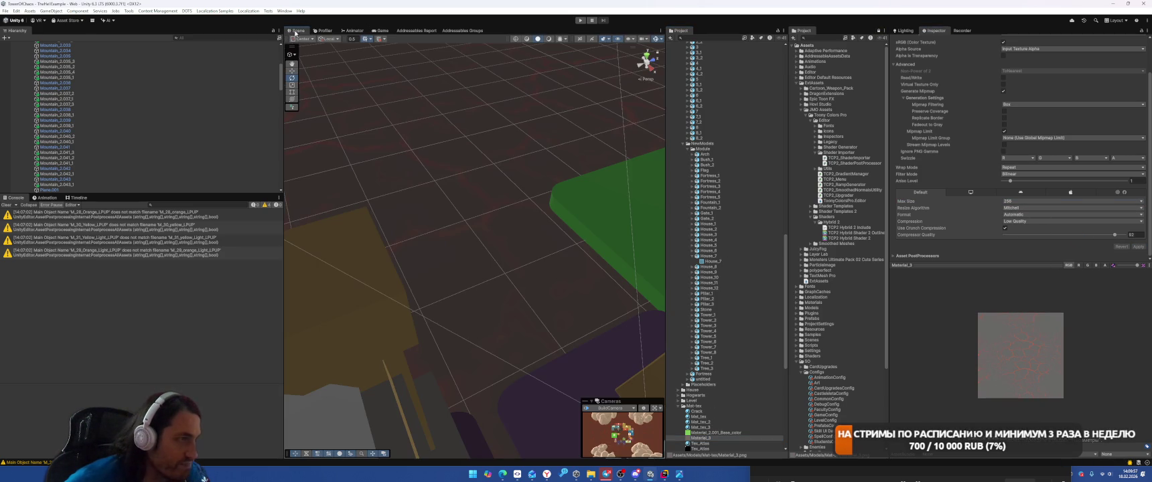
{"action": "left_click", "coordinate": [460, 157]}
{"action": "left_click", "coordinate": [459, 157]}
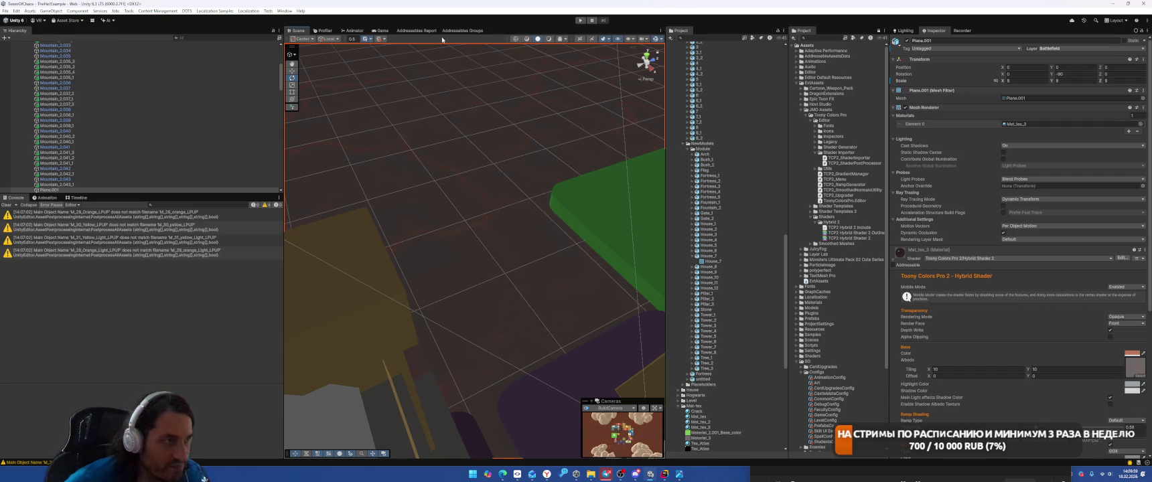
{"action": "left_click", "coordinate": [381, 31]}
{"action": "left_click", "coordinate": [1126, 352]}
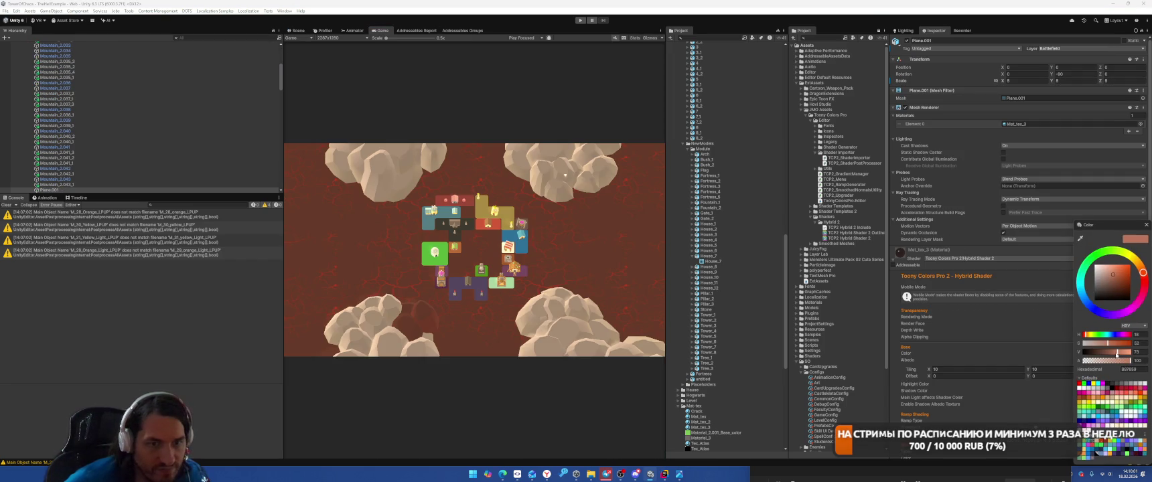
{"action": "mouse_move", "coordinate": [1099, 284]}
{"action": "left_mouse_down"}
{"action": "mouse_move", "coordinate": [1079, 312]}
{"action": "mouse_move", "coordinate": [1047, 239]}
{"action": "mouse_move", "coordinate": [1092, 284]}
{"action": "left_mouse_up"}
Step: Turn off Specular, Emission and Rim Lighting on the ground material
{"action": "left_click", "coordinate": [1144, 227]}
{"action": "scroll", "coordinate": [1075, 312], "scroll_direction": "down", "scroll_amount": 5}
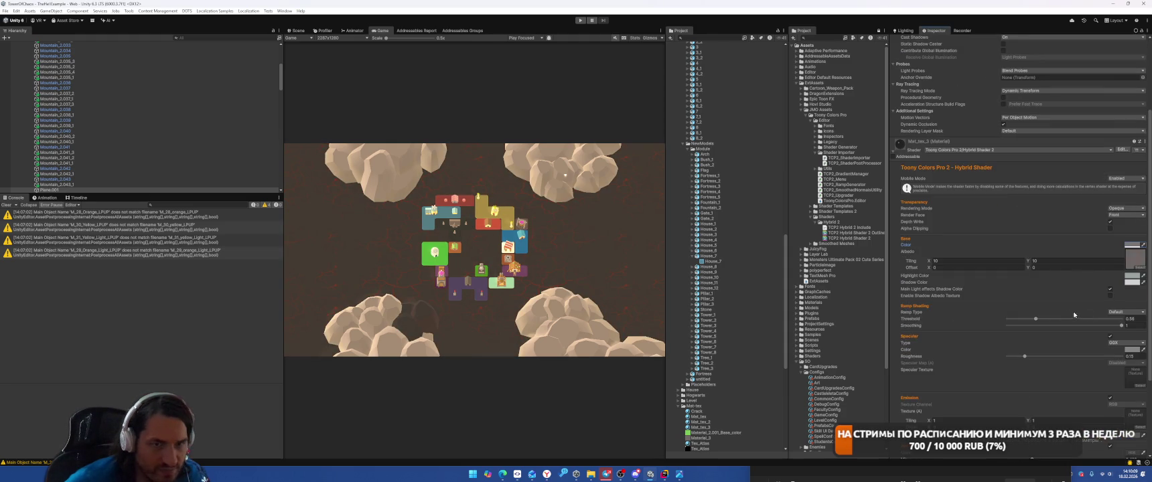
{"action": "left_click", "coordinate": [1110, 246]}
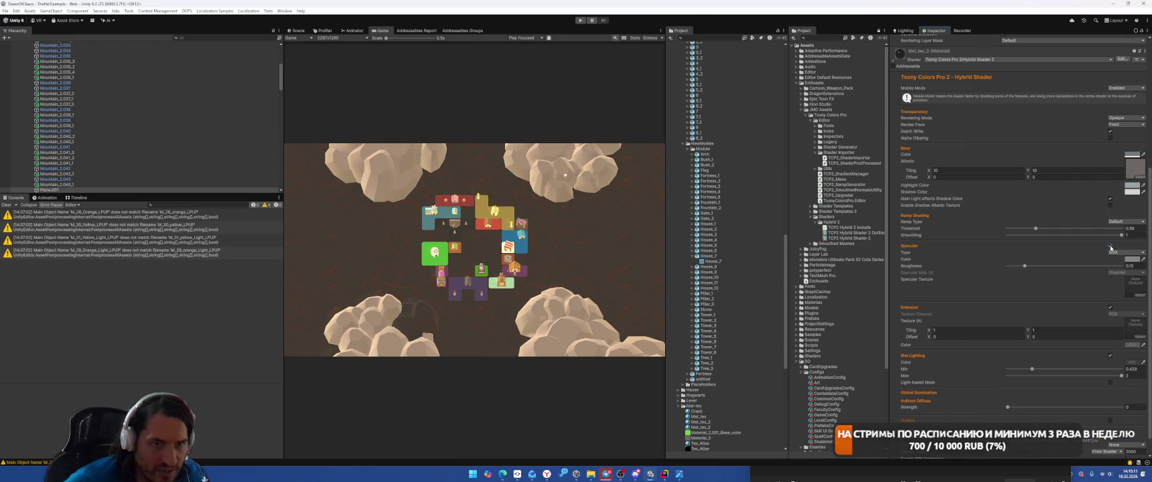
{"action": "left_click", "coordinate": [1110, 286]}
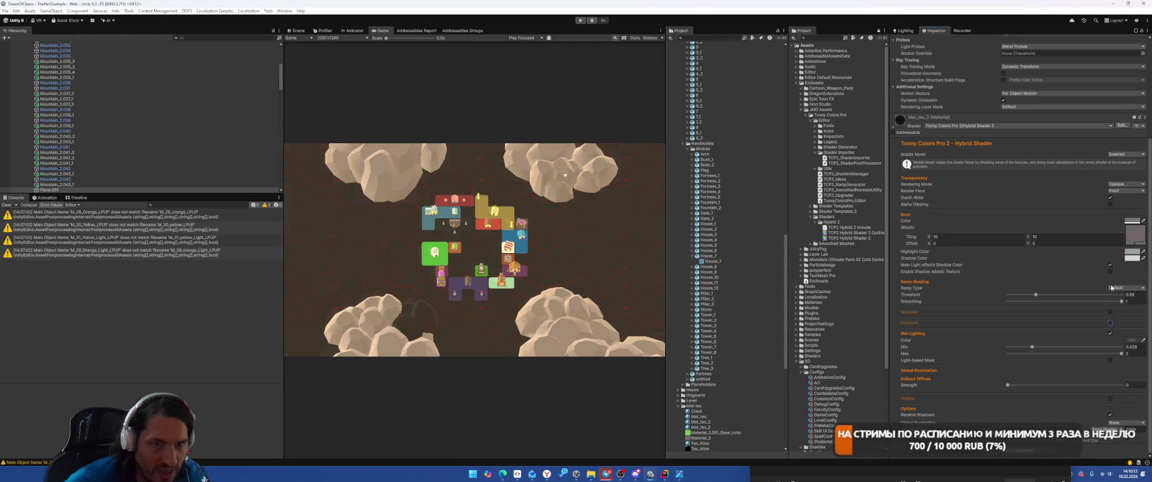
{"action": "left_click", "coordinate": [1110, 333]}
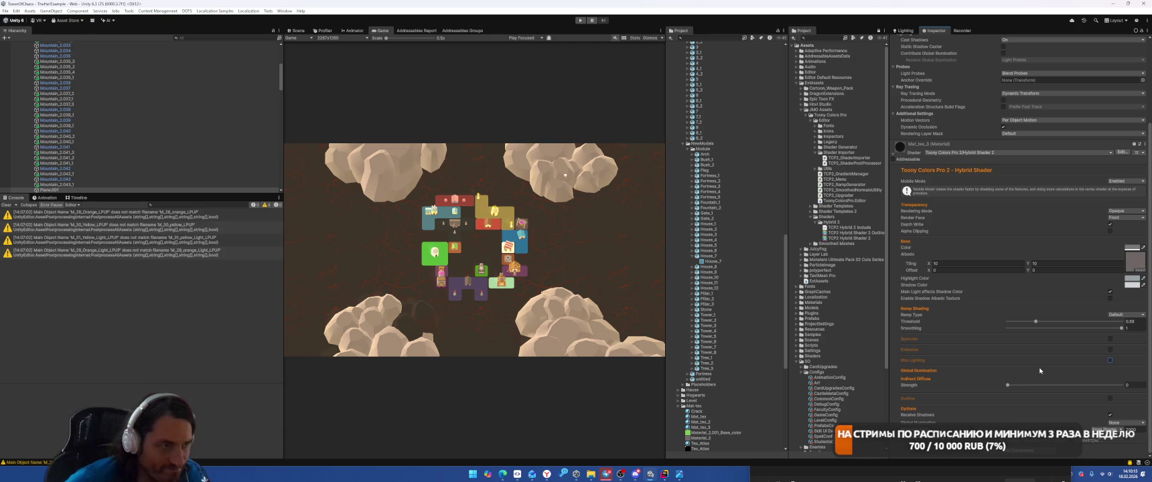
Step: Make the ground's base colour white, toggle Main Light affects Shadow Color, and select Material_3
{"action": "left_click", "coordinate": [1132, 249]}
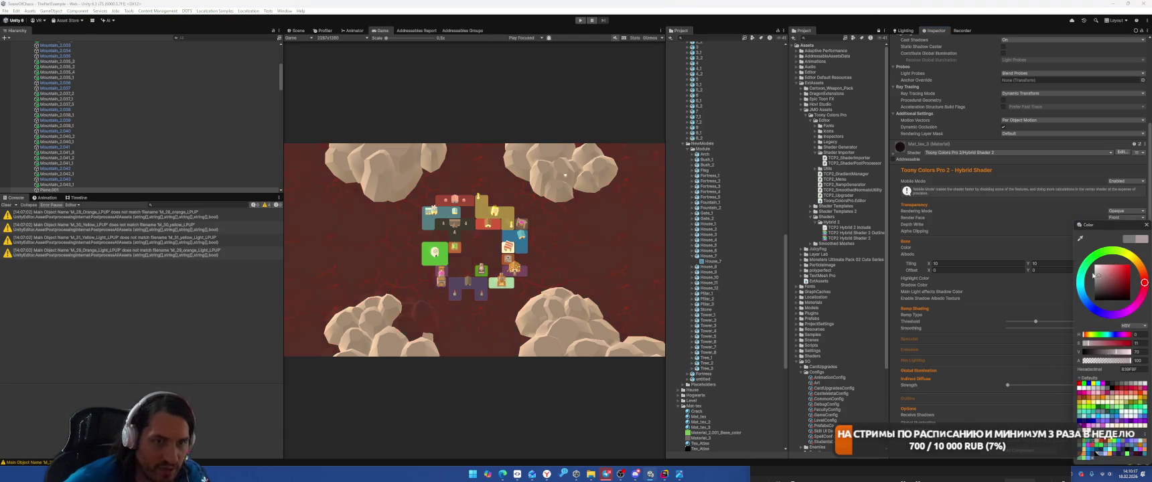
{"action": "left_click", "coordinate": [1146, 225]}
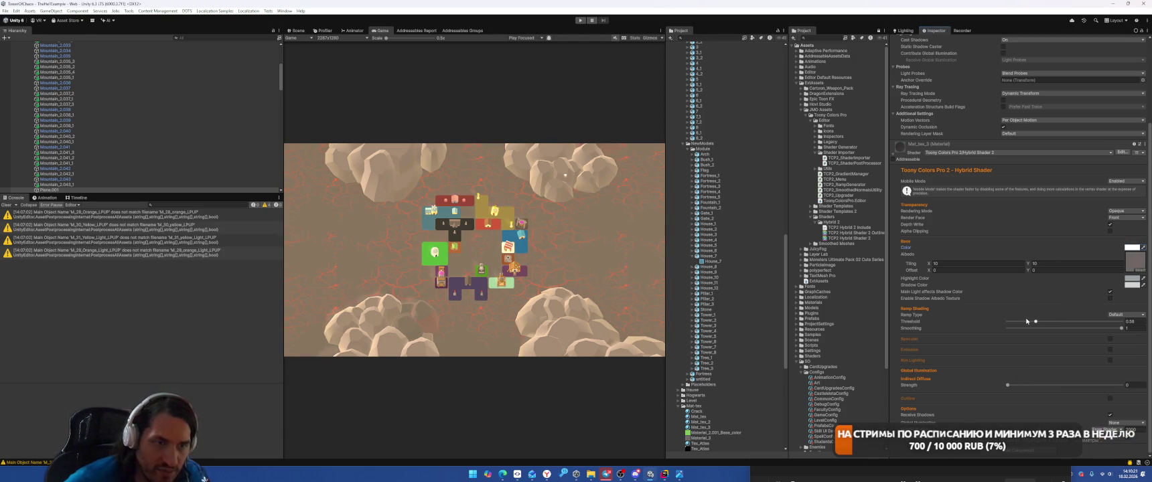
{"action": "left_click", "coordinate": [1109, 293]}
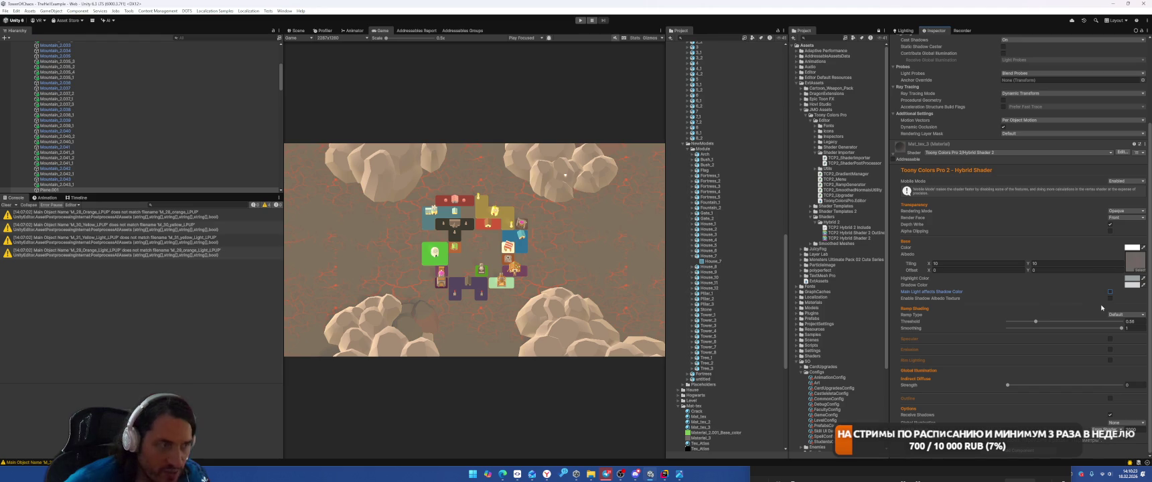
{"action": "left_click", "coordinate": [1110, 293]}
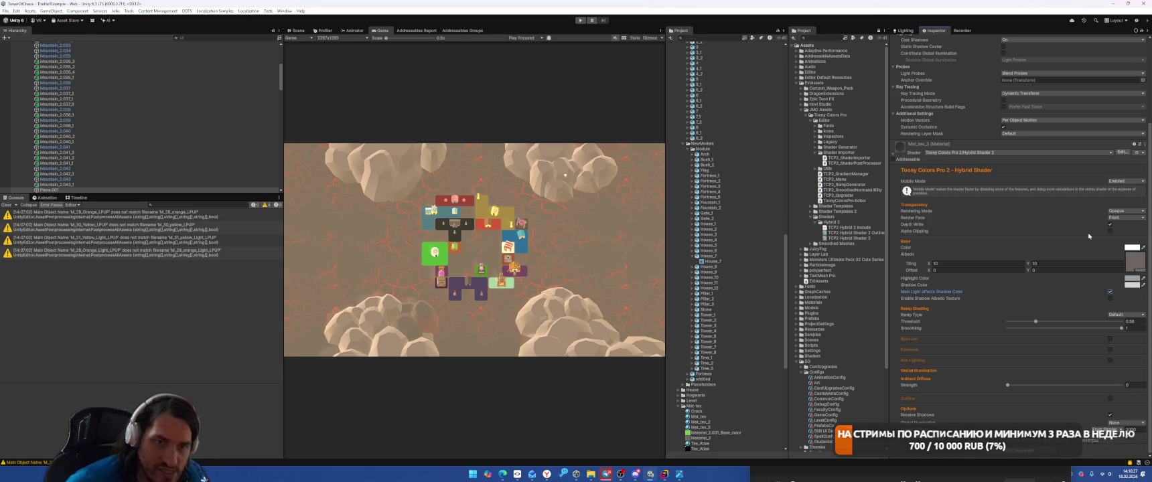
{"action": "left_click", "coordinate": [1135, 264]}
{"action": "left_click", "coordinate": [711, 440]}
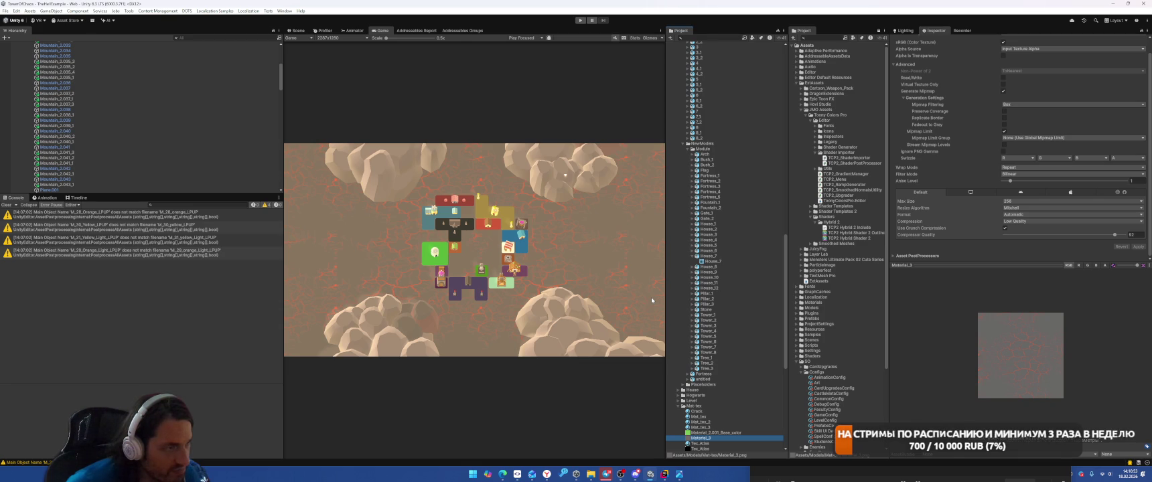
Step: On Plane.001's Toony Colors material, set Tiling X to 5 and Tiling Y to 8
{"action": "left_click", "coordinate": [100, 190]}
{"action": "scroll", "coordinate": [982, 176], "scroll_direction": "down", "scroll_amount": 5}
{"action": "double_click", "coordinate": [964, 263]}
{"action": "type", "text": "5"}
{"action": "key", "text": "Tab"}
{"action": "type", "text": "5"}
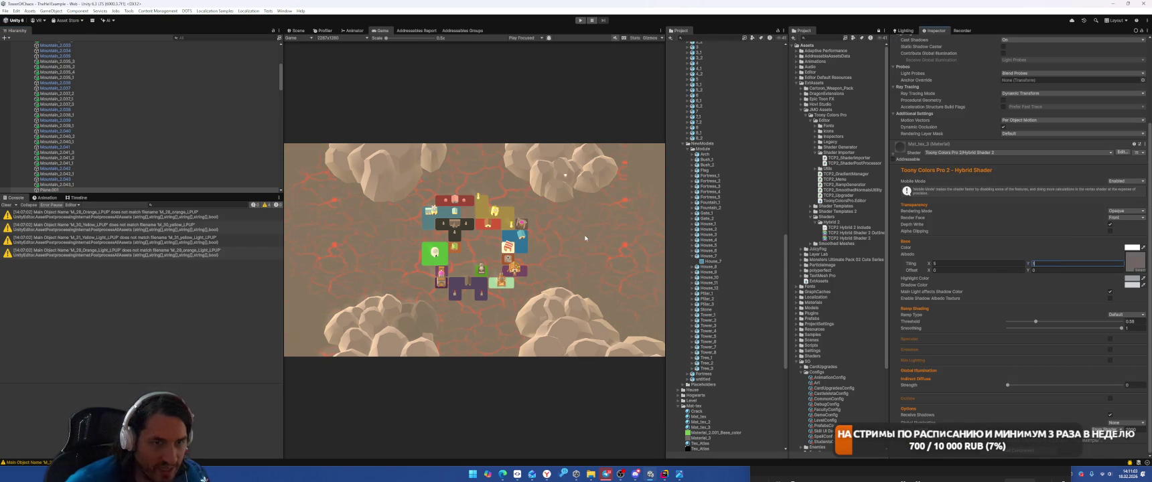
{"action": "key", "text": "Return"}
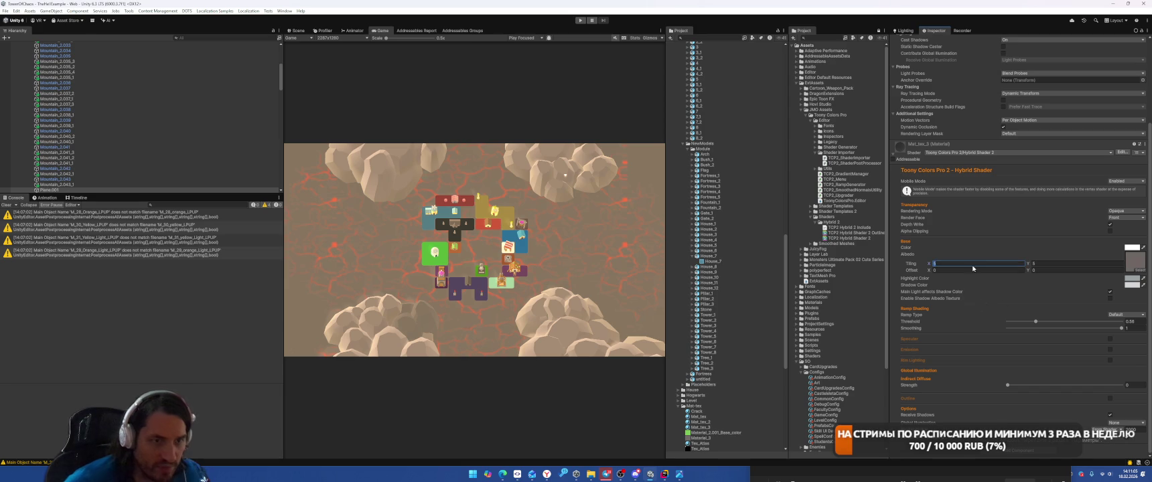
{"action": "left_click", "coordinate": [1041, 264]}
{"action": "type", "text": "8"}
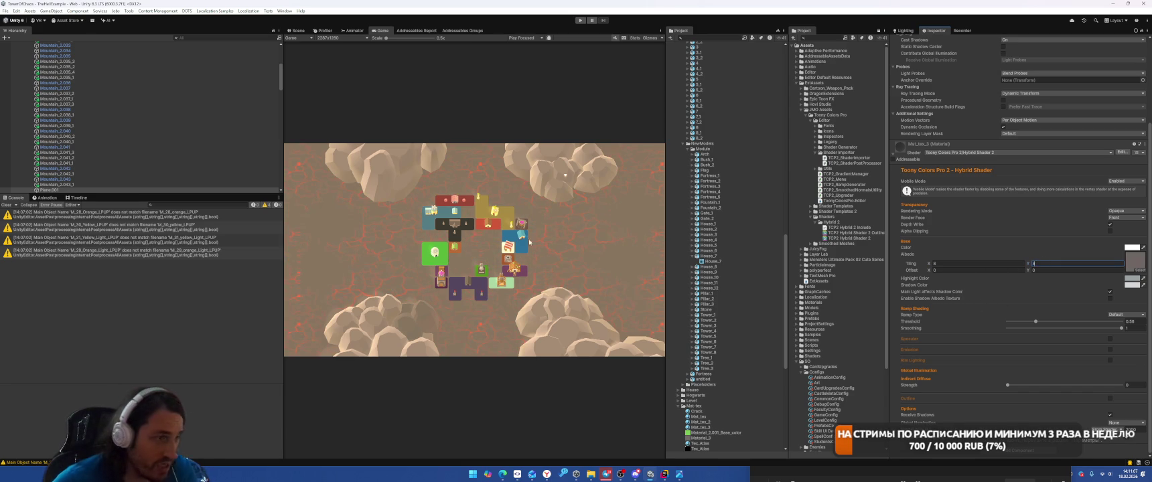
{"action": "key", "text": "Return"}
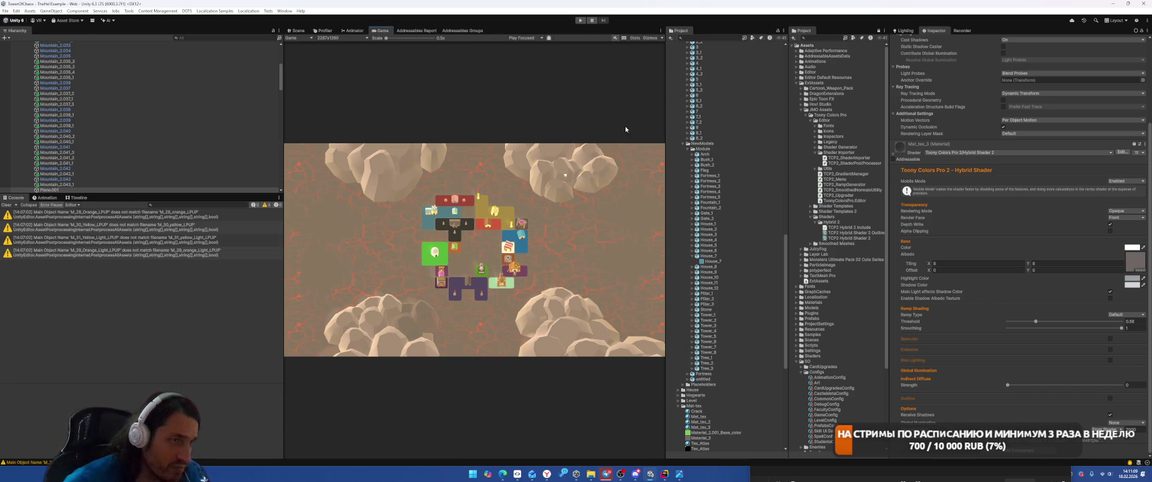
{"action": "left_click", "coordinate": [817, 39]}
Step: Open the Boot scene, enter Play mode, start the level and place a building card
{"action": "type", "text": "Boot"}
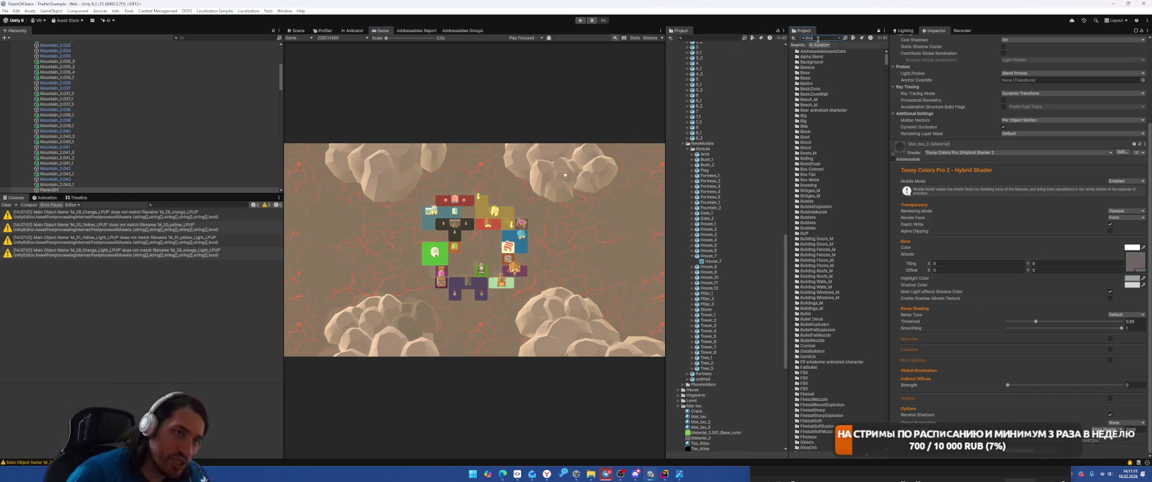
{"action": "double_click", "coordinate": [804, 51]}
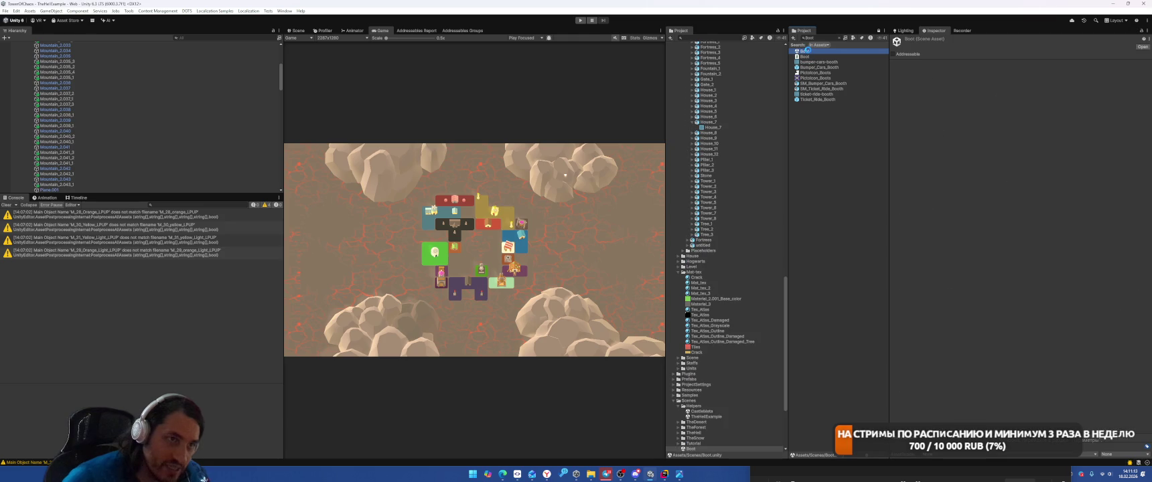
{"action": "left_click", "coordinate": [580, 20]}
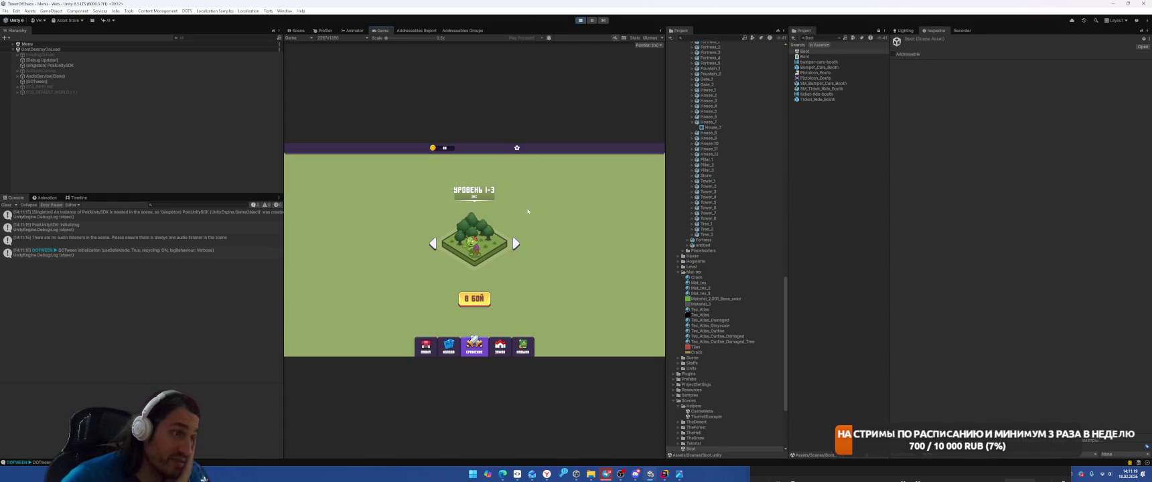
{"action": "left_click", "coordinate": [475, 305]}
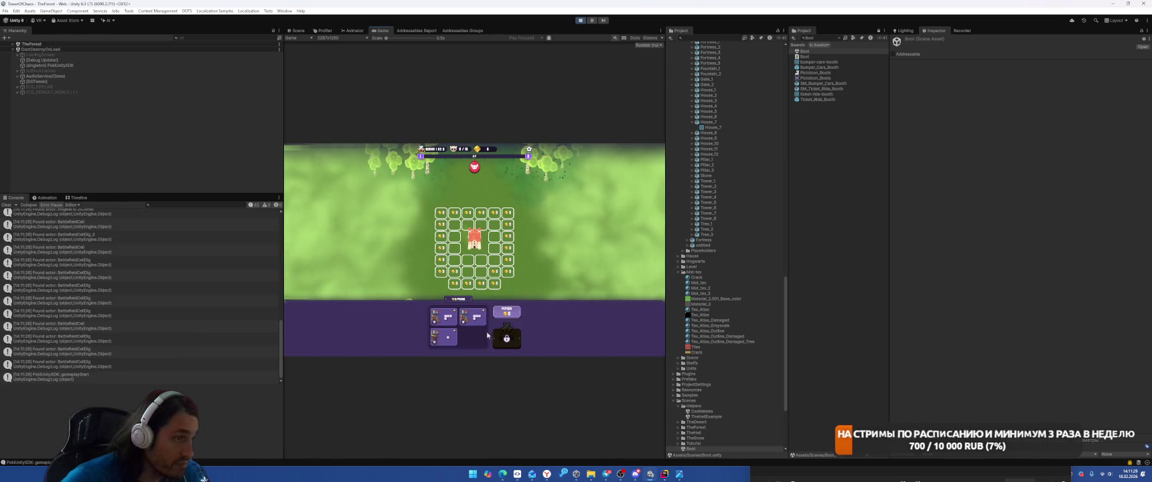
{"action": "mouse_move", "coordinate": [472, 318]}
{"action": "left_mouse_down"}
{"action": "mouse_move", "coordinate": [465, 225]}
{"action": "mouse_move", "coordinate": [467, 244]}
{"action": "mouse_move", "coordinate": [470, 225]}
{"action": "mouse_move", "coordinate": [499, 228]}
{"action": "left_mouse_up"}
Step: Fight the wave with the lightning card, place a new unit and catapult, and start the next wave
{"action": "left_click", "coordinate": [508, 342]}
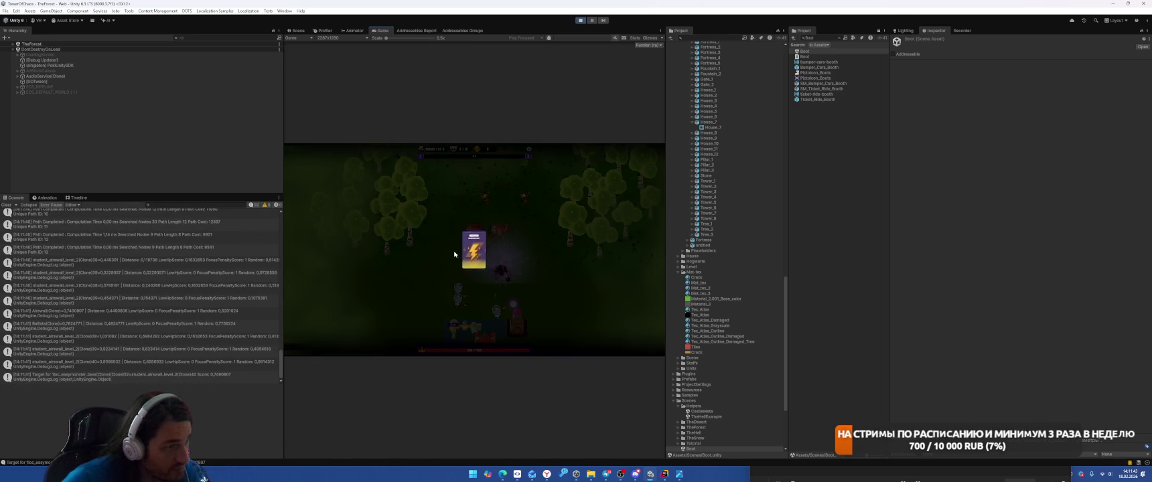
{"action": "left_click", "coordinate": [450, 252]}
{"action": "left_click_drag", "start_coordinate": [473, 340], "coordinate": [476, 293]}
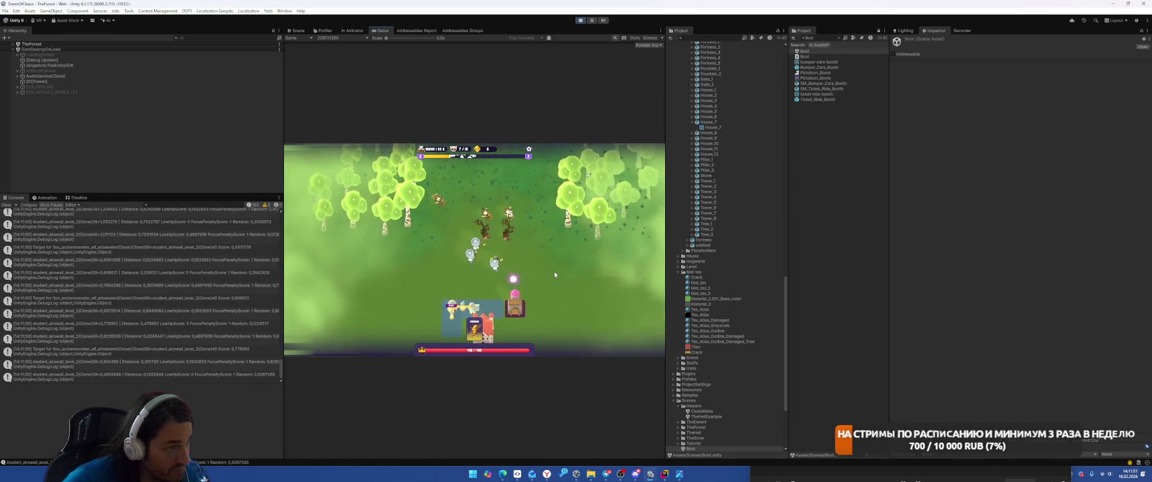
{"action": "left_click_drag", "start_coordinate": [476, 328], "coordinate": [461, 259]}
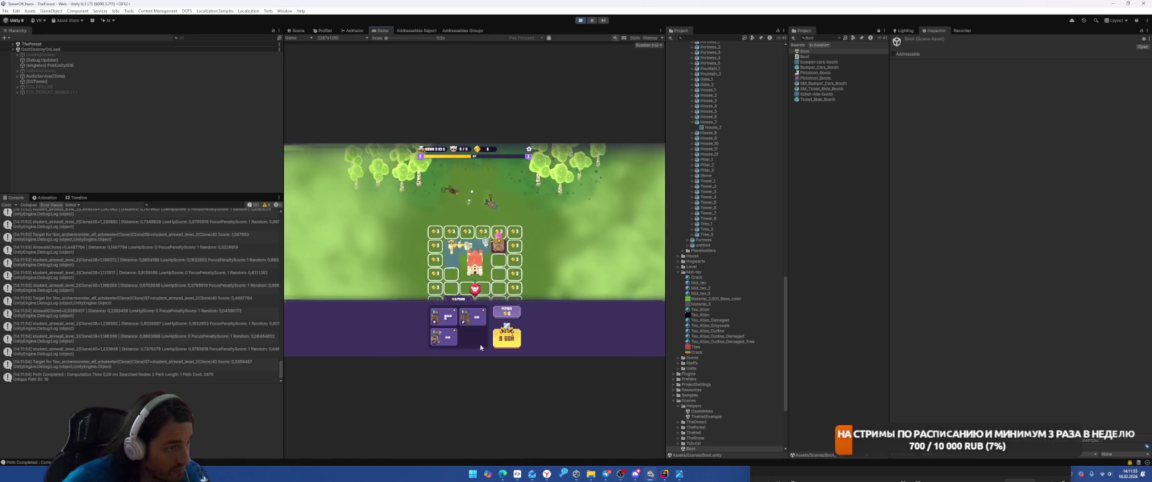
{"action": "left_click_drag", "start_coordinate": [452, 328], "coordinate": [471, 258]}
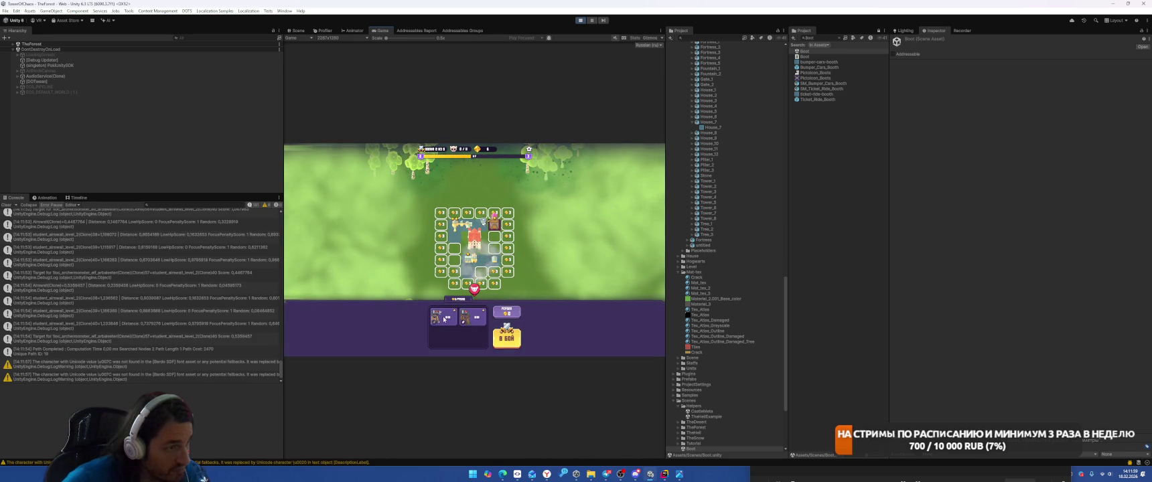
{"action": "left_click_drag", "start_coordinate": [442, 316], "coordinate": [453, 252]}
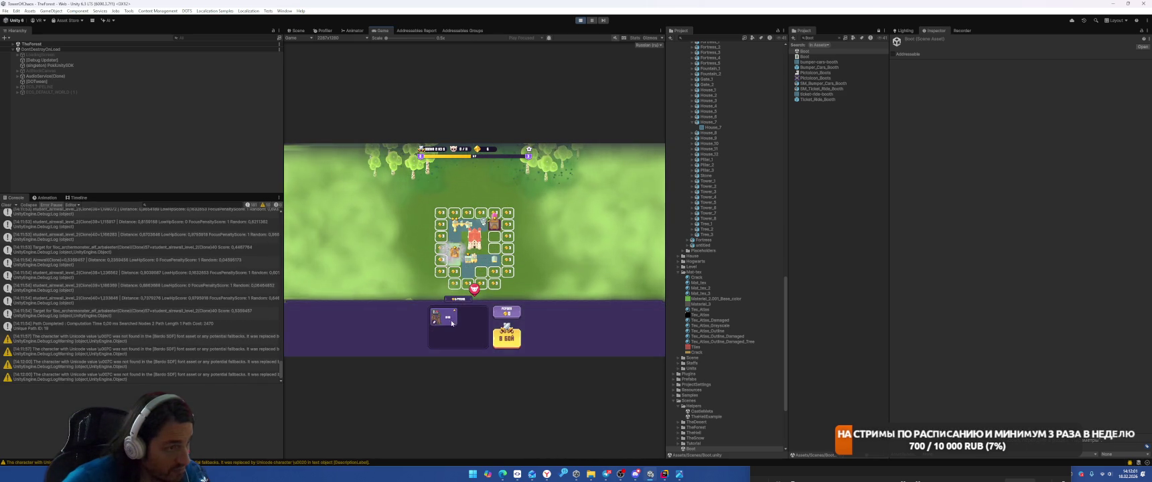
{"action": "left_click", "coordinate": [507, 337]}
{"action": "type", "text": "Play"}
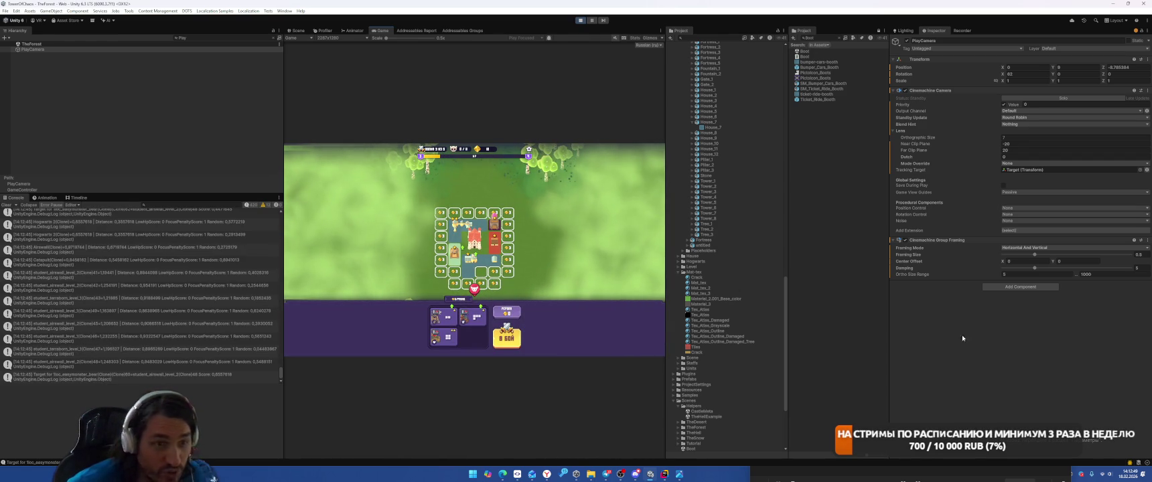
Step: Place units, strike the board centre with lightning, and apply Framing Size 0.8 on PlayCamera
{"action": "left_click_drag", "start_coordinate": [470, 323], "coordinate": [471, 271]}
{"action": "left_click_drag", "start_coordinate": [462, 224], "coordinate": [468, 214]}
{"action": "left_click_drag", "start_coordinate": [455, 251], "coordinate": [475, 265]}
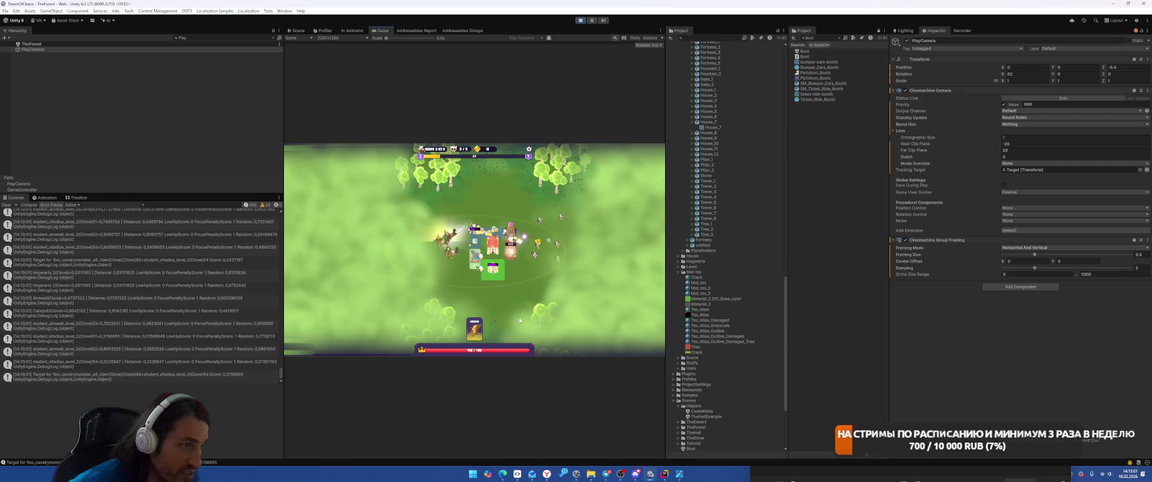
{"action": "mouse_move", "coordinate": [474, 328]}
{"action": "left_mouse_down"}
{"action": "mouse_move", "coordinate": [481, 269]}
{"action": "mouse_move", "coordinate": [508, 260]}
{"action": "left_mouse_up"}
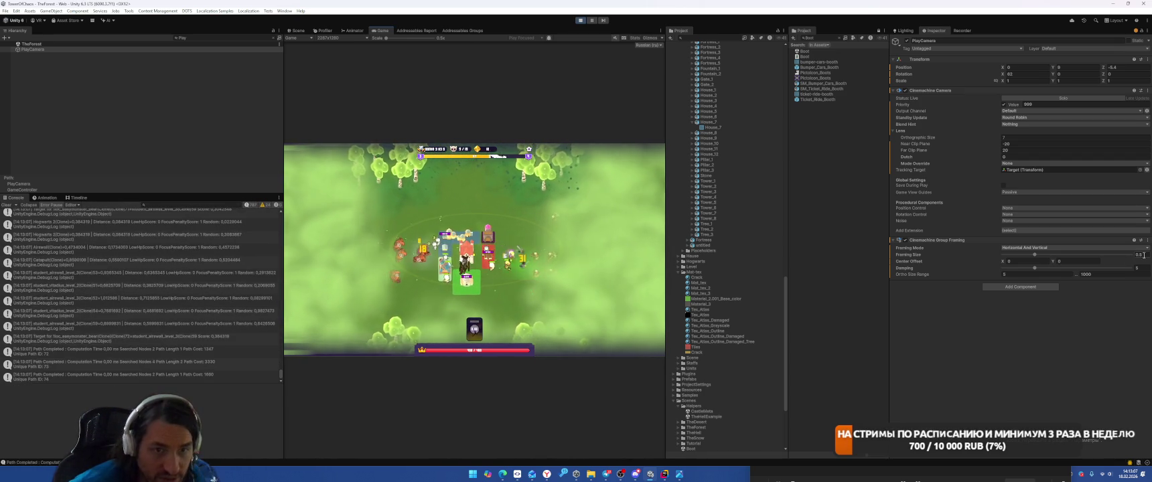
{"action": "key", "text": "Return"}
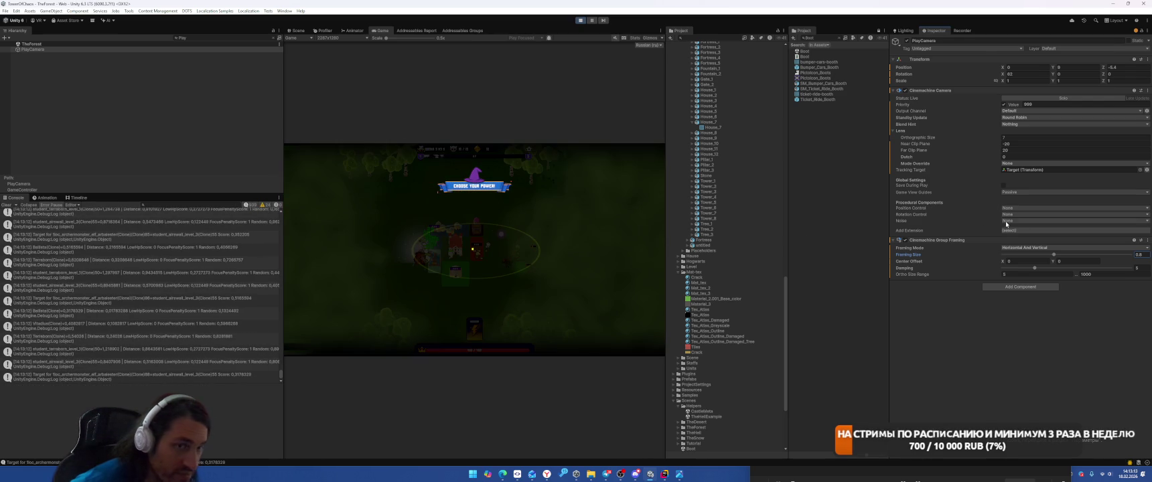
{"action": "type", "text": "0."}
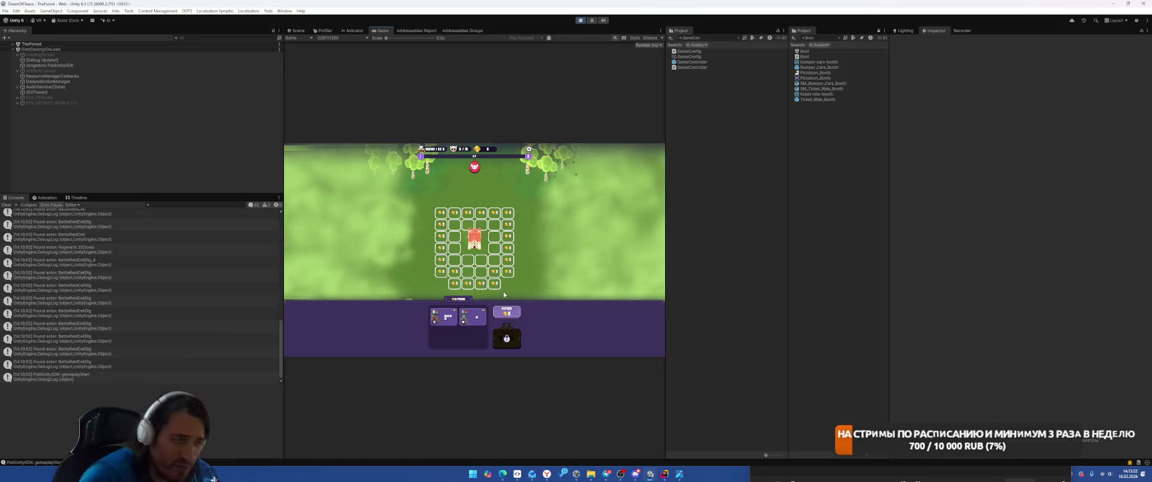
Step: Place a building, fight with tornado and ability cards, and choose the Meteor power card
{"action": "mouse_move", "coordinate": [443, 316]}
{"action": "left_mouse_down"}
{"action": "mouse_move", "coordinate": [471, 234]}
{"action": "mouse_move", "coordinate": [462, 245]}
{"action": "left_mouse_up"}
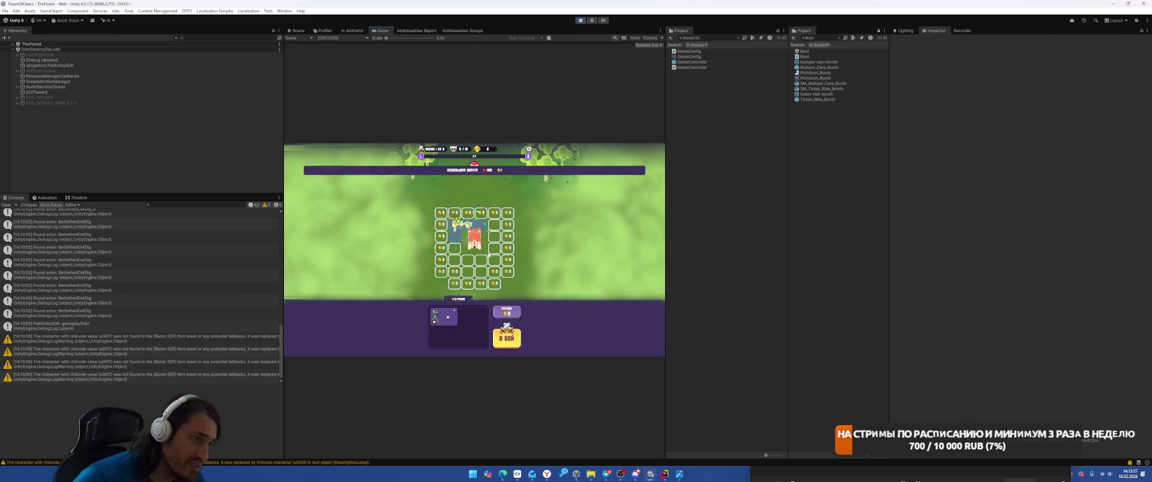
{"action": "left_click", "coordinate": [507, 337]}
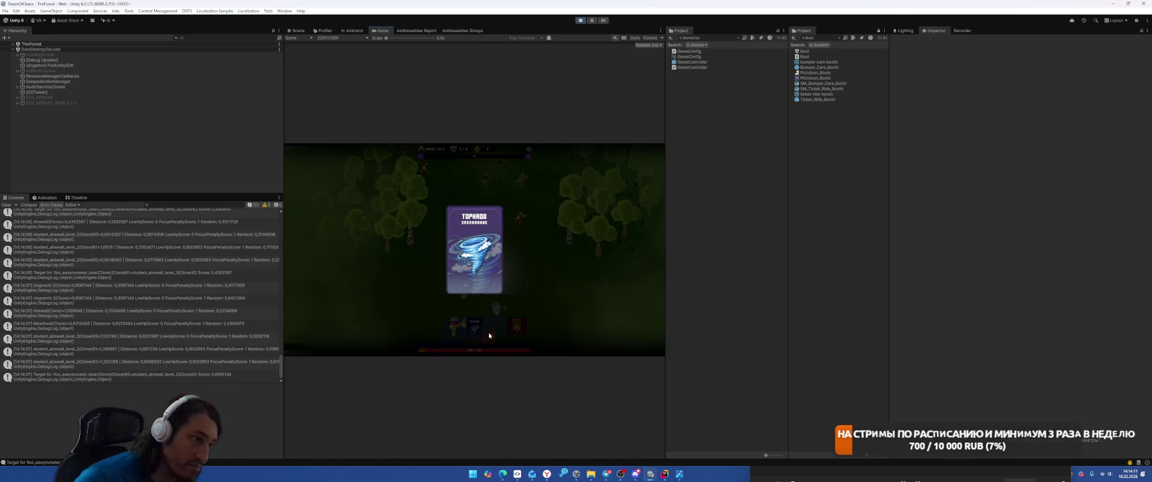
{"action": "left_click_drag", "start_coordinate": [492, 337], "coordinate": [498, 223]}
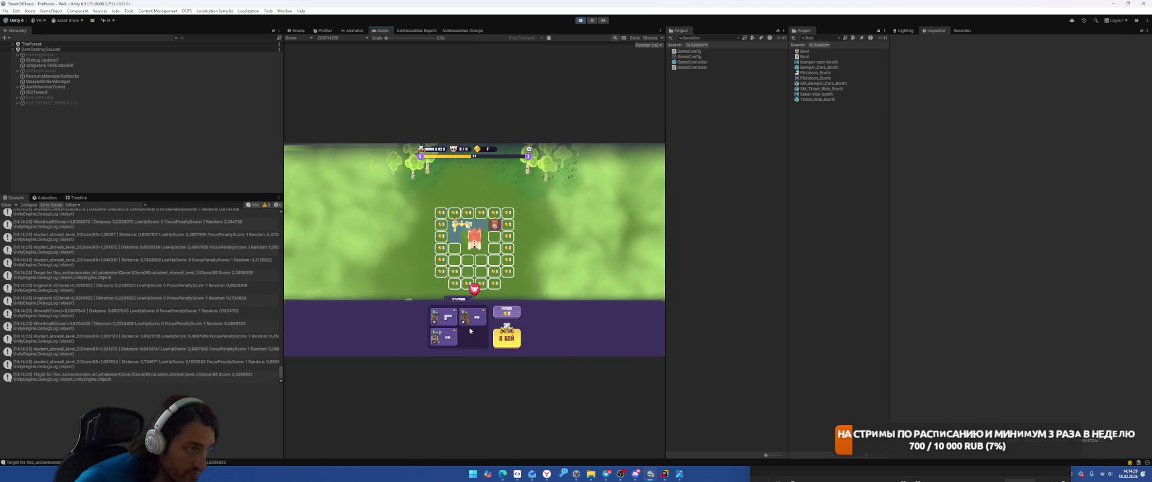
{"action": "left_click_drag", "start_coordinate": [445, 323], "coordinate": [482, 255]}
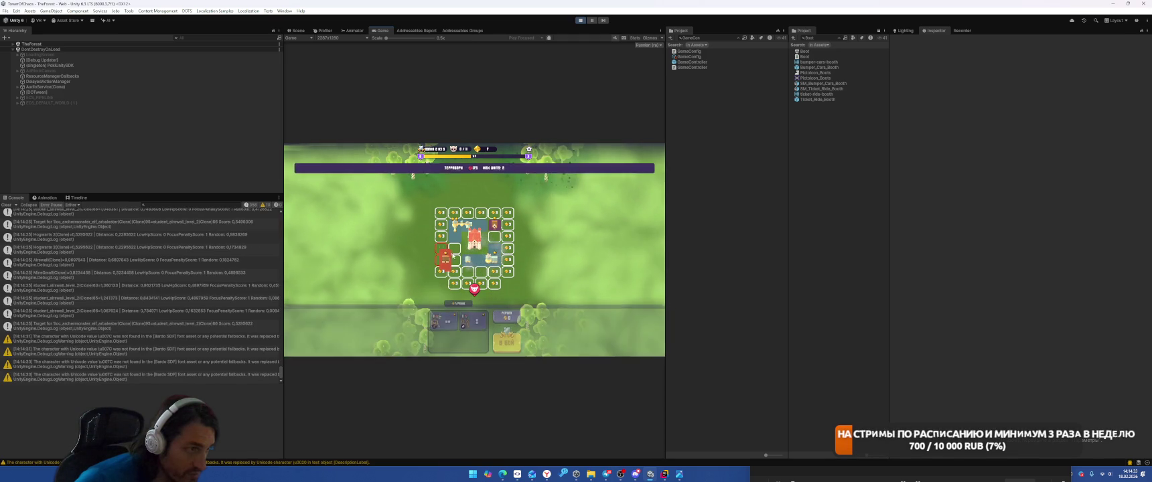
{"action": "left_click_drag", "start_coordinate": [473, 319], "coordinate": [476, 273]}
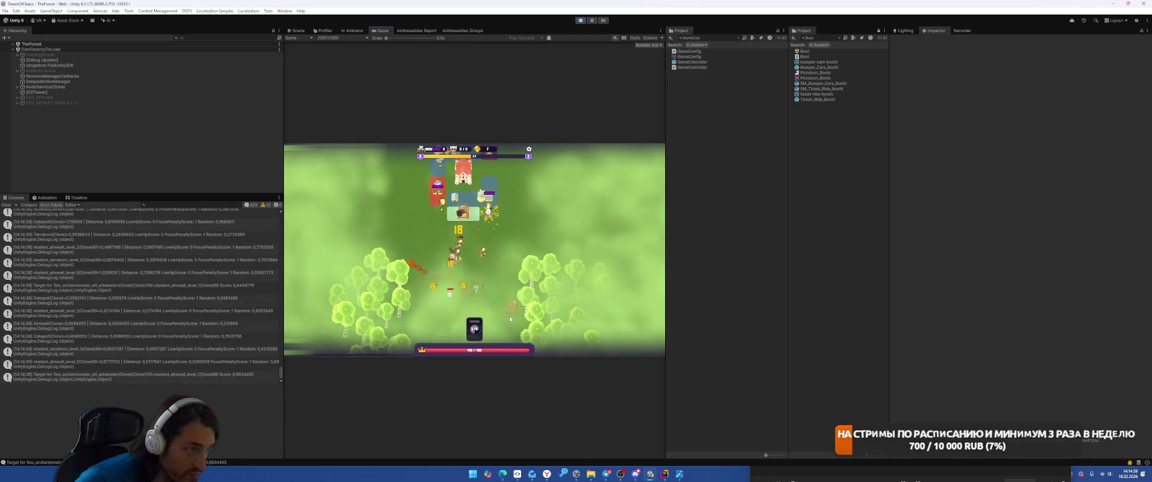
{"action": "left_click_drag", "start_coordinate": [479, 344], "coordinate": [466, 294]}
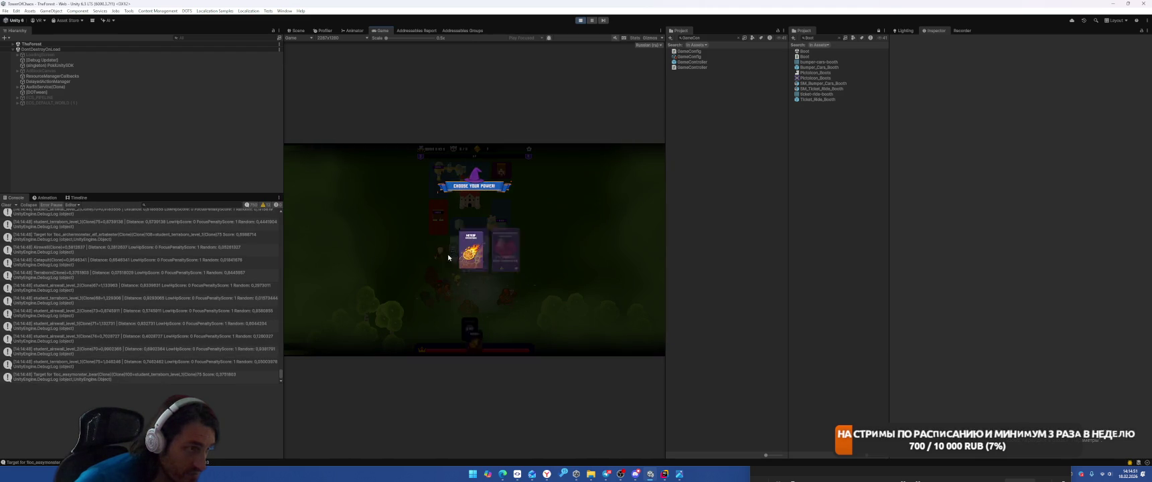
{"action": "left_click", "coordinate": [445, 256]}
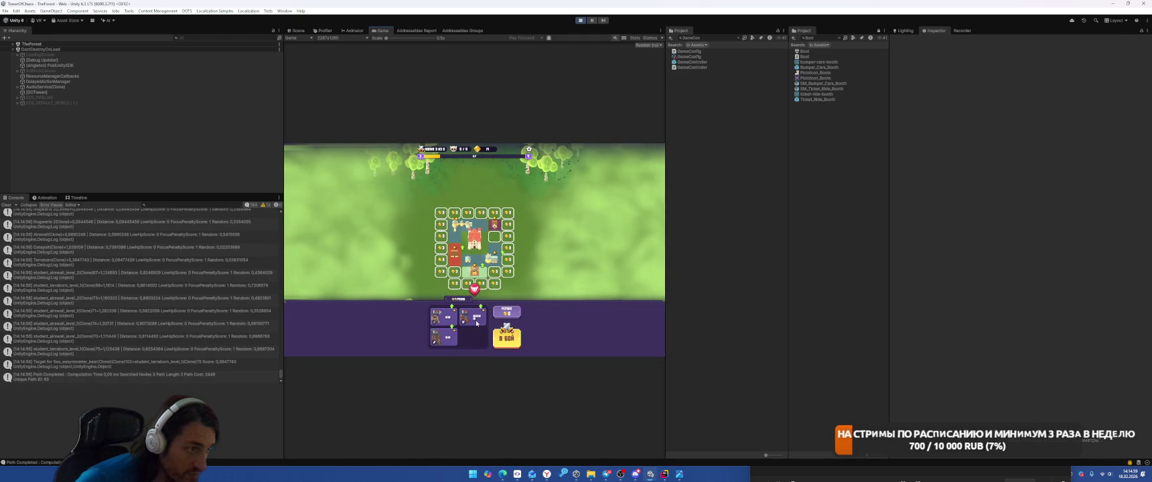
Step: Place the terraform piece and shop cards, then play two more battle waves with new units
{"action": "left_click", "coordinate": [463, 322]}
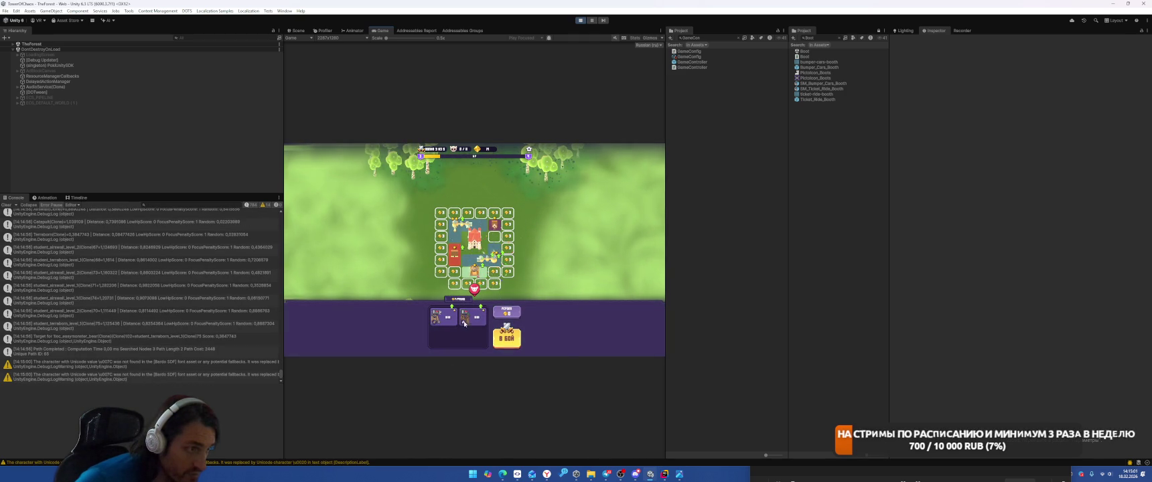
{"action": "left_click", "coordinate": [471, 321]}
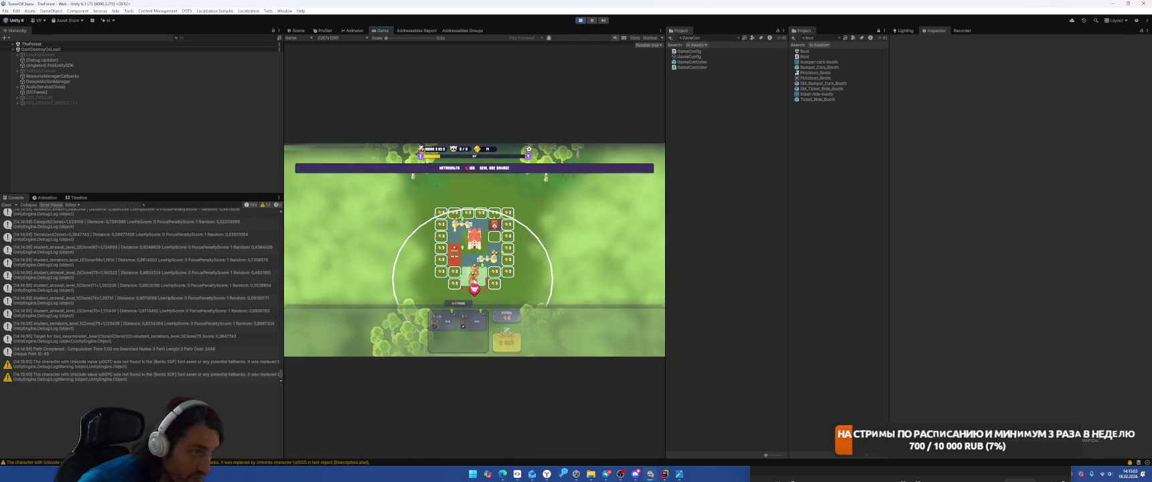
{"action": "mouse_move", "coordinate": [475, 318]}
{"action": "left_mouse_down"}
{"action": "mouse_move", "coordinate": [455, 258]}
{"action": "mouse_move", "coordinate": [462, 266]}
{"action": "left_mouse_up"}
{"action": "left_click_drag", "start_coordinate": [447, 324], "coordinate": [475, 269]}
{"action": "left_click", "coordinate": [506, 338]}
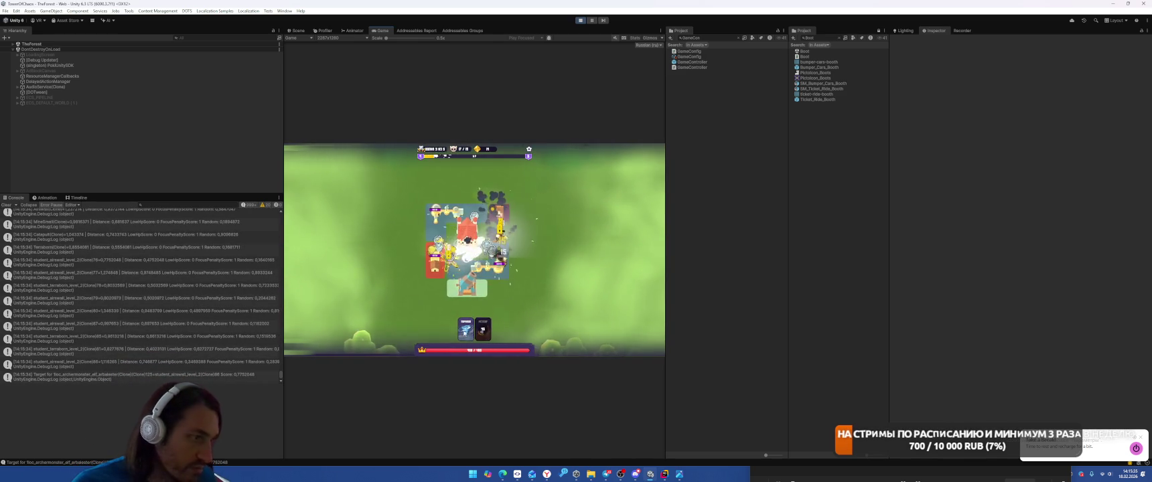
{"action": "mouse_move", "coordinate": [477, 324]}
{"action": "left_mouse_down"}
{"action": "mouse_move", "coordinate": [493, 300]}
{"action": "mouse_move", "coordinate": [477, 313]}
{"action": "mouse_move", "coordinate": [465, 298]}
{"action": "mouse_move", "coordinate": [497, 267]}
{"action": "mouse_move", "coordinate": [462, 220]}
{"action": "left_mouse_up"}
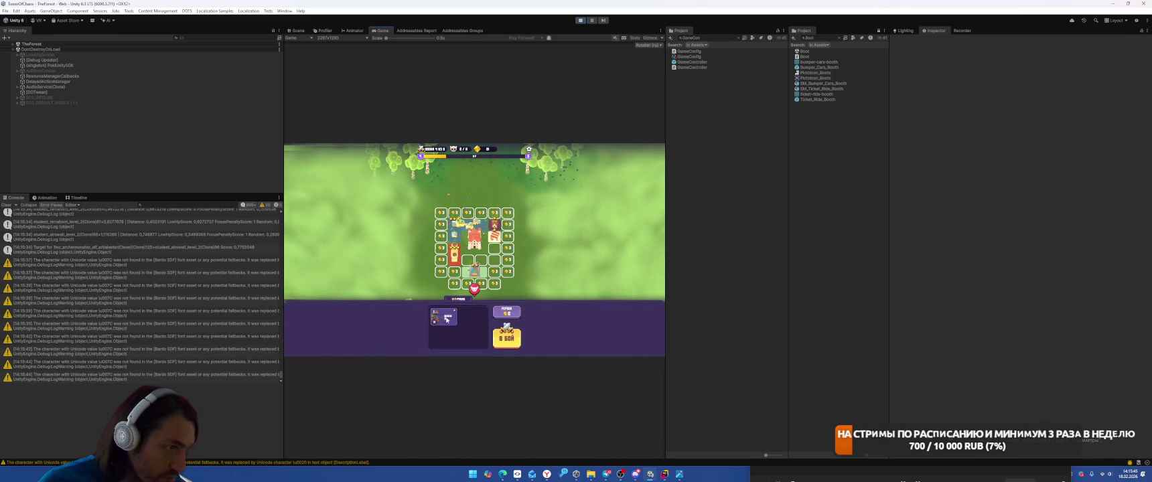
{"action": "left_click_drag", "start_coordinate": [447, 322], "coordinate": [497, 282]}
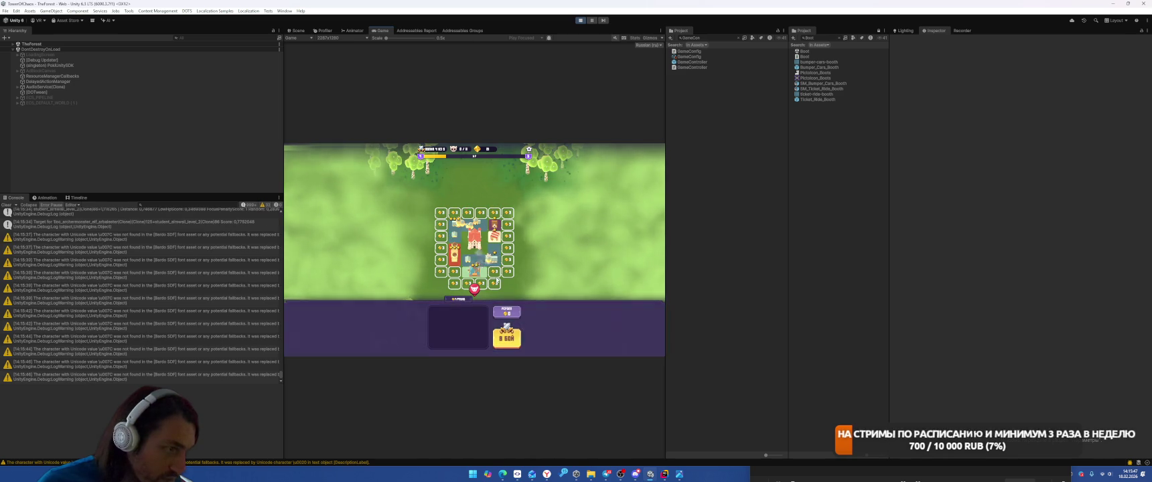
{"action": "left_click", "coordinate": [507, 339]}
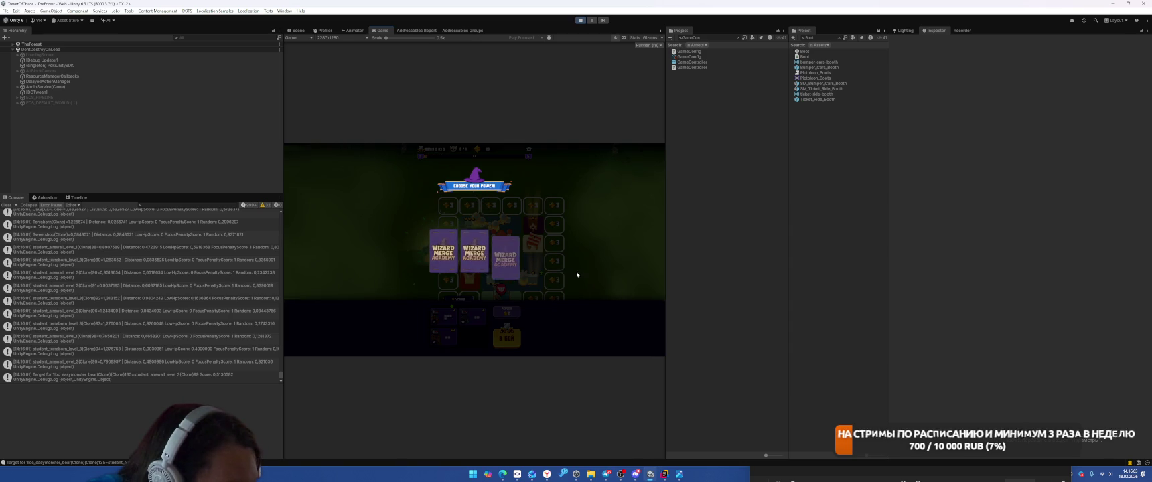
Step: Pick the healing potion, merge items, win the wave with Tornado and lightning, and claim the reward
{"action": "left_click", "coordinate": [453, 262]}
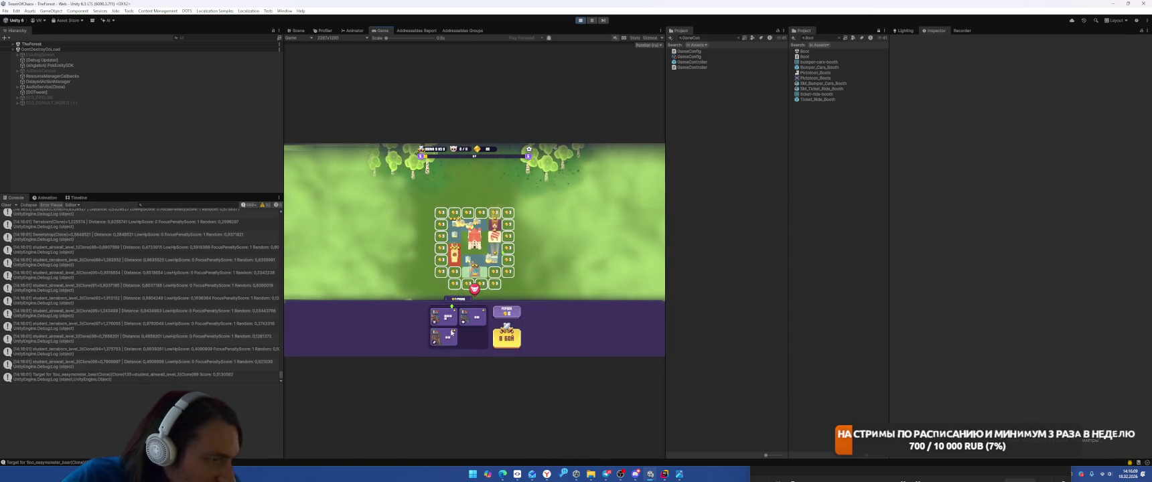
{"action": "left_click_drag", "start_coordinate": [456, 333], "coordinate": [476, 315]}
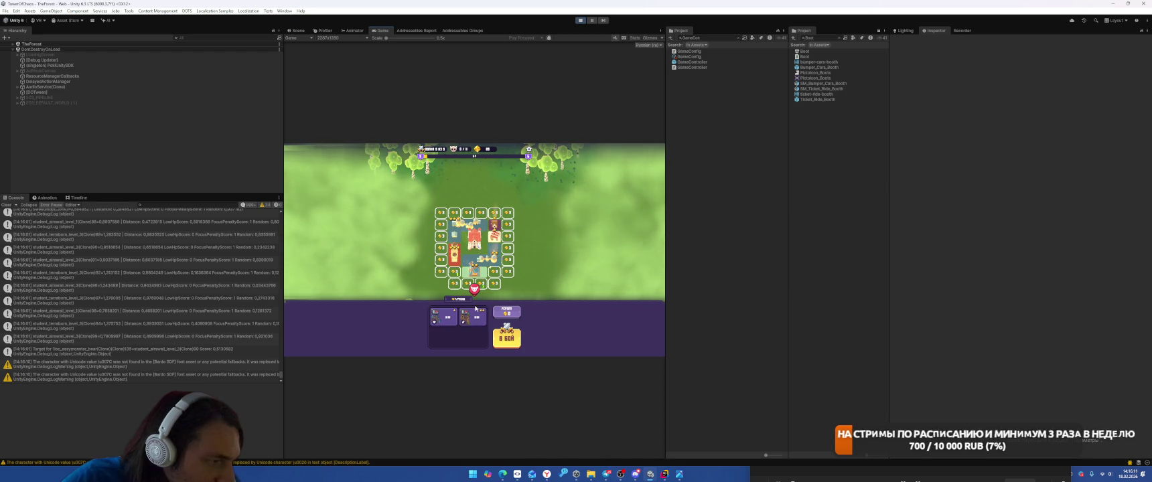
{"action": "left_click", "coordinate": [507, 337]}
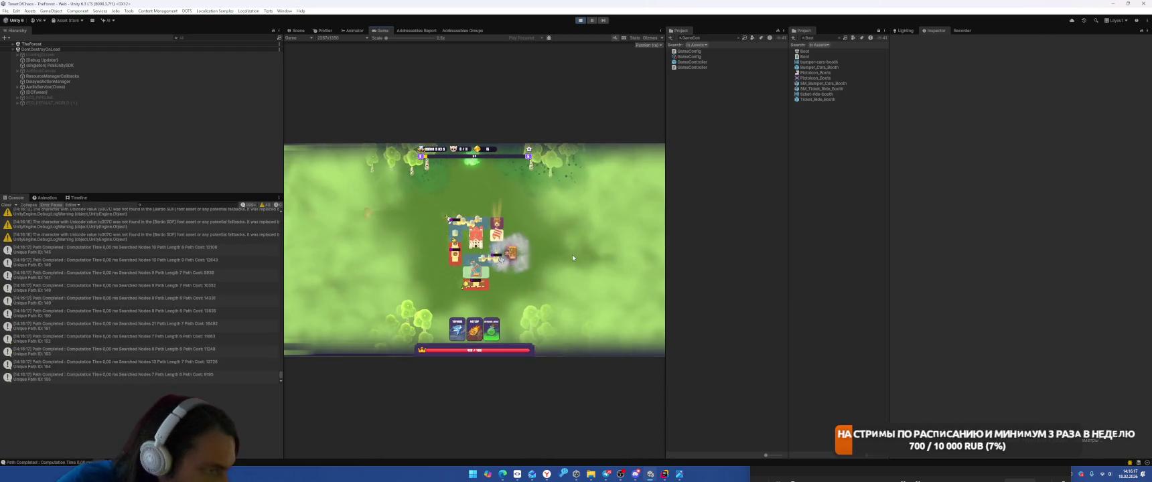
{"action": "left_click_drag", "start_coordinate": [458, 328], "coordinate": [388, 191]}
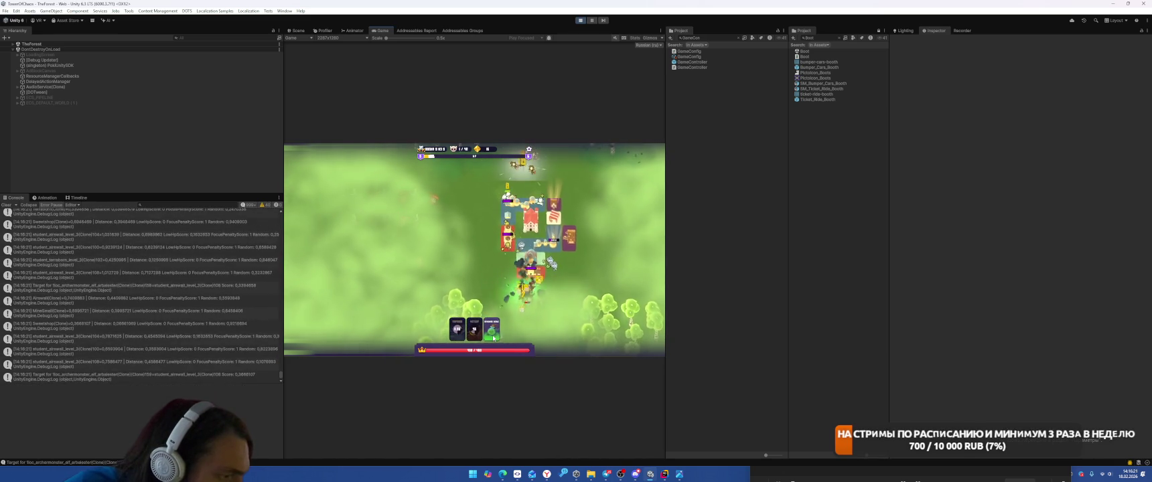
{"action": "left_click_drag", "start_coordinate": [492, 333], "coordinate": [526, 261]}
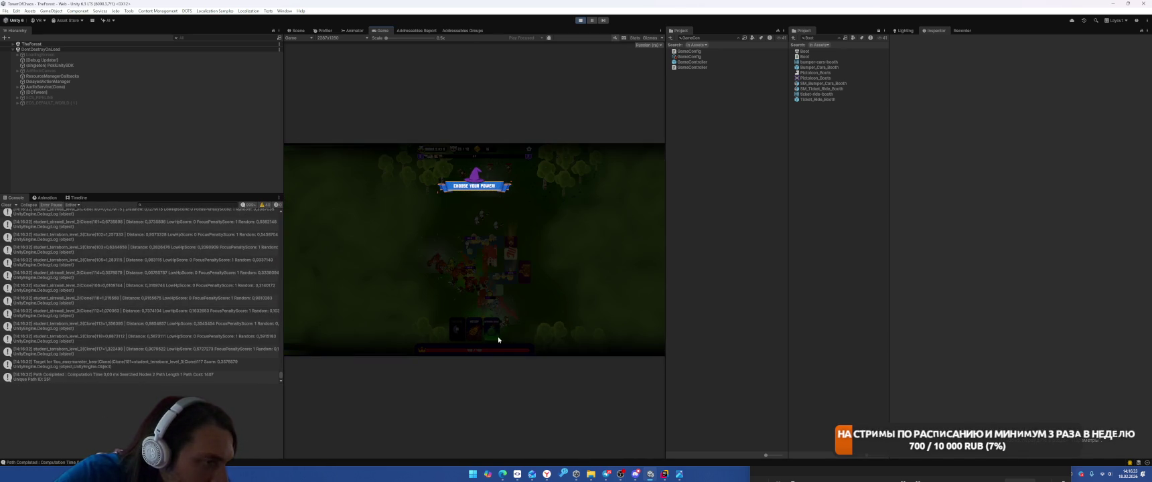
{"action": "left_click", "coordinate": [474, 249]}
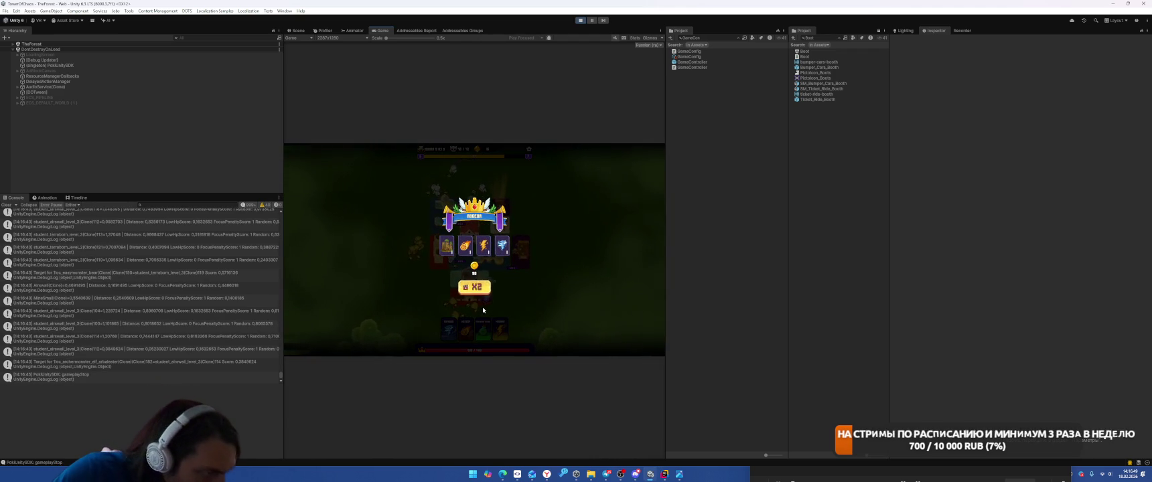
{"action": "left_click", "coordinate": [475, 307]}
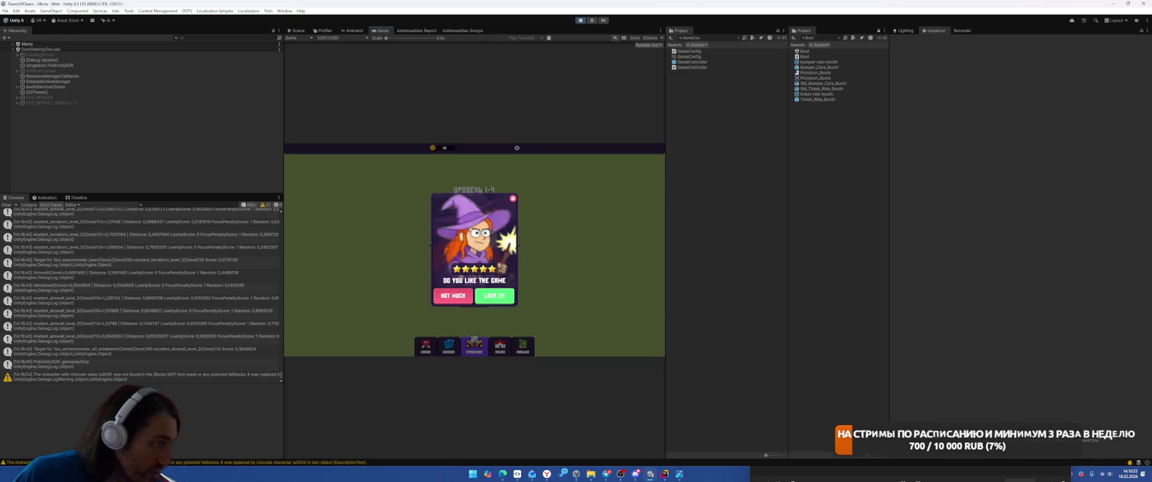
Step: Close the rate-us popup, stop Play mode and switch to the code editor
{"action": "left_click", "coordinate": [504, 296]}
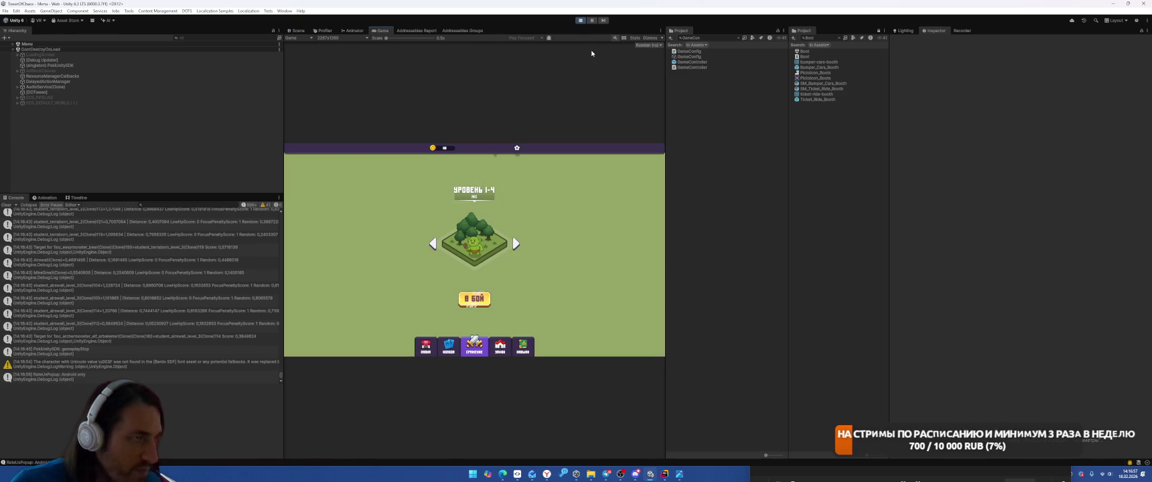
{"action": "left_click", "coordinate": [581, 21]}
{"action": "key", "text": "alt+Tab"}
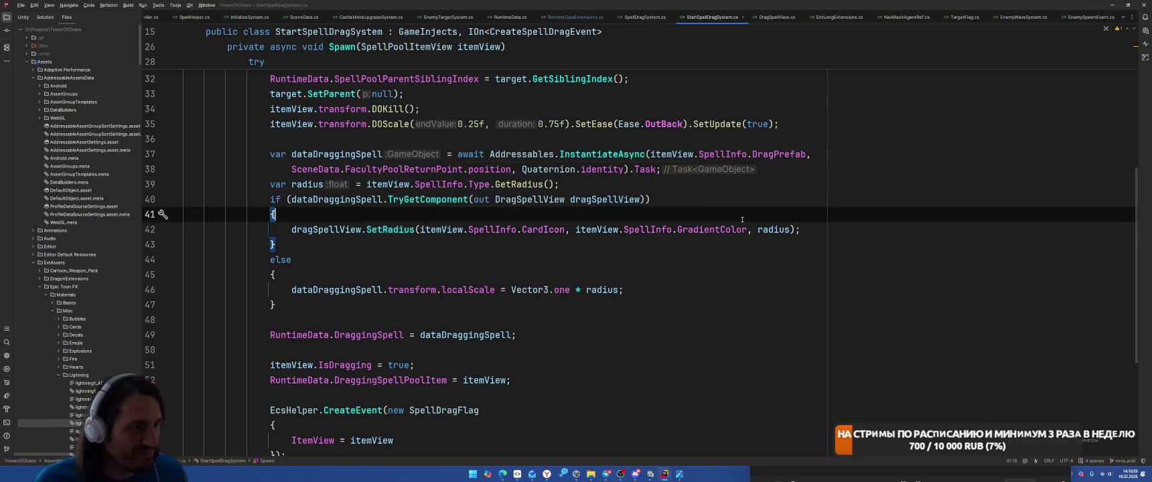
Step: Open RateUsPopup.cs via search, find its usages, and open GameWindow.cs at the RateUs field
{"action": "key", "text": "ctrl+t"}
{"action": "type", "text": "RateUsPo"}
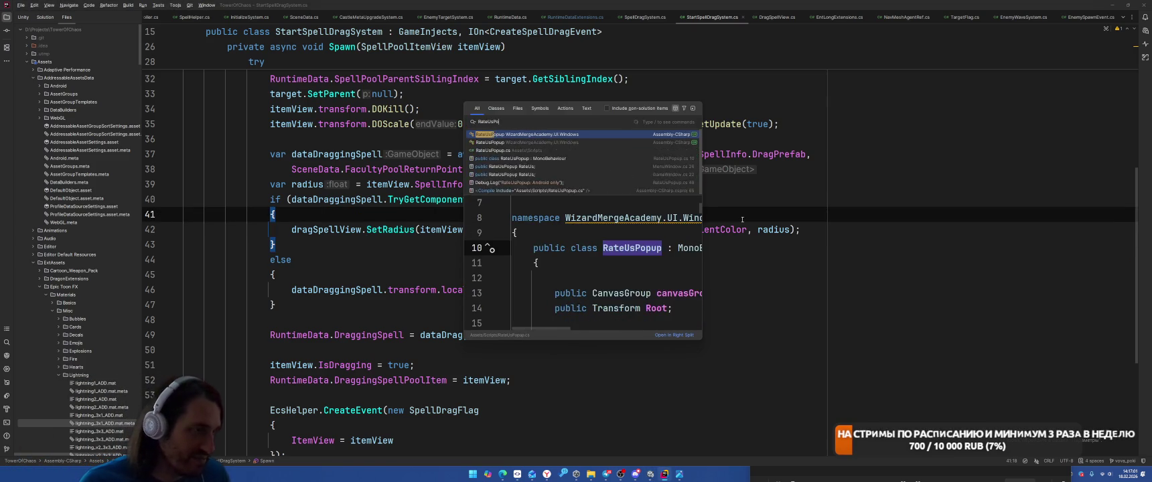
{"action": "key", "text": "Return"}
{"action": "right_click", "coordinate": [310, 92]}
{"action": "key", "text": "Escape"}
{"action": "key", "text": "shift+F12"}
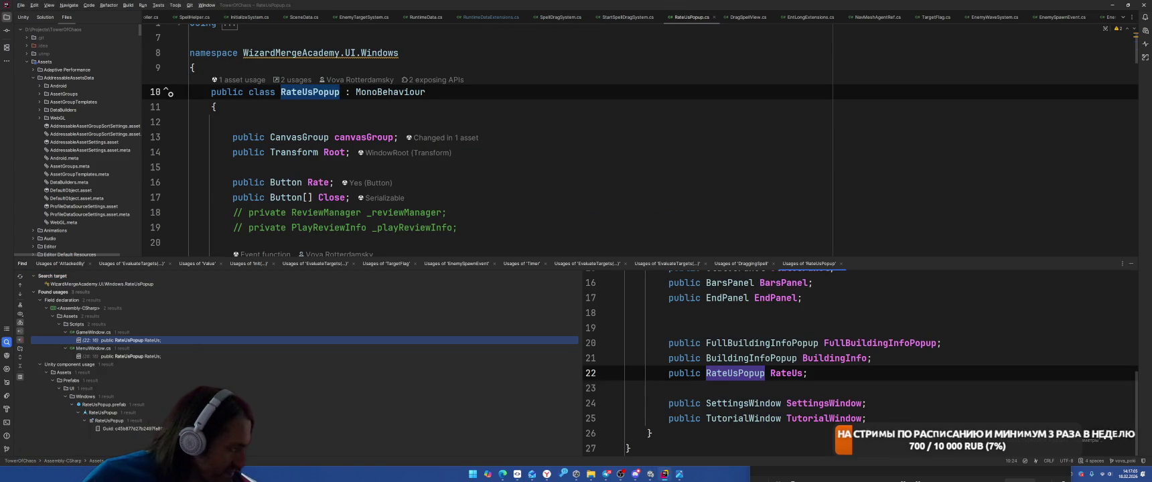
{"action": "left_click", "coordinate": [157, 356]}
{"action": "double_click", "coordinate": [164, 341]}
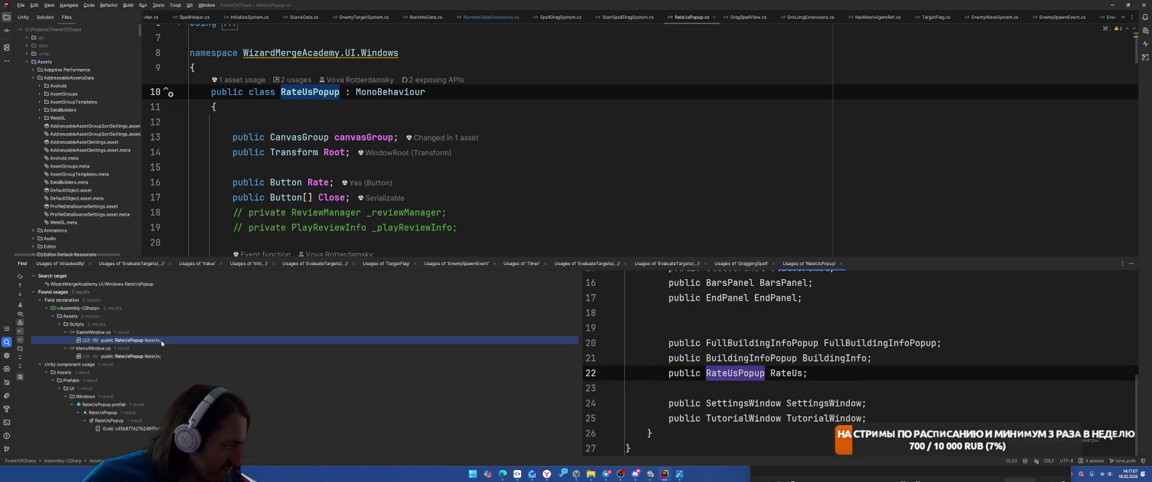
Step: Find usages of the RateUs field and open SettingsWindow.cs at OnRateUsClick
{"action": "right_click", "coordinate": [357, 120]}
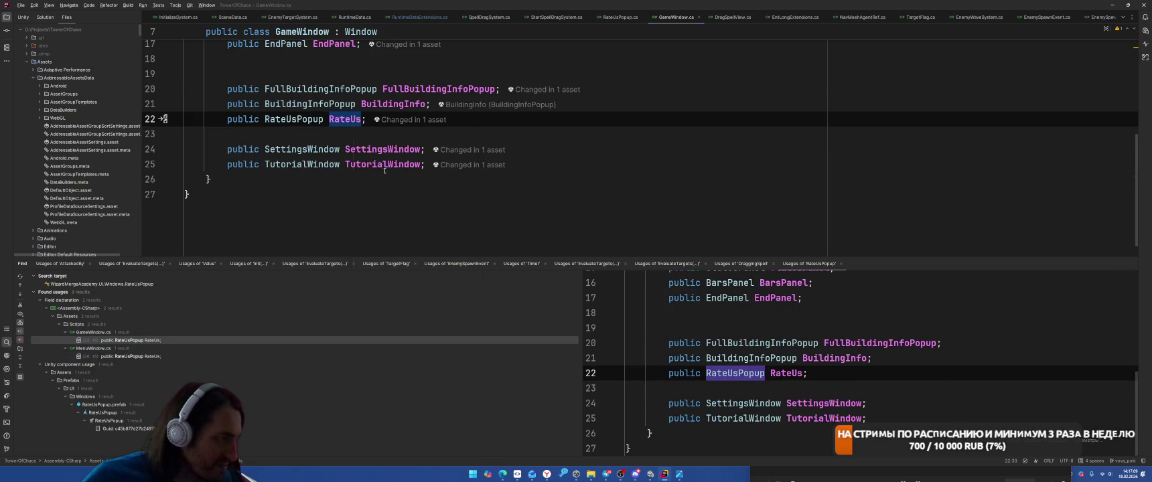
{"action": "left_click", "coordinate": [382, 173]}
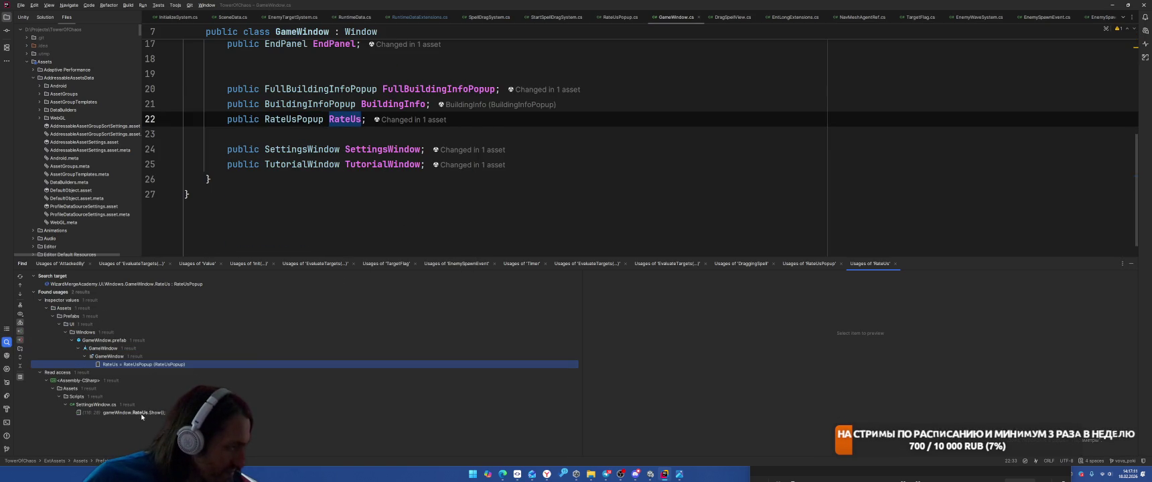
{"action": "double_click", "coordinate": [134, 413]}
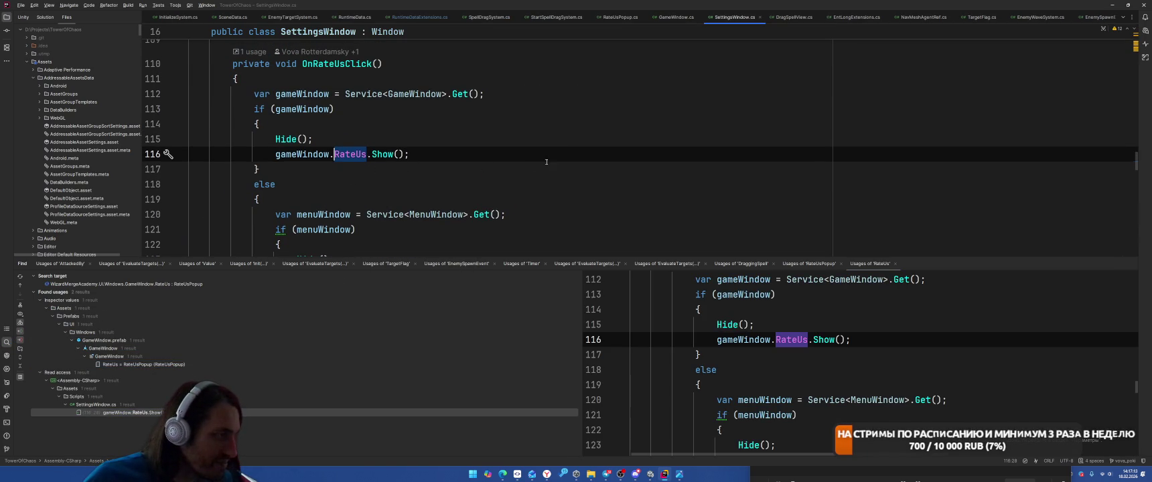
{"action": "key", "text": "alt+3"}
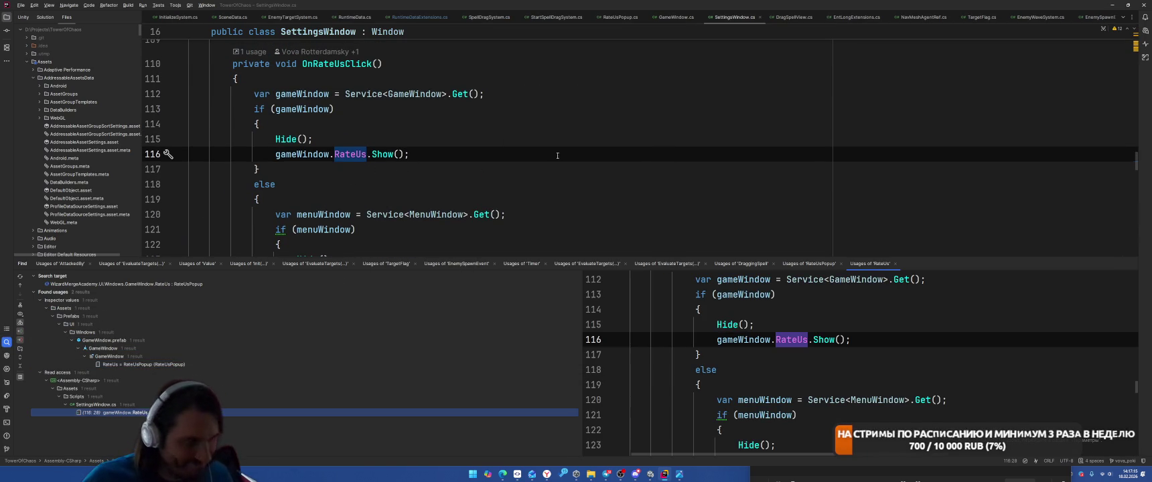
{"action": "left_click", "coordinate": [478, 124]}
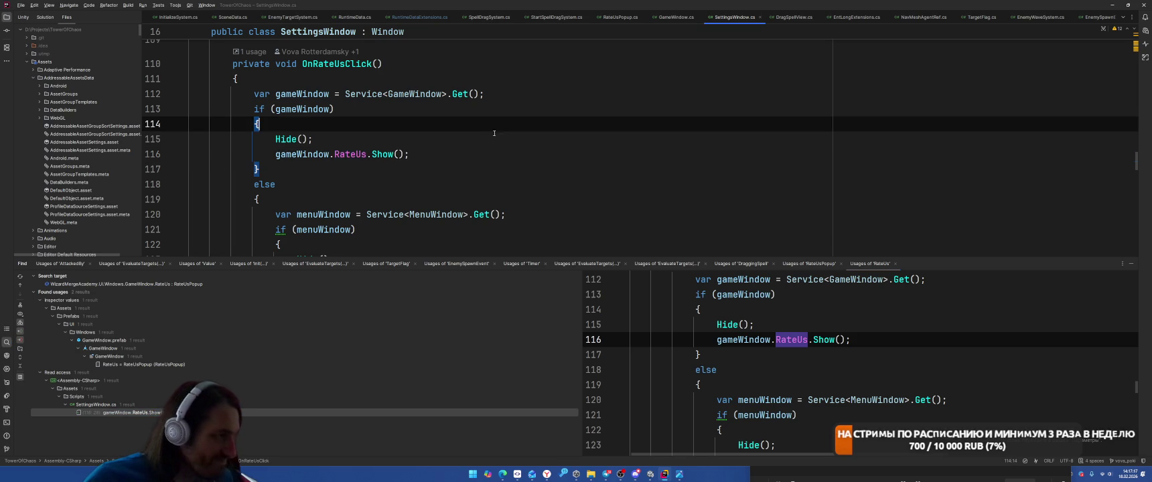
{"action": "right_click", "coordinate": [518, 132]}
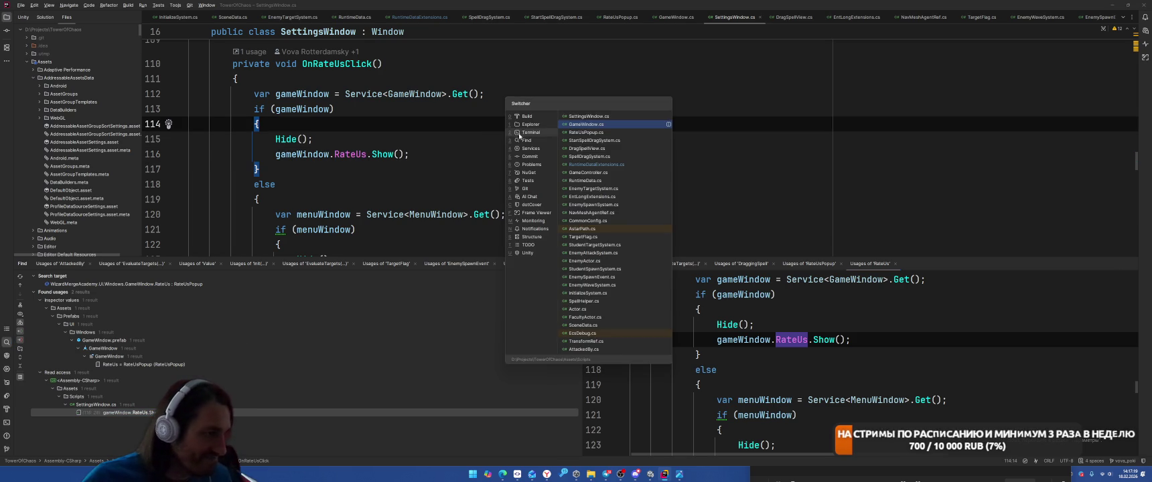
{"action": "left_click", "coordinate": [517, 138]}
{"action": "scroll", "coordinate": [517, 186], "scroll_direction": "down", "scroll_amount": 2}
{"action": "scroll", "coordinate": [603, 167], "scroll_direction": "up", "scroll_amount": 3}
Step: Find usages of menuWindow.RateUs and open the MenuTutorialSystem usage at line 100
{"action": "key", "text": "ctrl+Tab"}
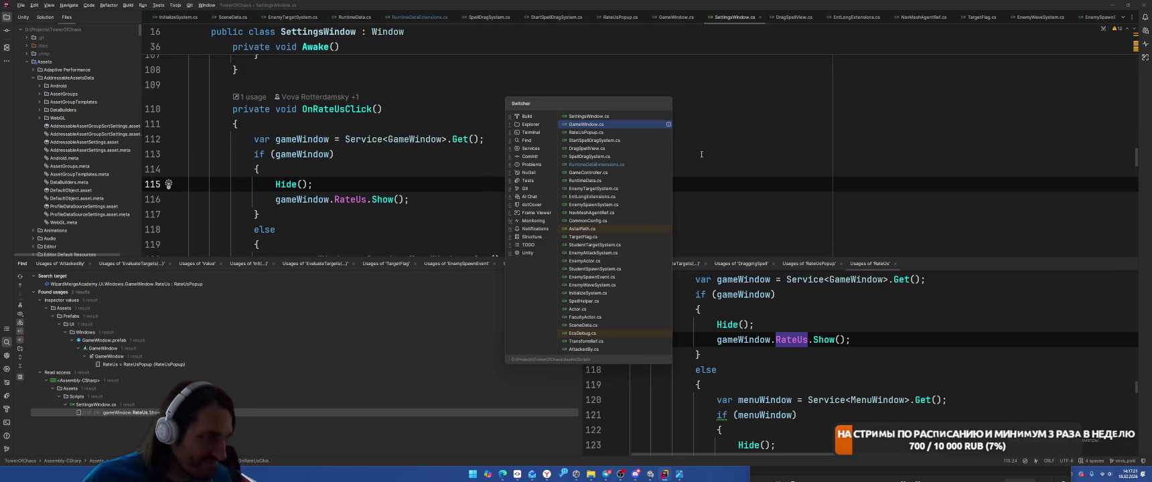
{"action": "key", "text": "Escape"}
{"action": "scroll", "coordinate": [718, 147], "scroll_direction": "down", "scroll_amount": 4}
{"action": "left_click", "coordinate": [383, 139]}
{"action": "right_click", "coordinate": [383, 140]}
{"action": "left_click", "coordinate": [423, 193]}
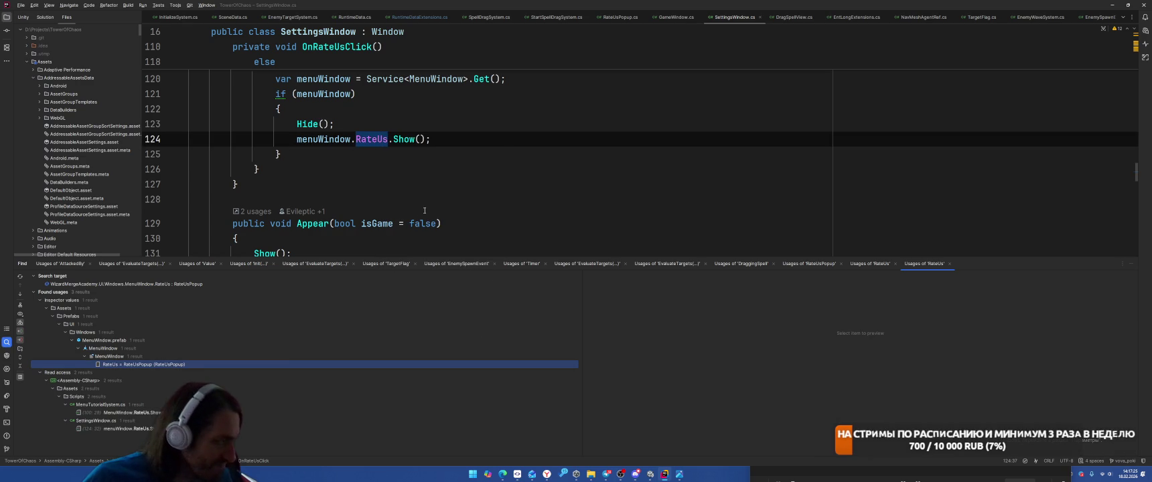
{"action": "double_click", "coordinate": [164, 414]}
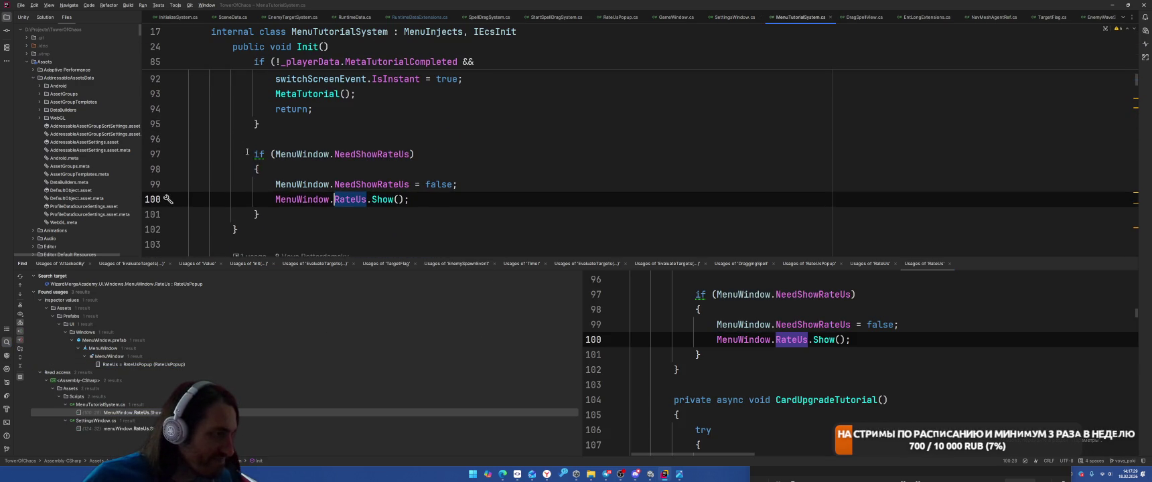
Step: Insert #if UNITY_ANDROID above the NeedShowRateUs if block in MenuTutorialSystem.cs
{"action": "left_click_drag", "start_coordinate": [245, 151], "coordinate": [326, 217]}
{"action": "key", "text": "ctrl+slash"}
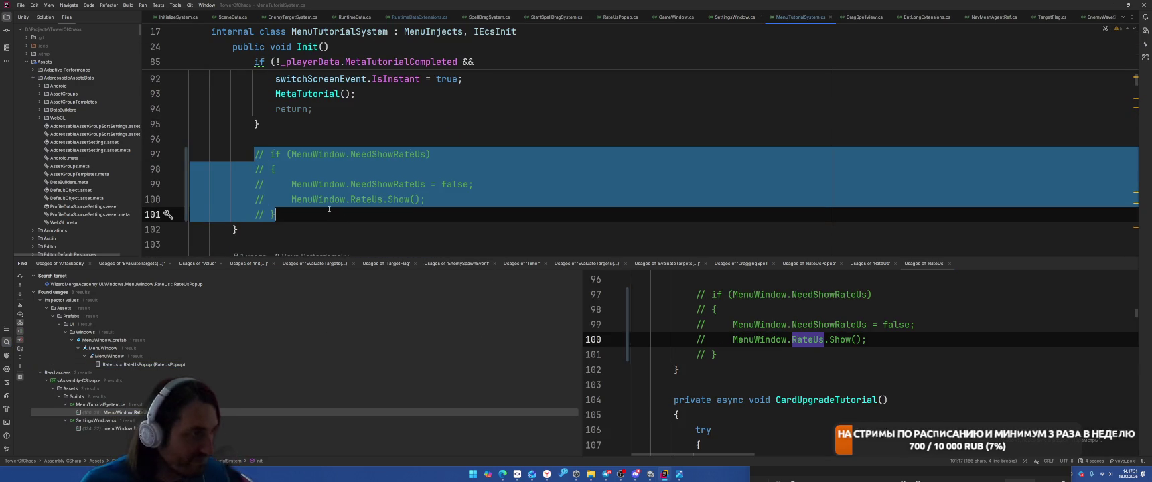
{"action": "key", "text": "ctrl+z"}
{"action": "left_click", "coordinate": [409, 133]}
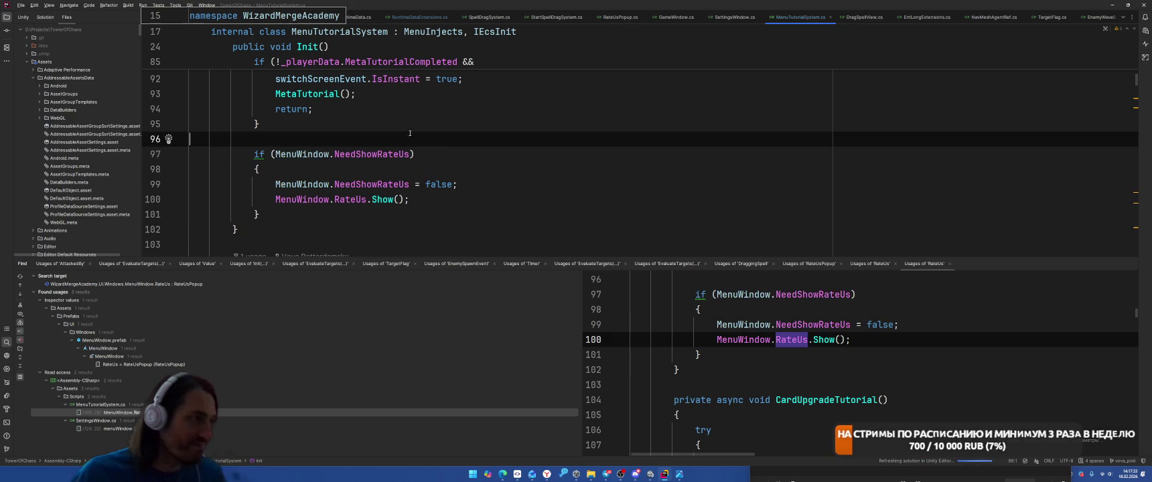
{"action": "key", "text": "Return"}
{"action": "type", "text": "£#if"}
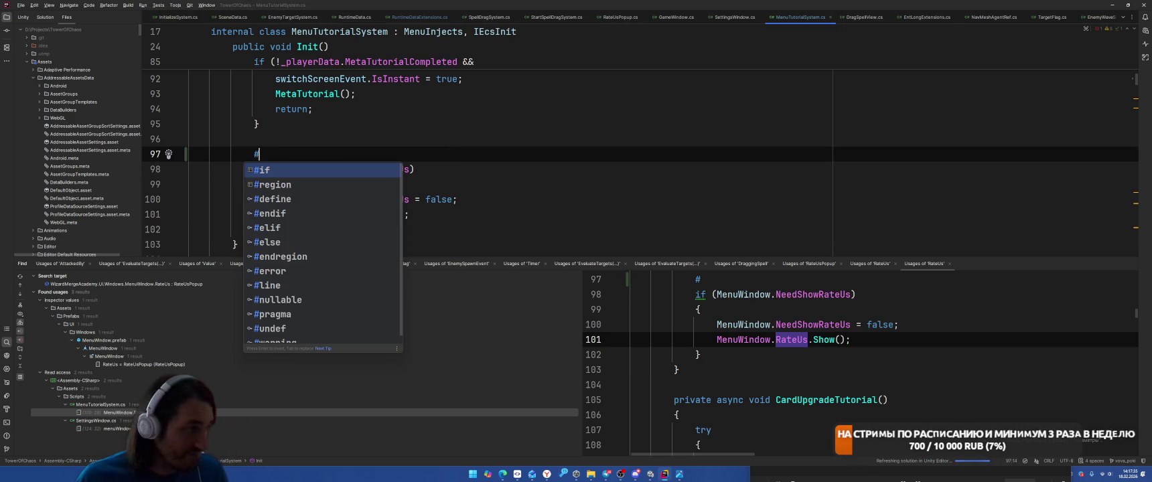
{"action": "type", "text": " UN"}
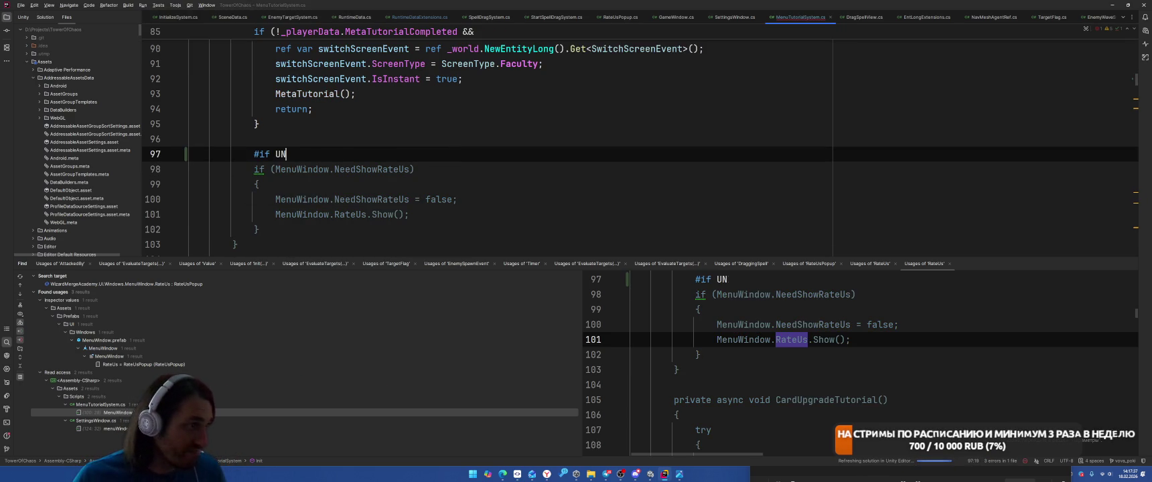
{"action": "type", "text": "ITY_ANDROID"}
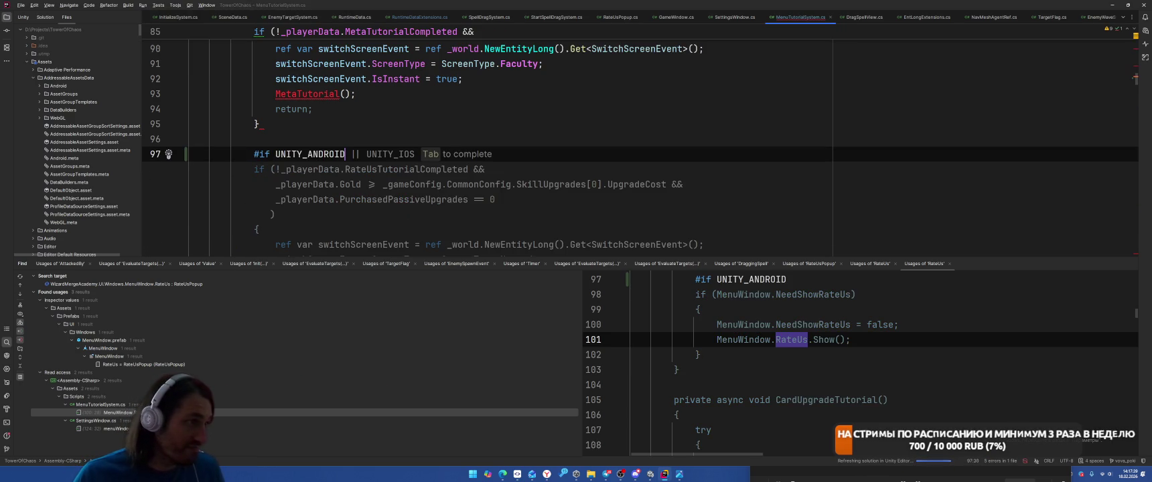
{"action": "left_click", "coordinate": [400, 114]}
Step: Add an #endif after the block's closing brace, then return to the Unity Editor
{"action": "left_click", "coordinate": [337, 232]}
{"action": "key", "text": "Return"}
{"action": "type", "text": "#endif"}
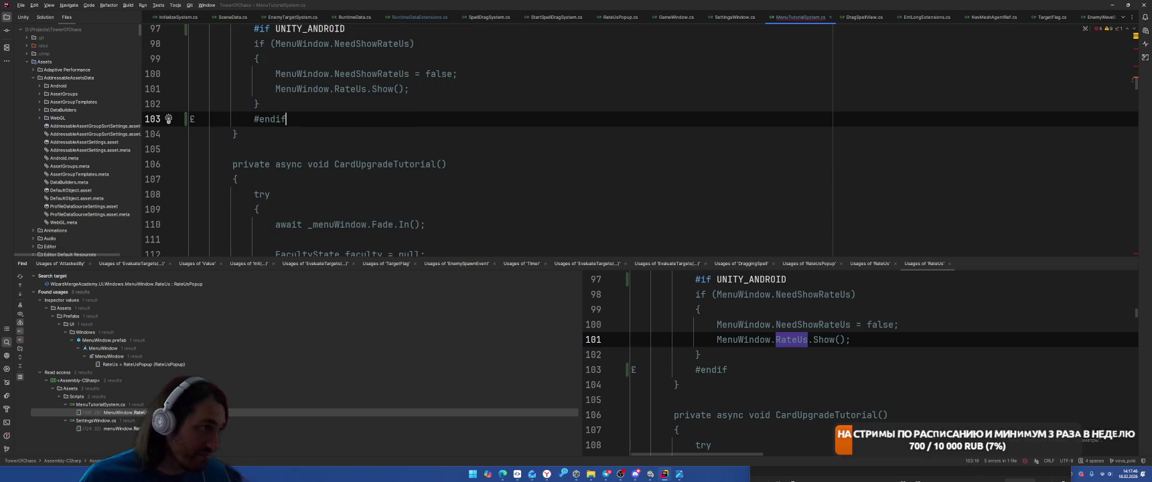
{"action": "left_click", "coordinate": [191, 118]}
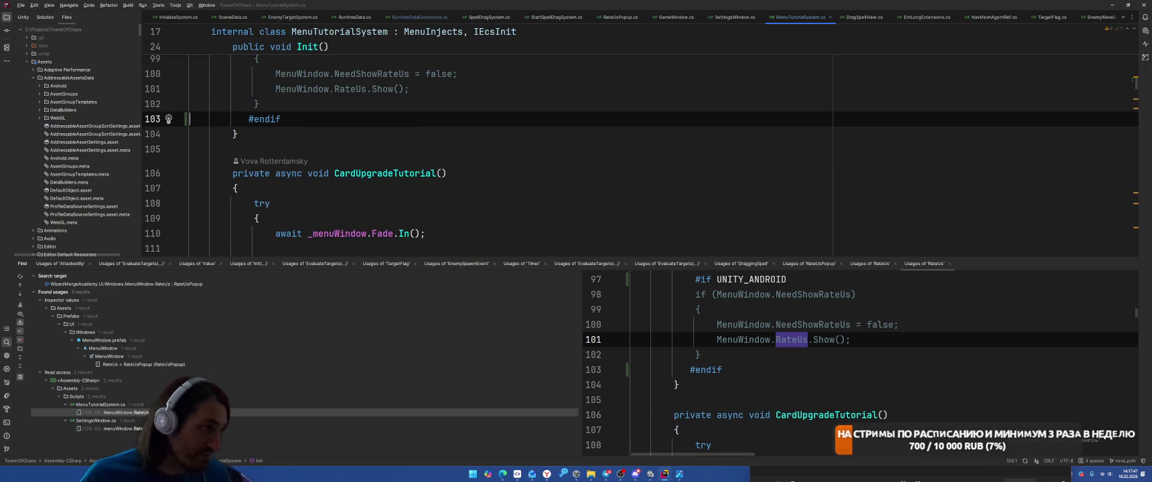
{"action": "left_click", "coordinate": [481, 151]}
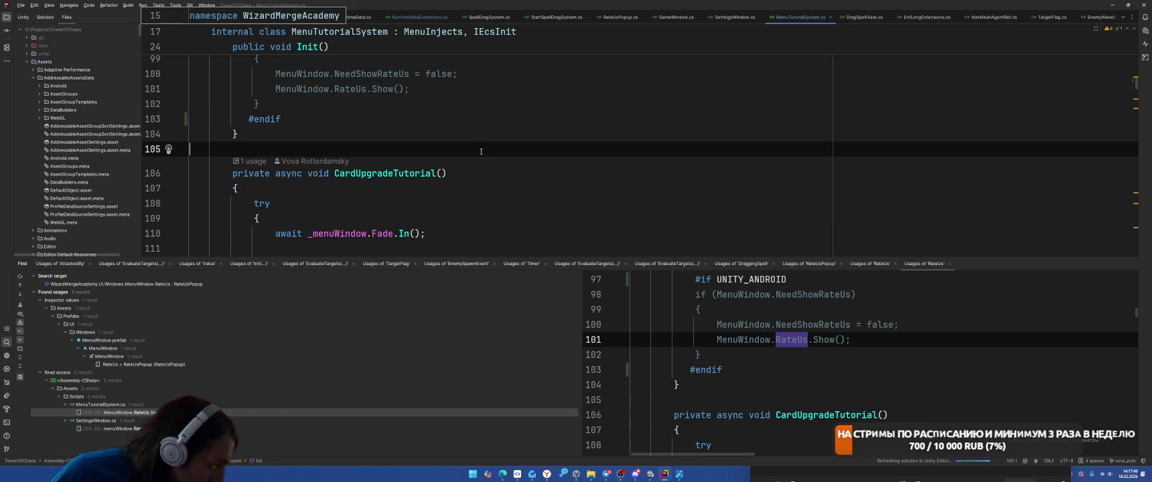
{"action": "left_click", "coordinate": [335, 428]}
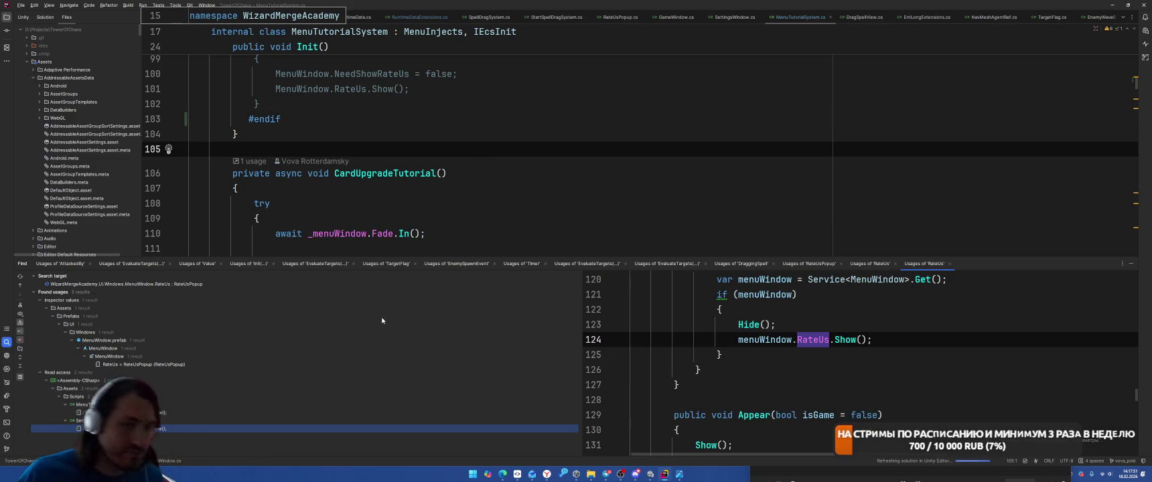
{"action": "left_click", "coordinate": [536, 121]}
{"action": "key", "text": "alt+Tab"}
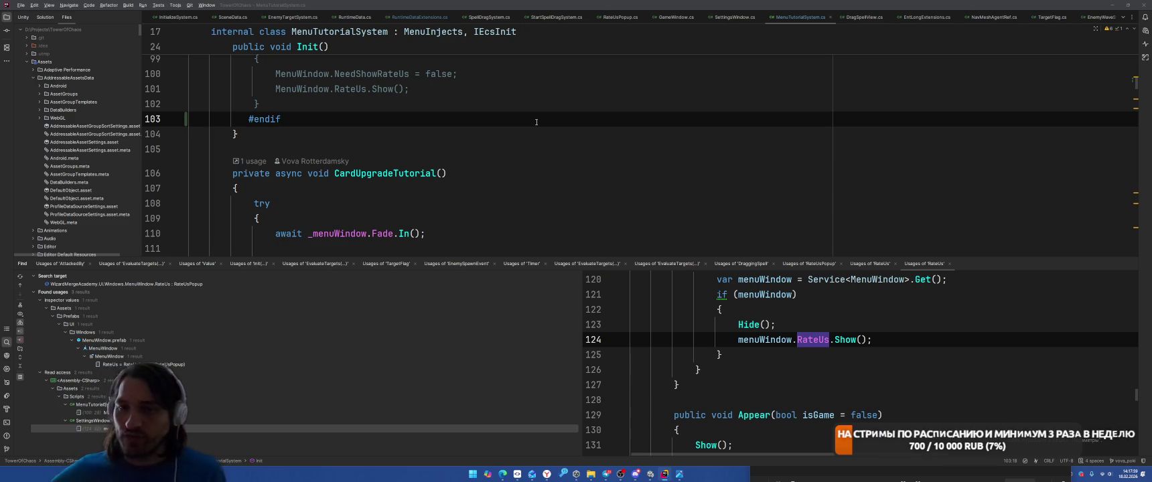
{"action": "key", "text": "alt+Tab"}
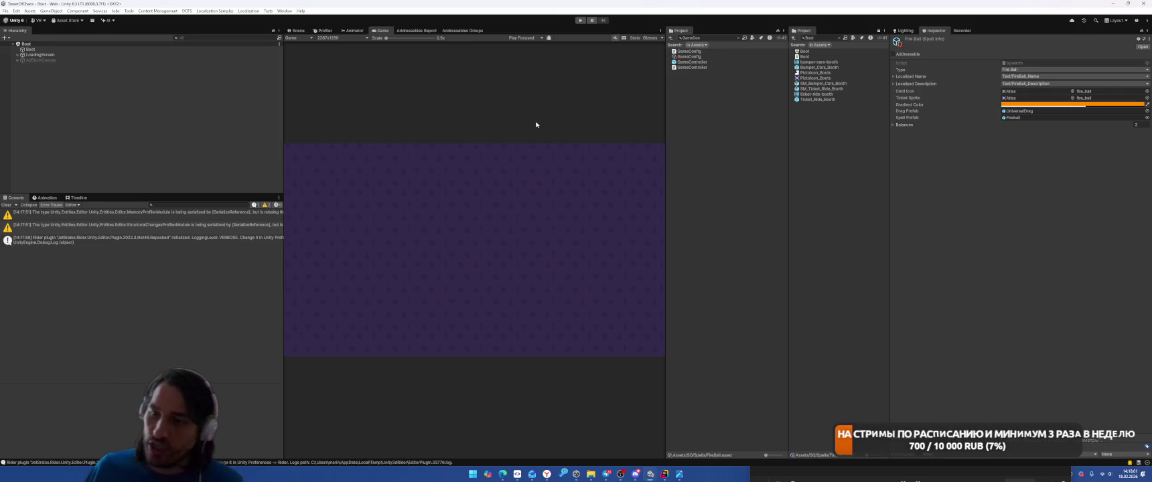
Step: Clear the Console, then start the platform switch from Build Profiles, confirming the output folder
{"action": "left_click", "coordinate": [4, 207]}
{"action": "left_click", "coordinate": [6, 10]}
{"action": "left_click", "coordinate": [16, 100]}
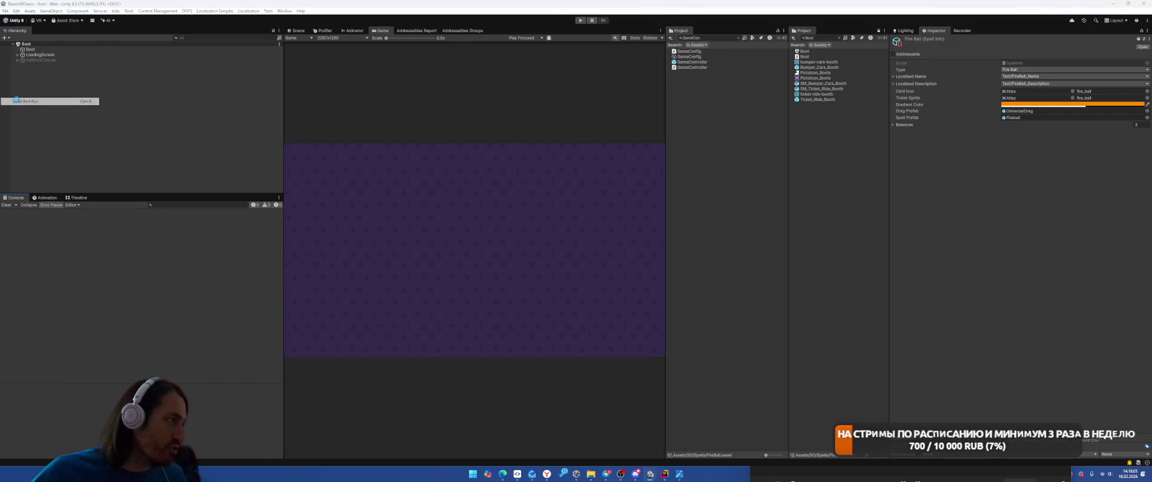
{"action": "left_click", "coordinate": [331, 242]}
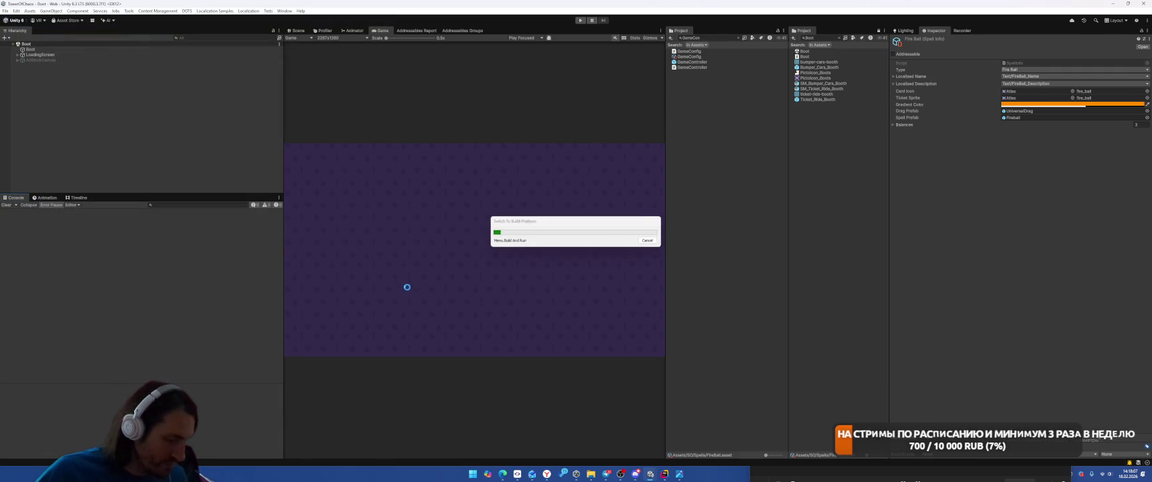
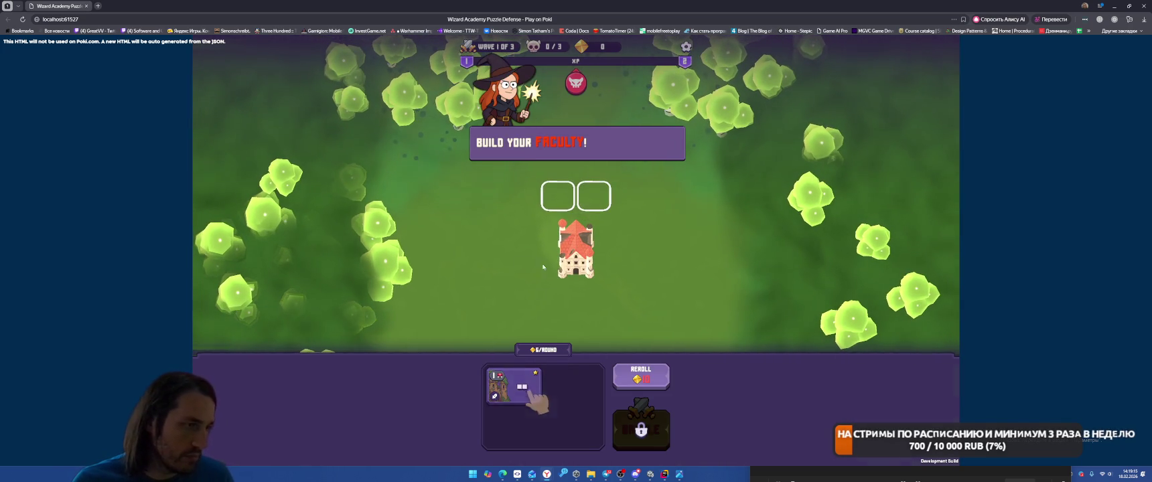
Step: Place the Faculty in the red slot, start the first battle, and cast Meteor on the enemy
{"action": "left_click_drag", "start_coordinate": [576, 196], "coordinate": [574, 197]}
{"action": "left_click", "coordinate": [641, 444]}
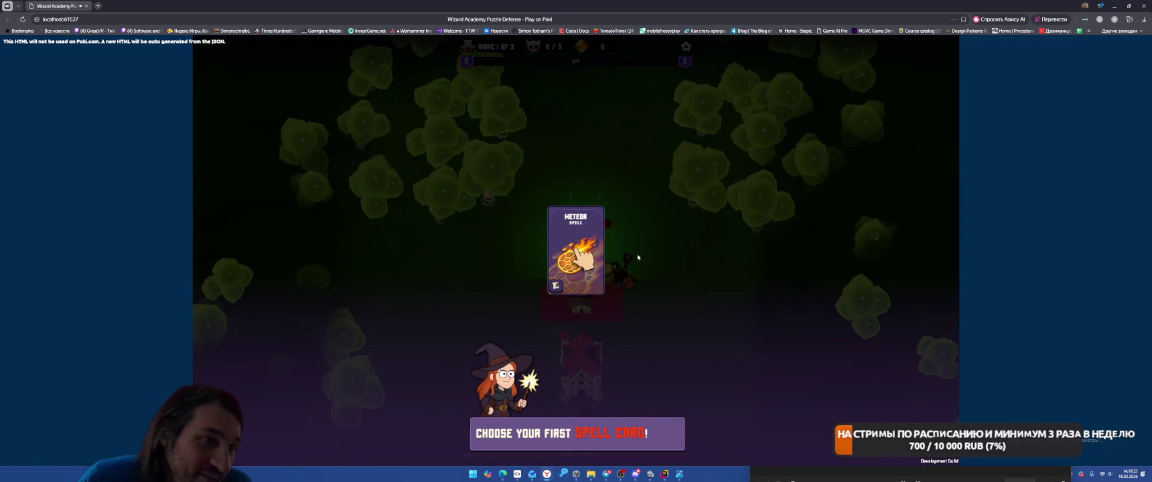
{"action": "left_click", "coordinate": [596, 251]}
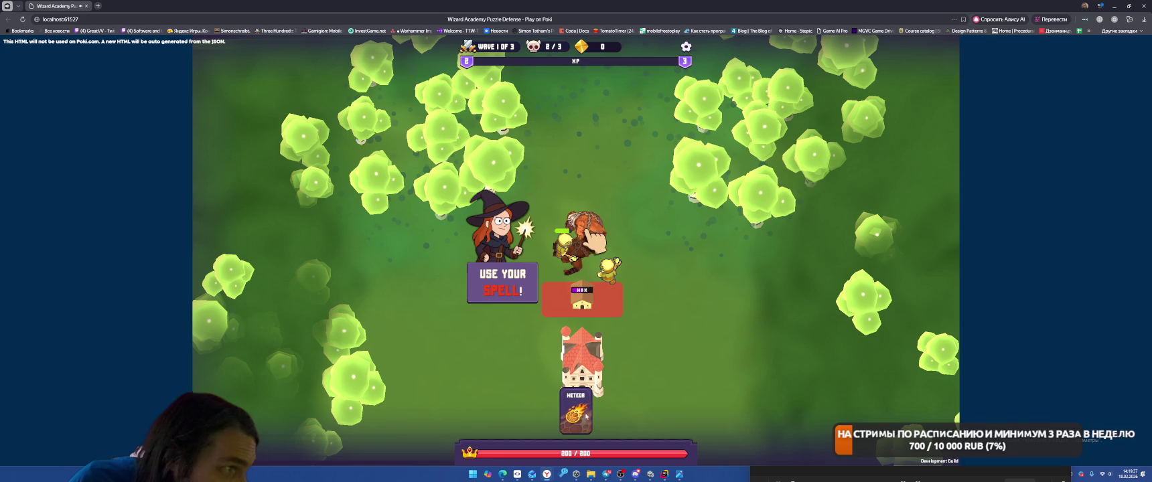
{"action": "left_click", "coordinate": [571, 257]}
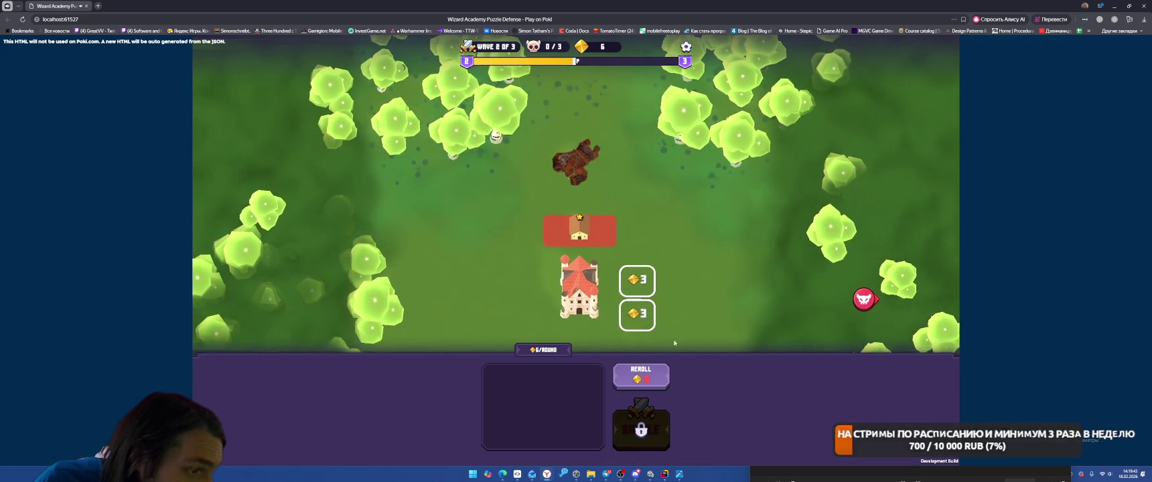
Step: Buy two 3-gold cells beside the castle, place the tower there, start wave 2, and cast Meteor
{"action": "left_click", "coordinate": [630, 284]}
{"action": "left_click", "coordinate": [630, 252]}
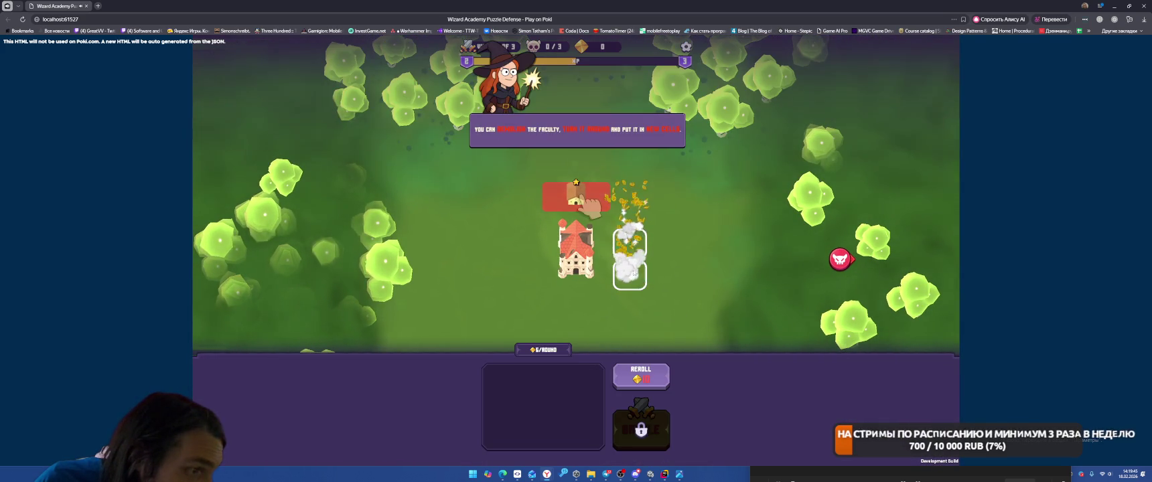
{"action": "left_click", "coordinate": [593, 212]}
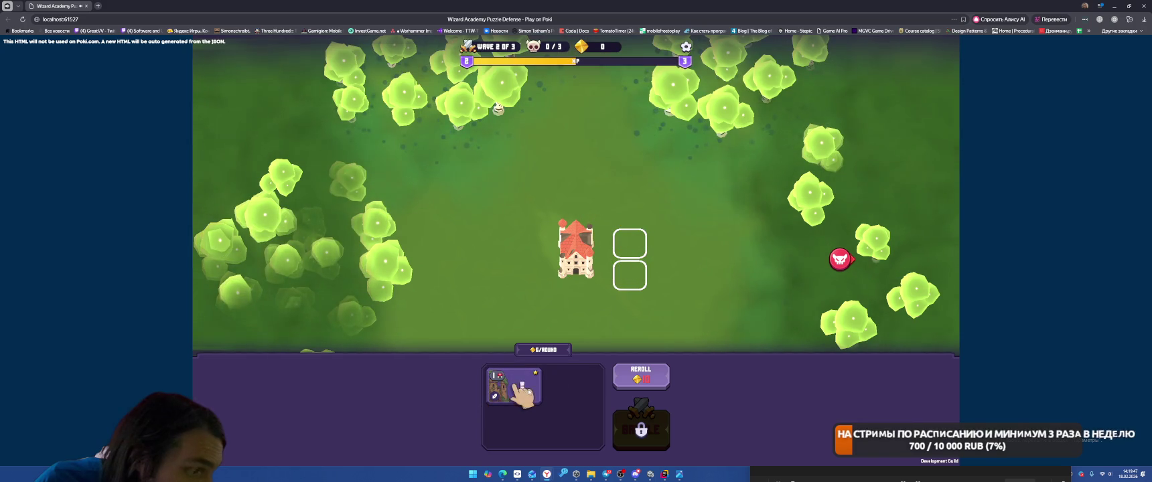
{"action": "mouse_move", "coordinate": [522, 392]}
{"action": "left_mouse_down"}
{"action": "mouse_move", "coordinate": [638, 287]}
{"action": "mouse_move", "coordinate": [629, 268]}
{"action": "left_mouse_up"}
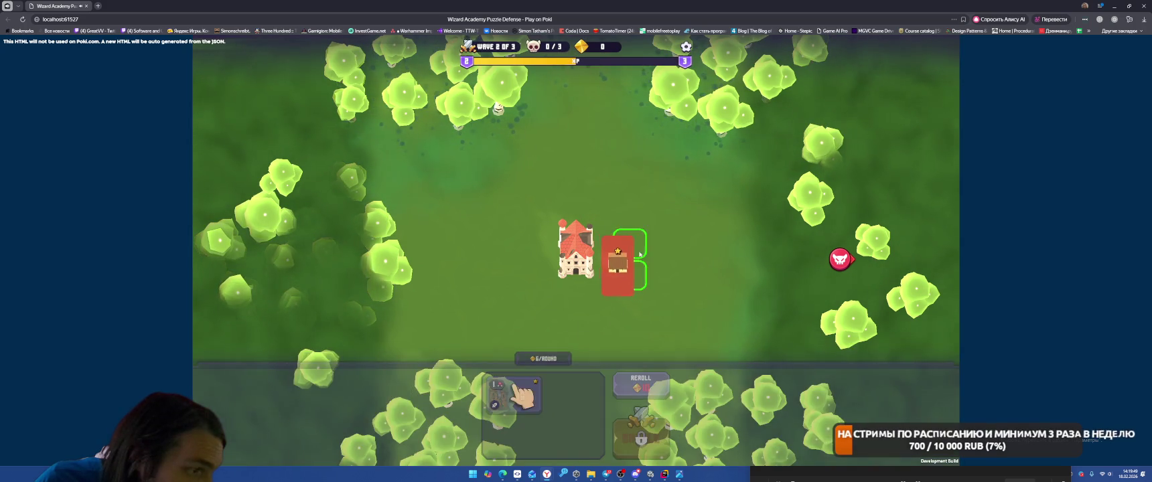
{"action": "left_click", "coordinate": [641, 429]}
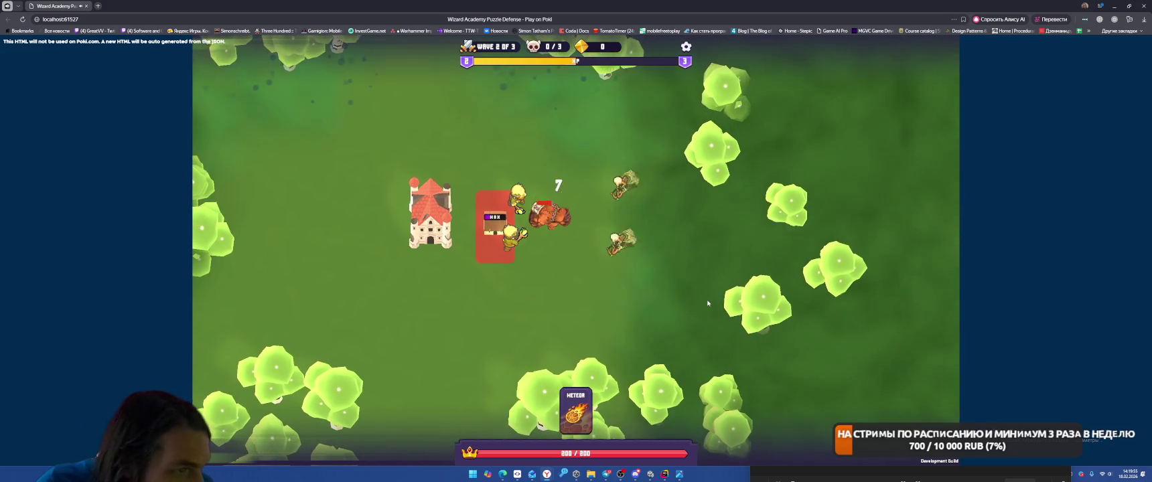
{"action": "left_click_drag", "start_coordinate": [576, 409], "coordinate": [657, 227]}
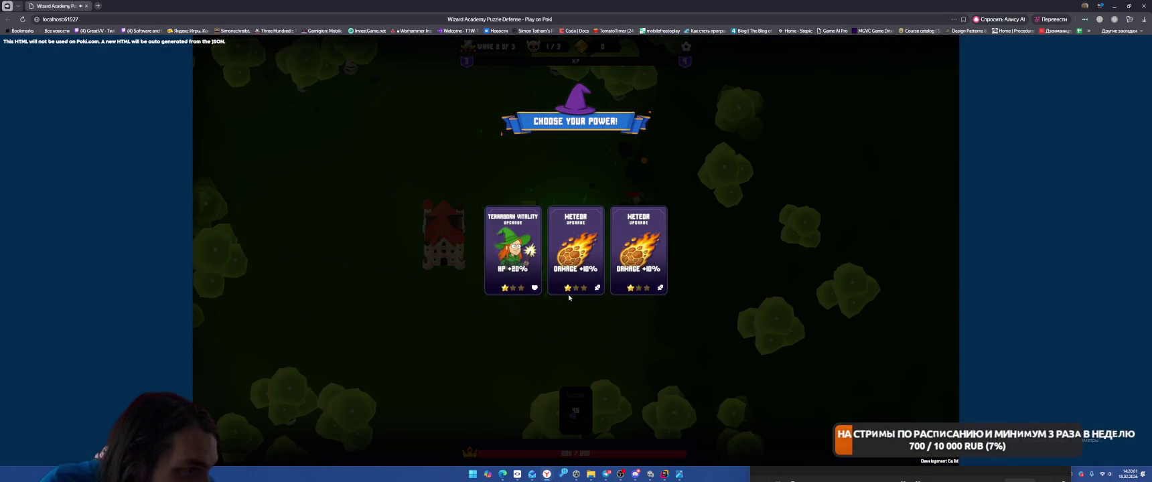
Step: Take the middle Meteor damage upgrade, merge the new tower into the placed one, and start wave 3
{"action": "left_click", "coordinate": [591, 254]}
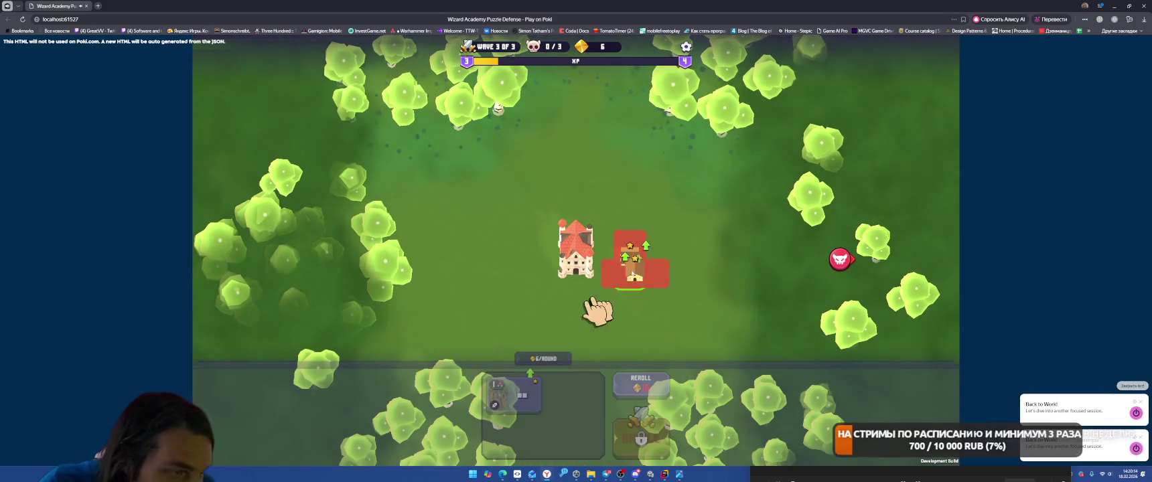
{"action": "left_click_drag", "start_coordinate": [633, 275], "coordinate": [633, 274]}
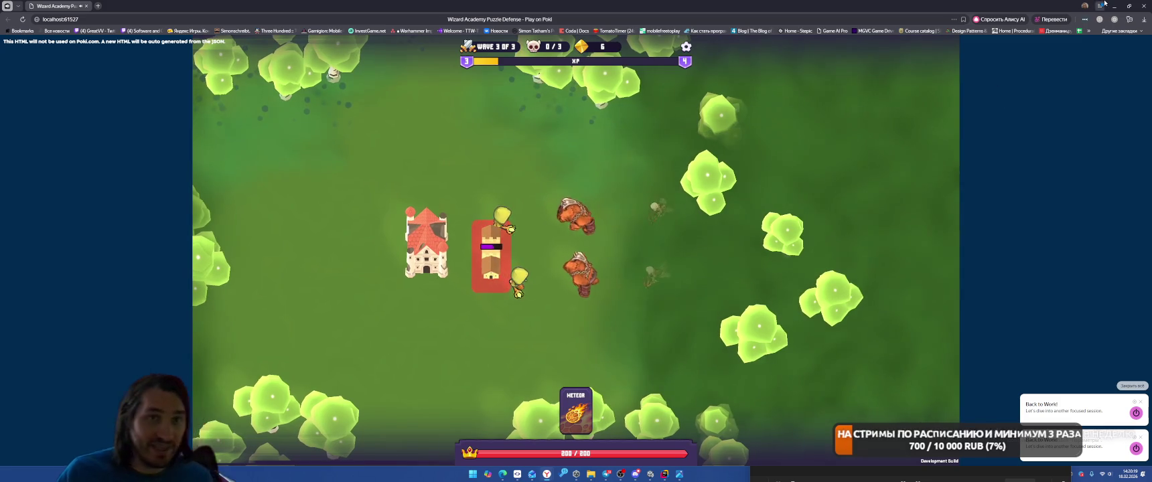
{"action": "key", "text": "alt+Tab"}
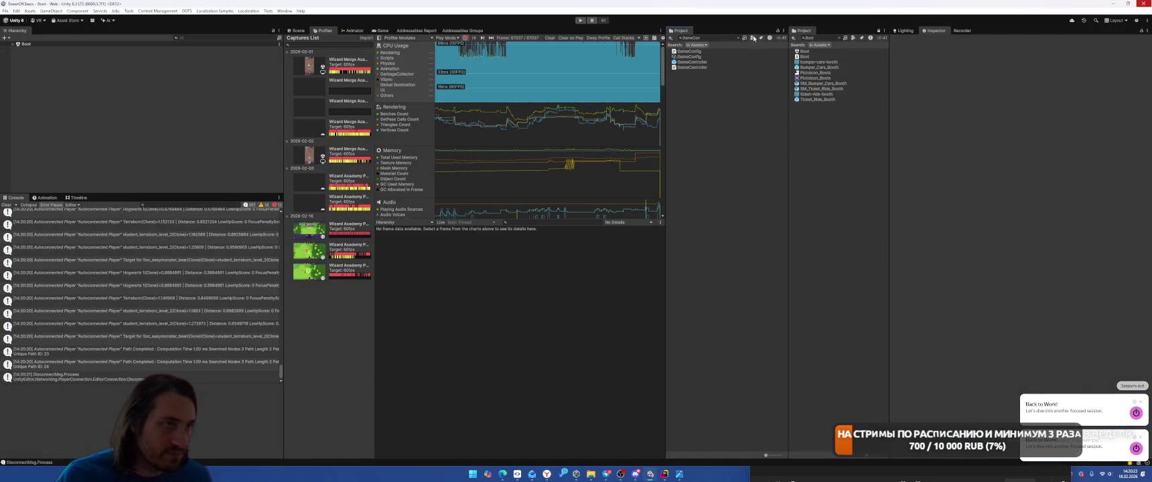
Step: Clear the Project panel search text, glance at a YouTube Short, and return to Unity
{"action": "key", "text": "BackSpace"}
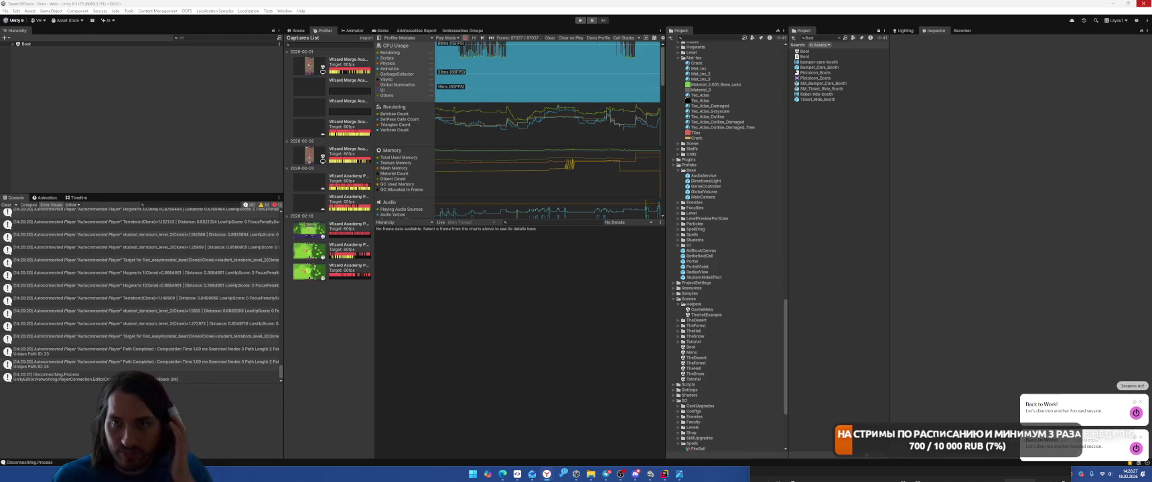
{"action": "key", "text": "alt+Tab"}
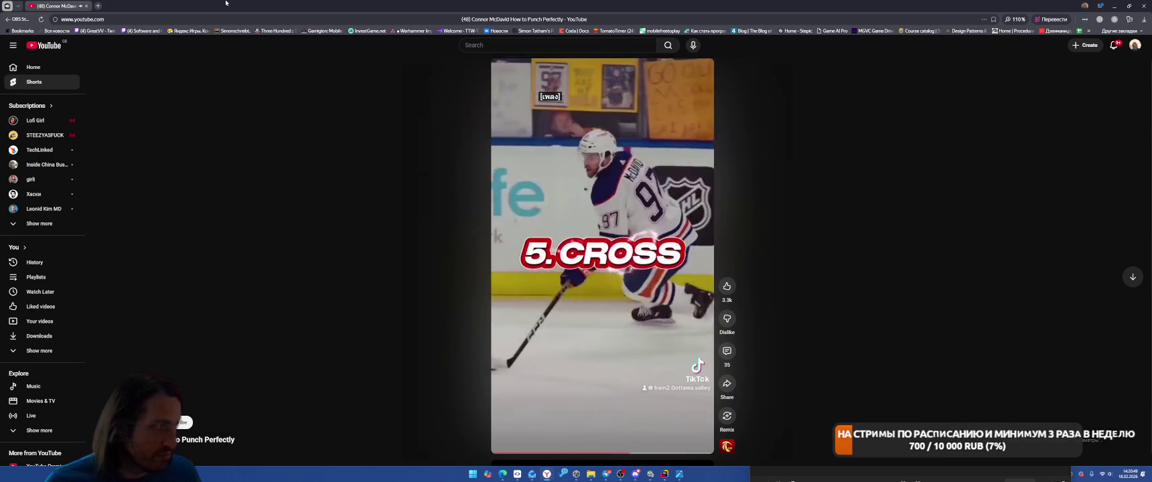
{"action": "key", "text": "alt+Tab"}
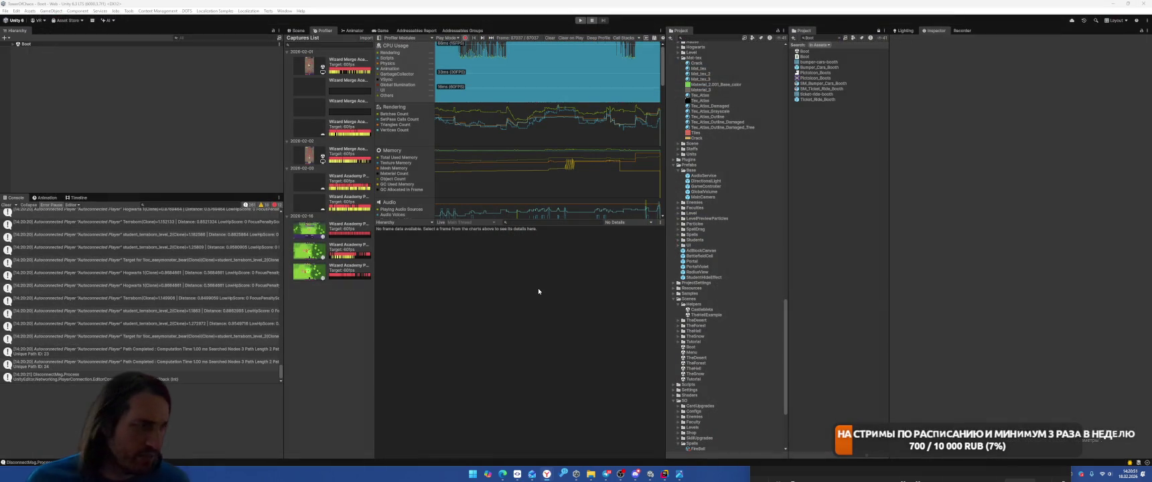
Step: From the Tex_Atlas material, locate the TCP2 Hybrid Shader 2 and find its references
{"action": "left_click", "coordinate": [700, 95]}
{"action": "left_click", "coordinate": [1144, 39]}
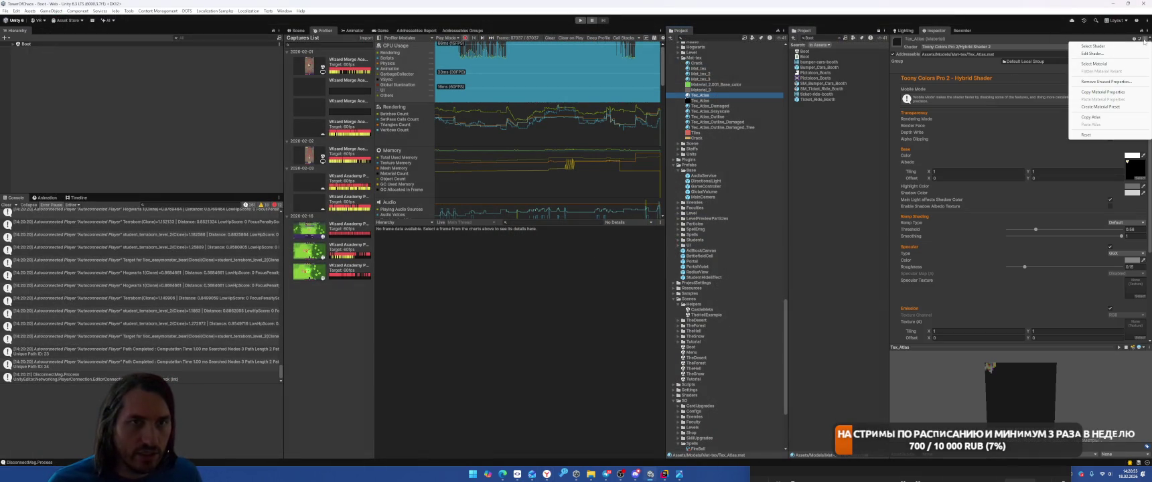
{"action": "left_click", "coordinate": [1098, 47]}
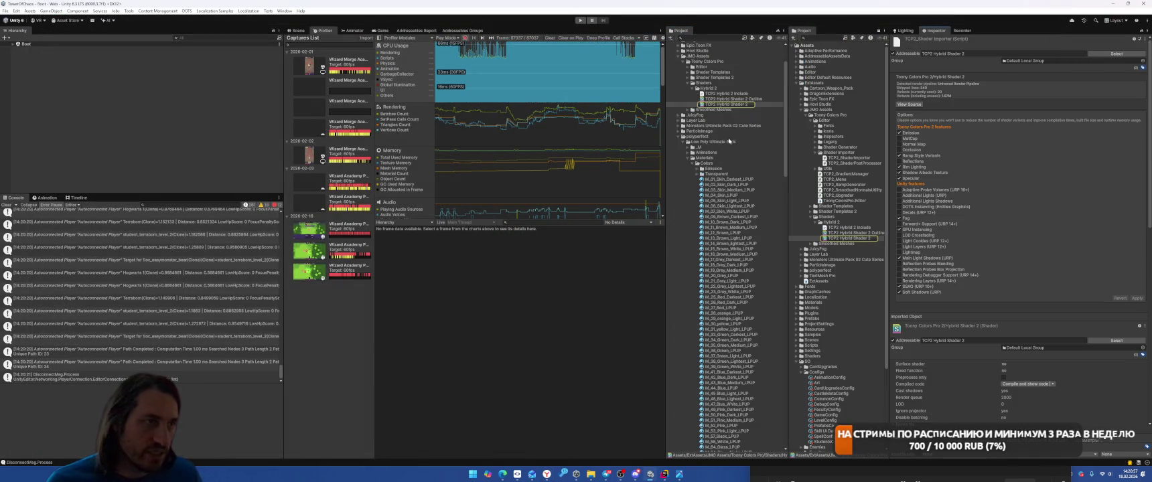
{"action": "right_click", "coordinate": [730, 125]}
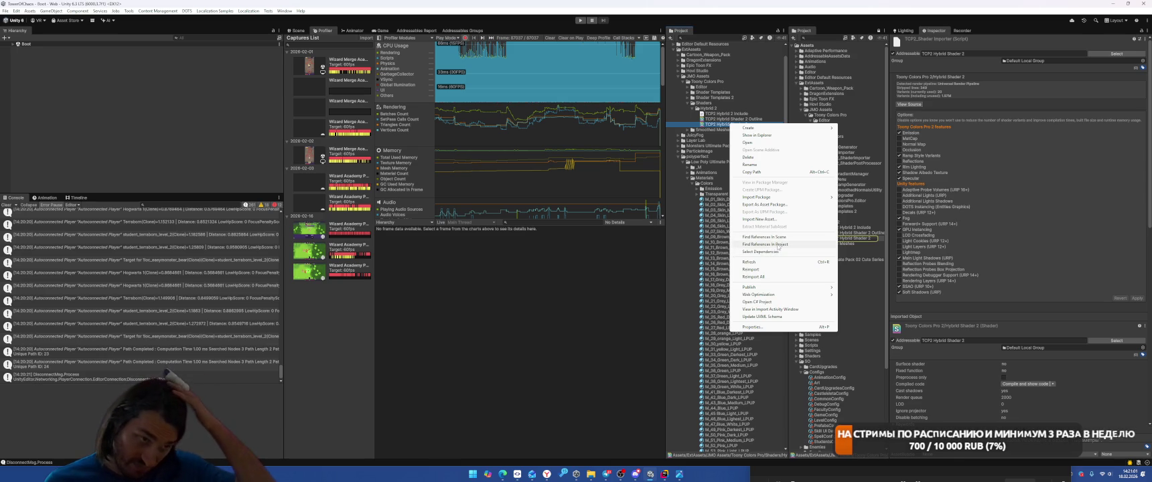
{"action": "left_click", "coordinate": [778, 244]}
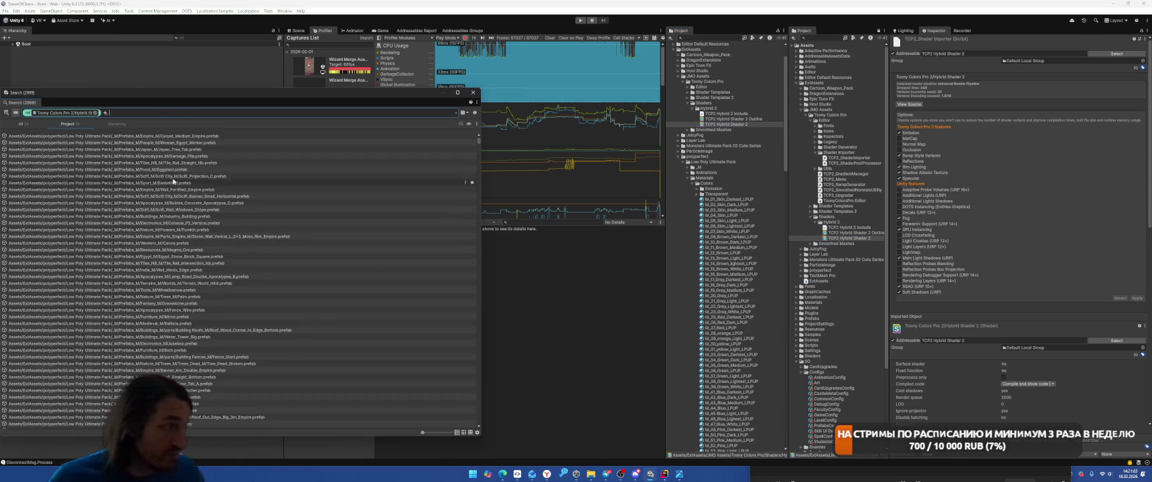
Step: Filter the references to t:mat and select all 92 materials in the Project
{"action": "type", "text": "t:material"}
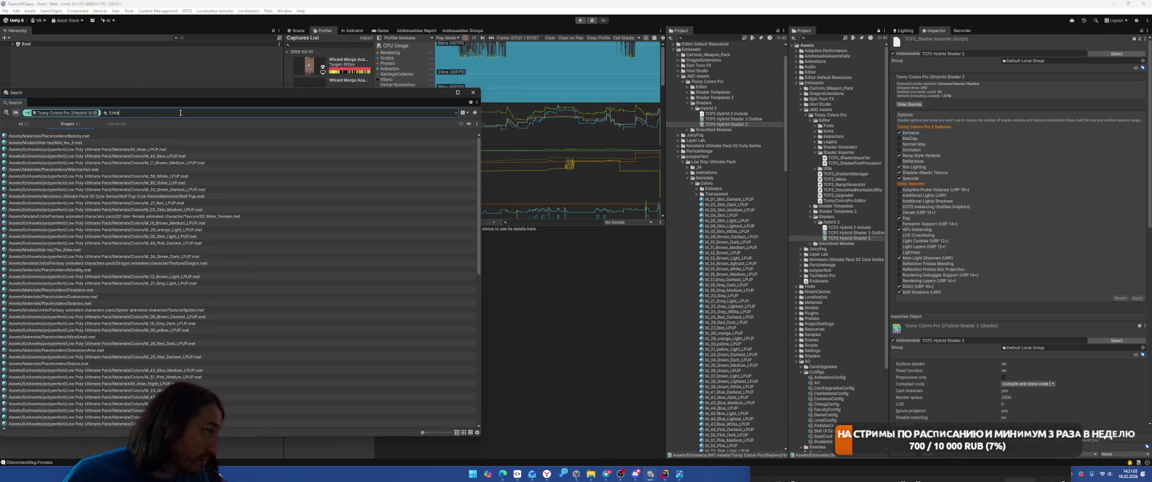
{"action": "left_click", "coordinate": [179, 181]}
{"action": "key", "text": "ctrl+a"}
{"action": "right_click", "coordinate": [354, 296]}
{"action": "left_click", "coordinate": [395, 303]}
{"action": "scroll", "coordinate": [1005, 235], "scroll_direction": "down", "scroll_amount": 4}
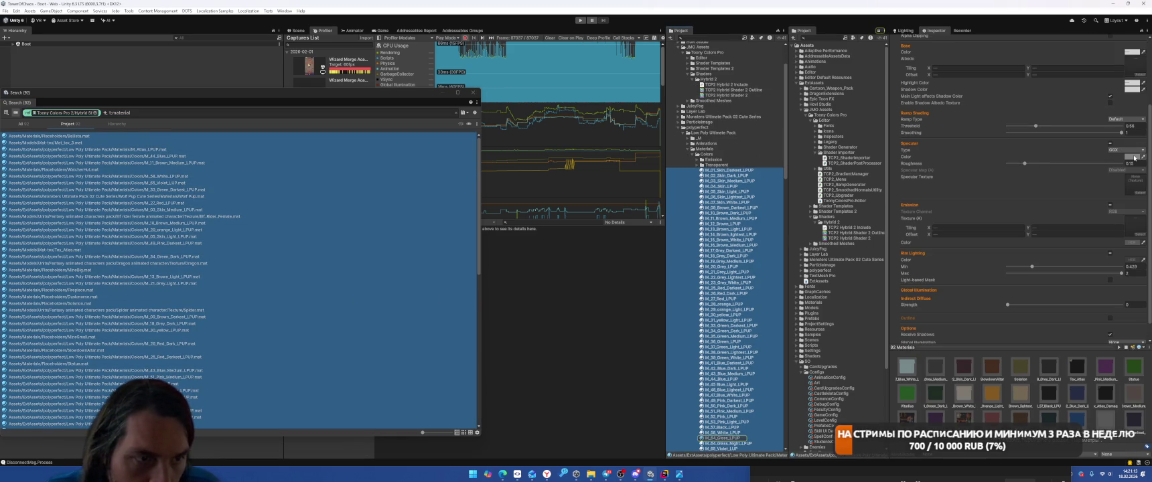
Step: Inspect the shared rim and specular colours, then show the Game view and close the search window
{"action": "left_click", "coordinate": [1132, 260]}
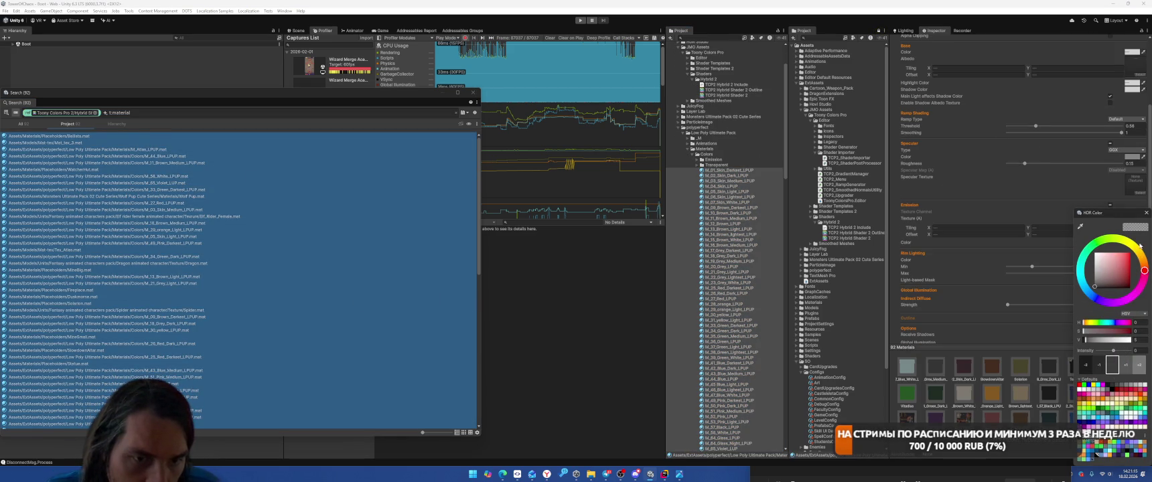
{"action": "left_click", "coordinate": [1146, 213]}
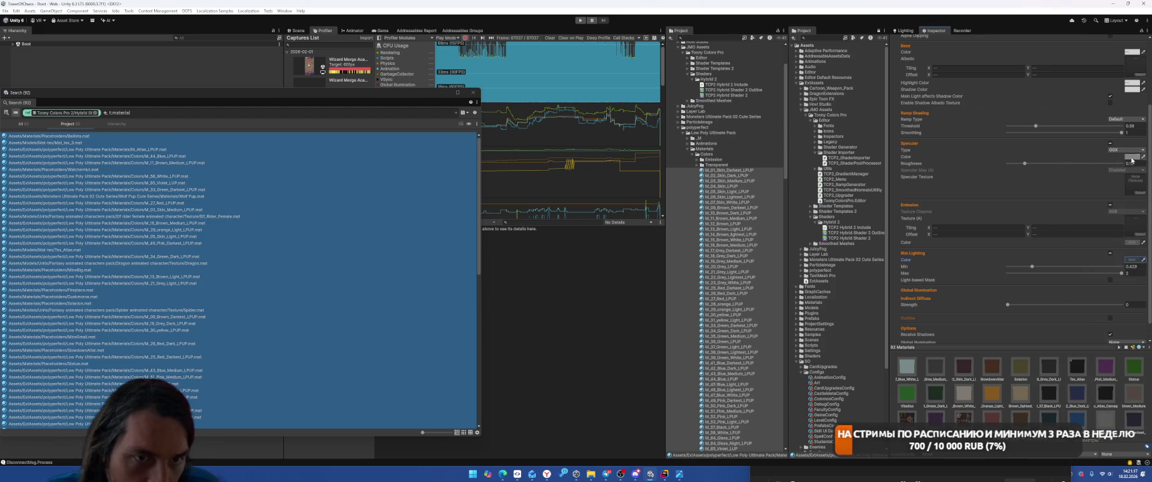
{"action": "left_click", "coordinate": [1131, 158]}
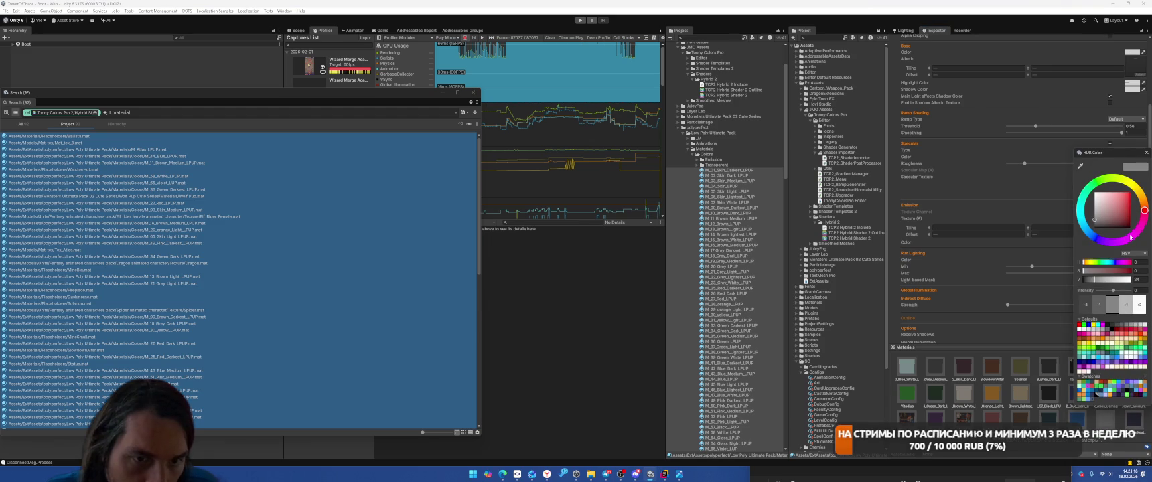
{"action": "left_click", "coordinate": [1146, 153]}
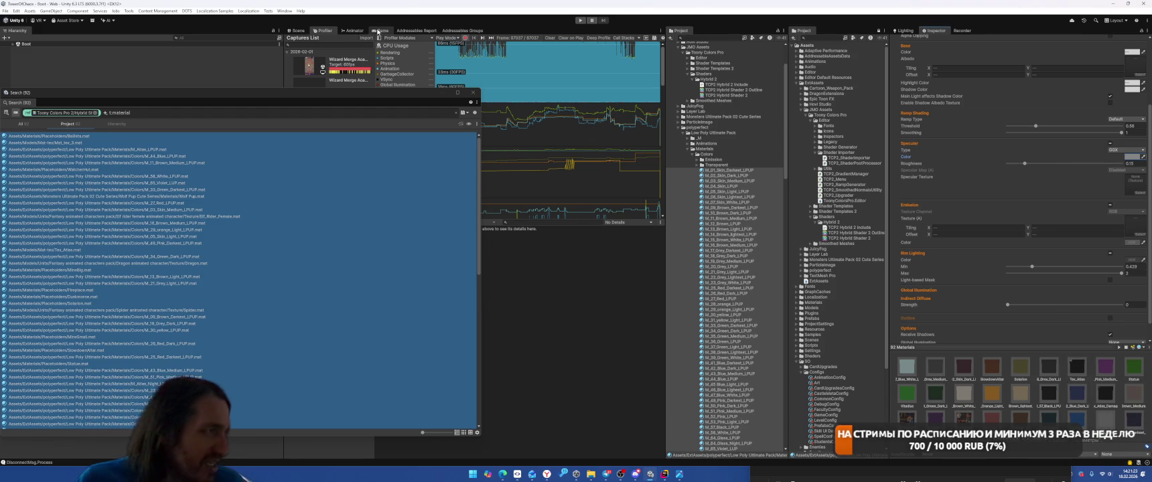
{"action": "left_click", "coordinate": [376, 31]}
{"action": "left_click", "coordinate": [472, 92]}
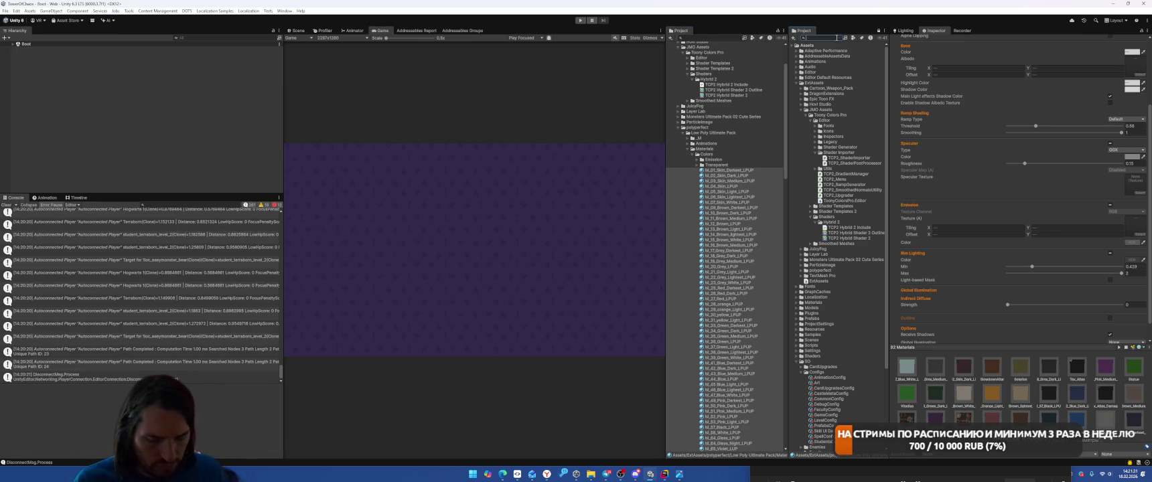
Step: Open TheForest scene, select the ground plane, and expand its Mat_tex_2 material properties
{"action": "type", "text": "thefo"}
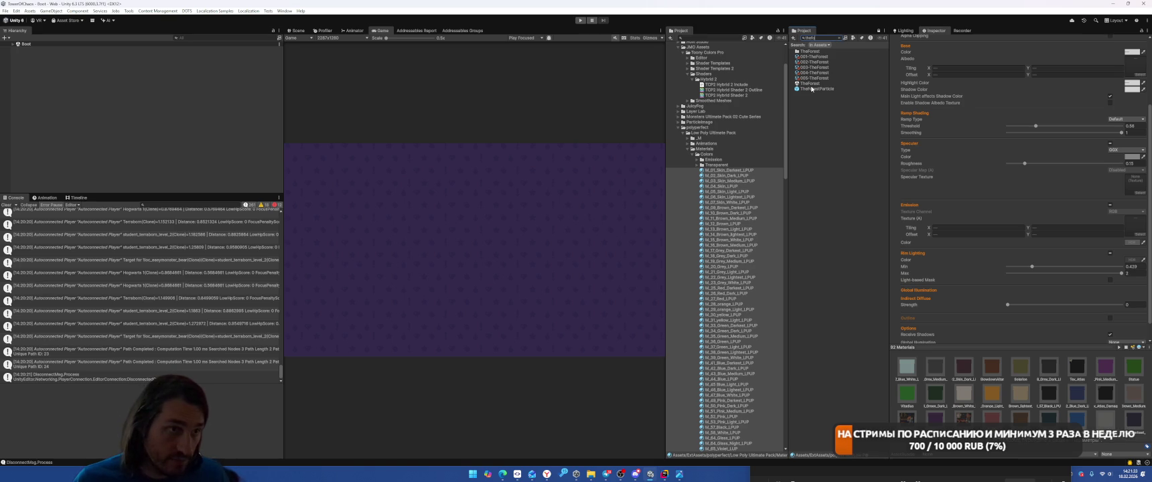
{"action": "left_click", "coordinate": [811, 84]}
{"action": "double_click", "coordinate": [811, 84]}
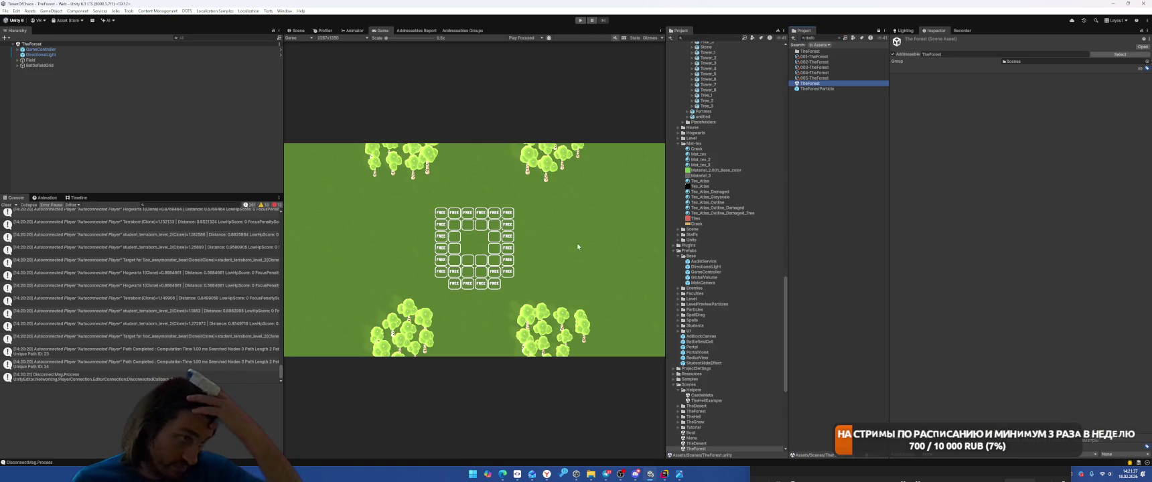
{"action": "left_click", "coordinate": [298, 30]}
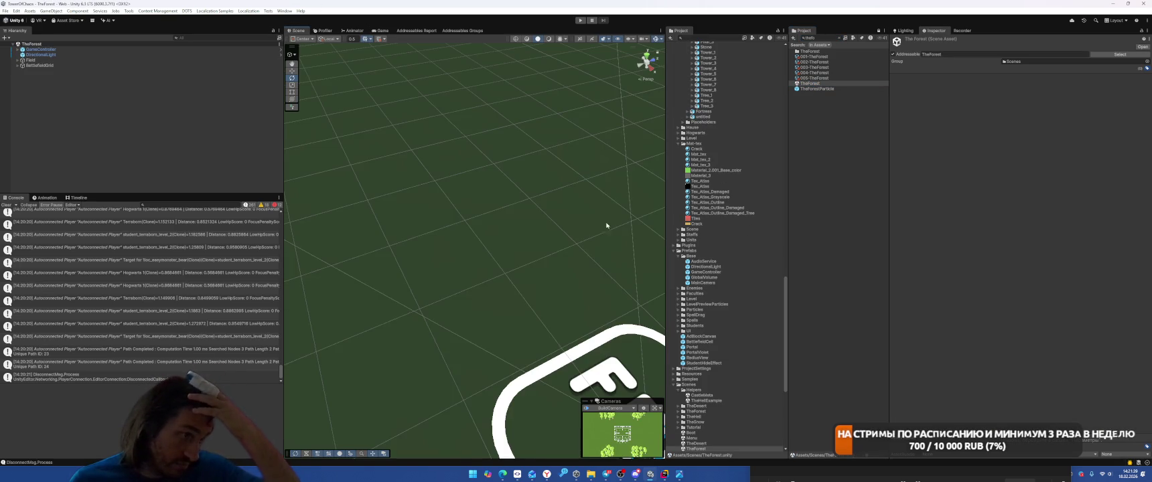
{"action": "left_click", "coordinate": [530, 231]}
{"action": "left_click", "coordinate": [550, 224]}
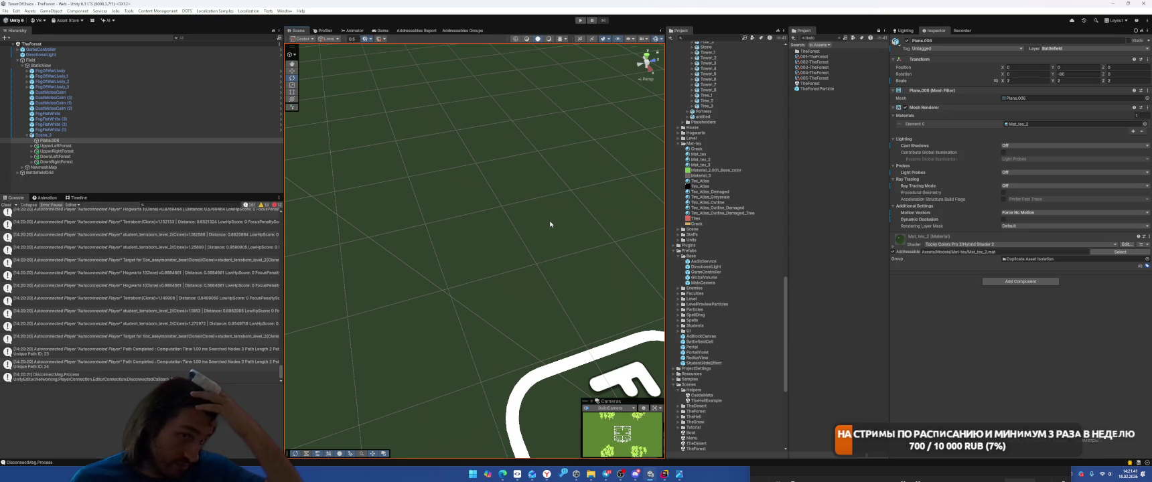
{"action": "left_click", "coordinate": [894, 238]}
{"action": "scroll", "coordinate": [1008, 286], "scroll_direction": "down", "scroll_amount": 5}
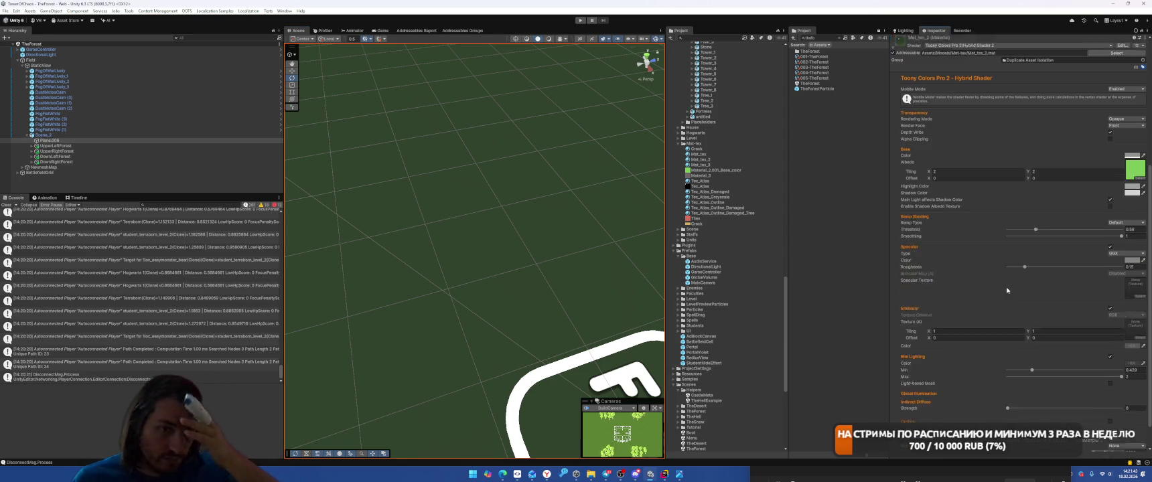
{"action": "left_click", "coordinate": [381, 31]}
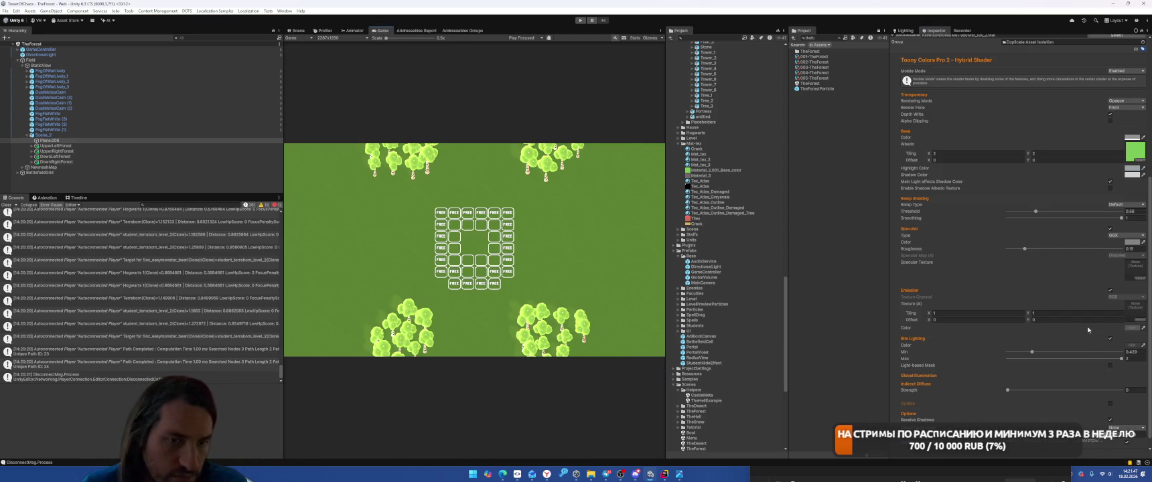
Step: Turn off Rim Lighting, Emission and Specular on the ground material and set Color to white FFFFFF
{"action": "left_click", "coordinate": [1110, 340]}
{"action": "left_click", "coordinate": [1111, 306]}
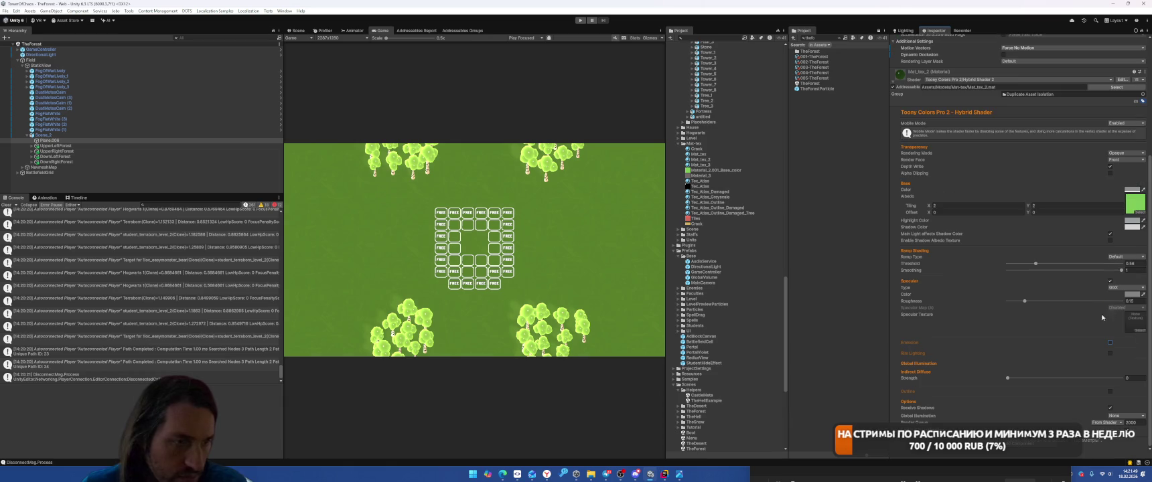
{"action": "left_click", "coordinate": [1110, 281]}
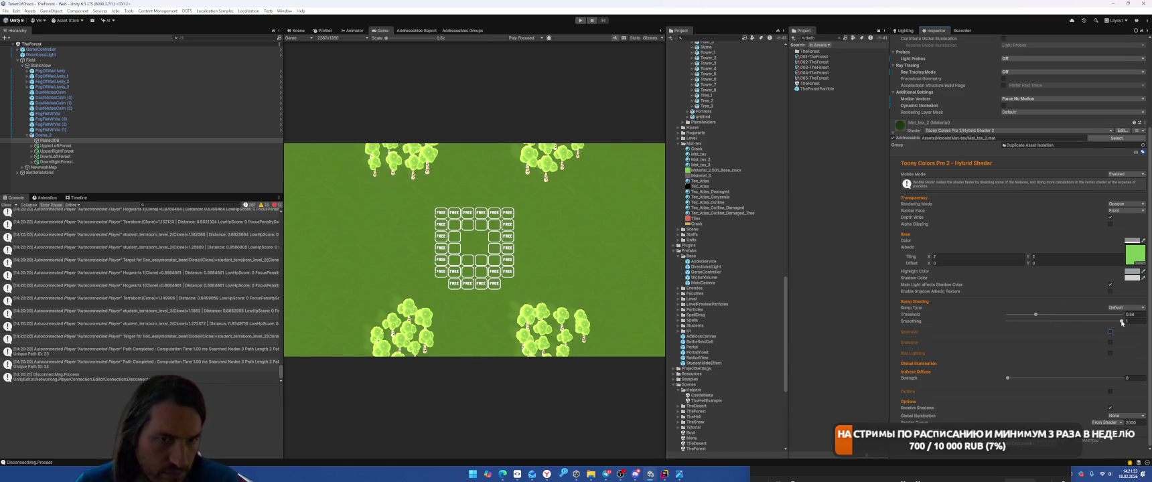
{"action": "left_click", "coordinate": [1131, 240]}
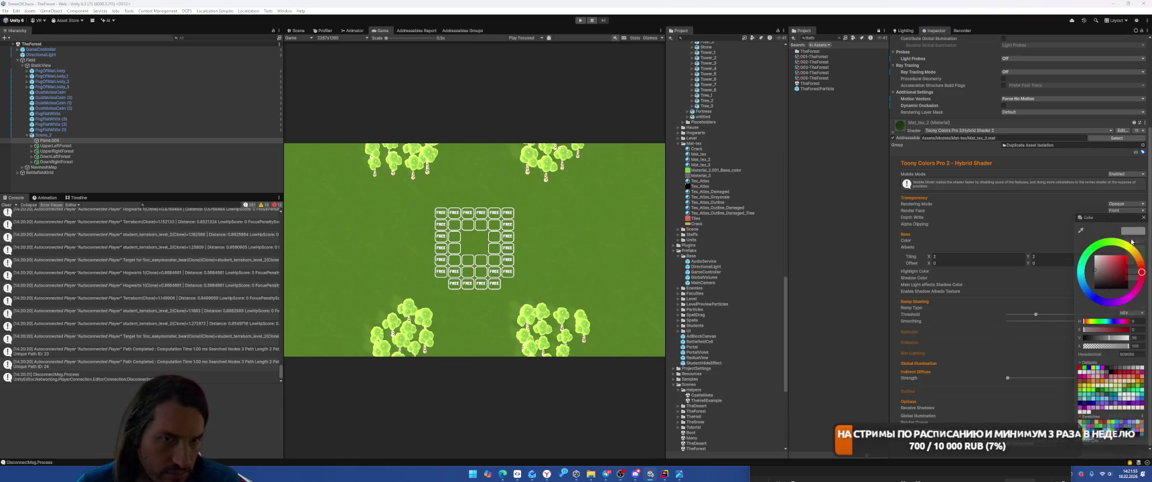
{"action": "left_click", "coordinate": [1084, 329]}
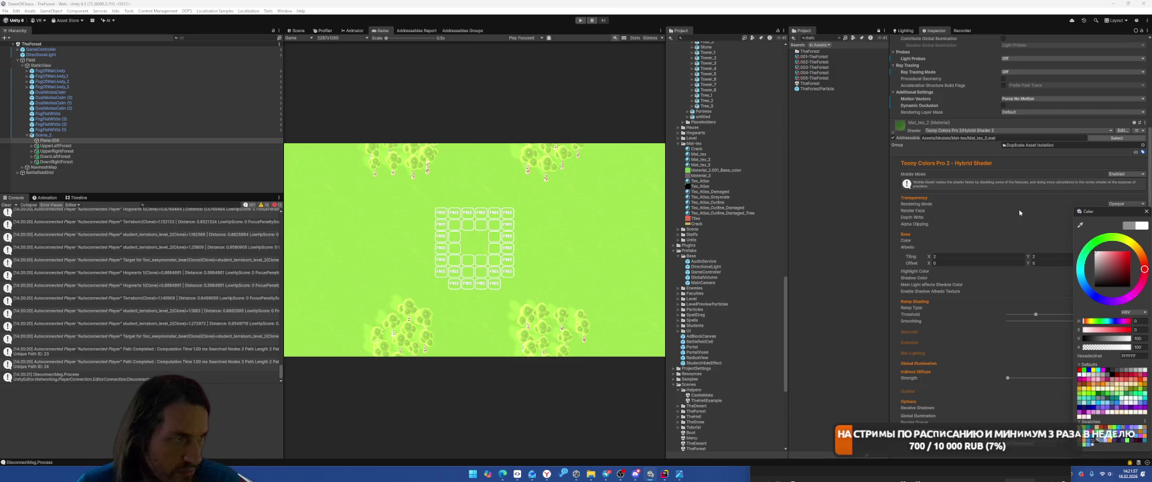
{"action": "left_click", "coordinate": [1145, 212]}
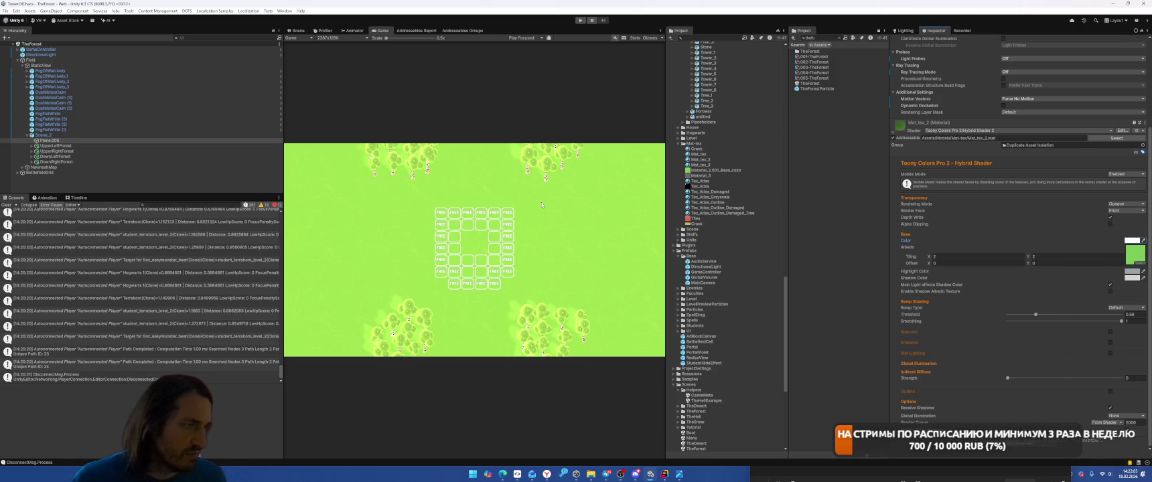
Step: Select an oak tree and set its material's Rim Lighting Max to 2
{"action": "left_click", "coordinate": [308, 32]}
{"action": "left_click", "coordinate": [582, 187]}
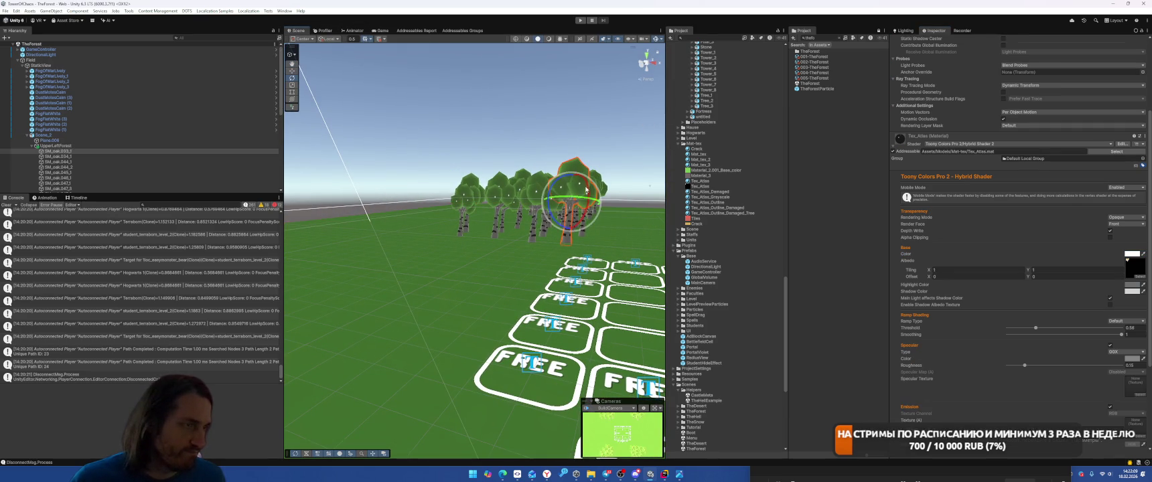
{"action": "left_click", "coordinate": [379, 31]}
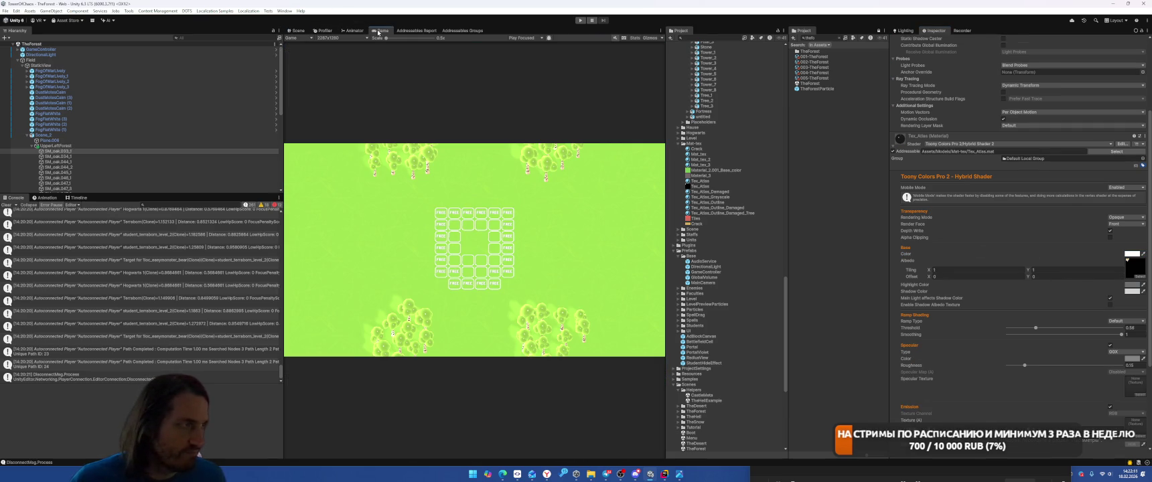
{"action": "scroll", "coordinate": [1065, 325], "scroll_direction": "down", "scroll_amount": 5}
{"action": "scroll", "coordinate": [1039, 291], "scroll_direction": "down", "scroll_amount": 1}
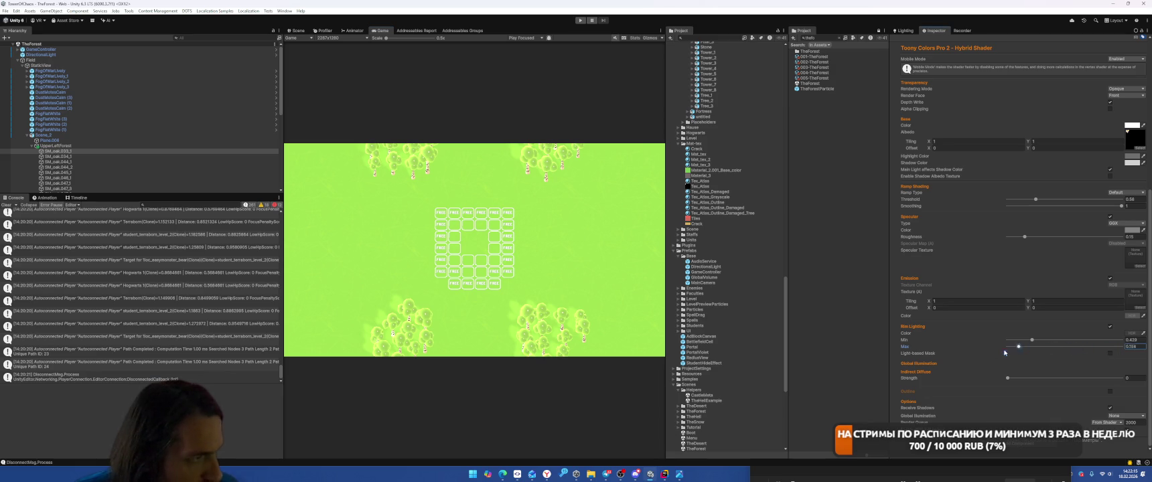
{"action": "type", "text": "2"}
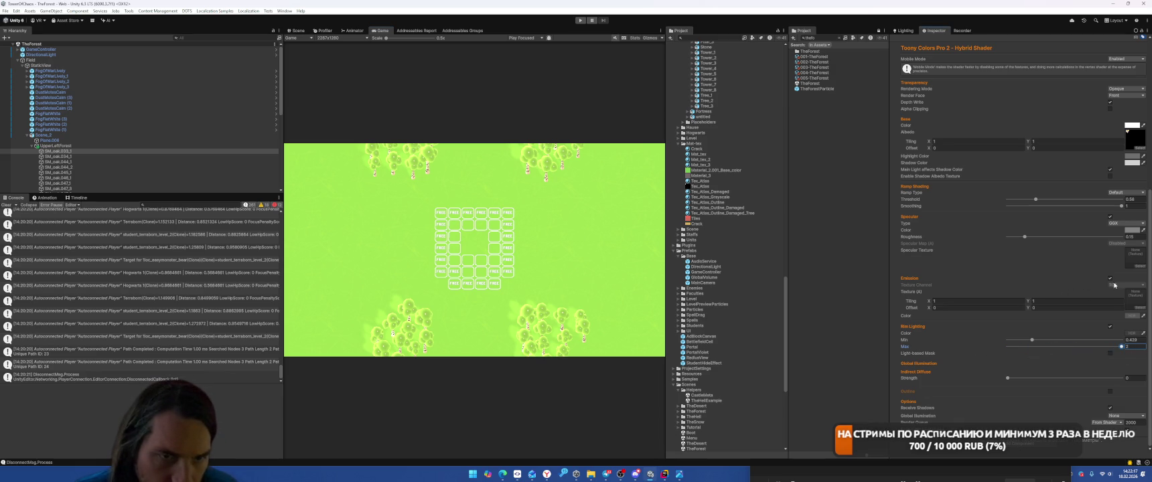
Step: Re-enable tree specular and try roughness values, settling near 0.5 with a slightly brighter colour
{"action": "left_click", "coordinate": [1110, 217]}
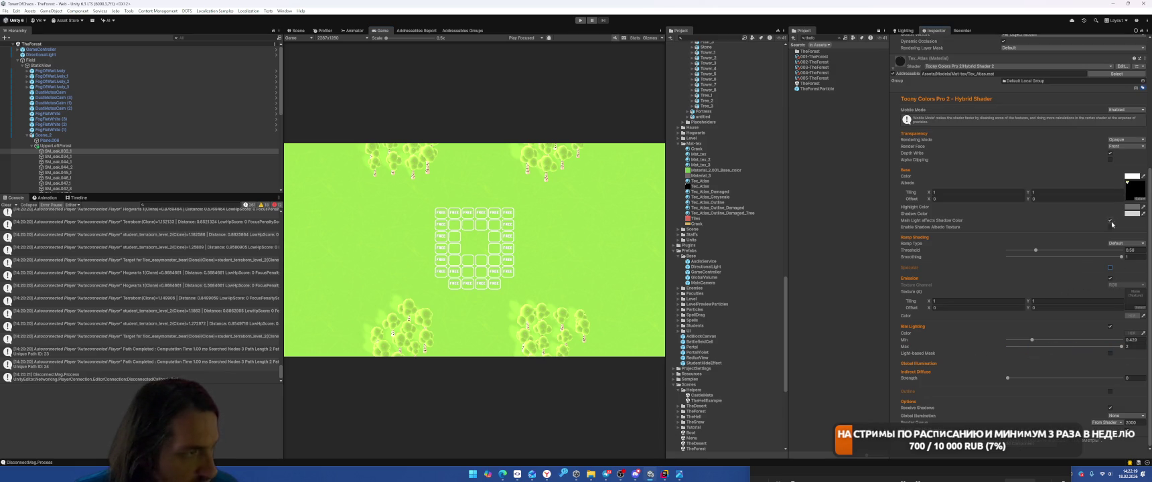
{"action": "left_click", "coordinate": [1110, 268]}
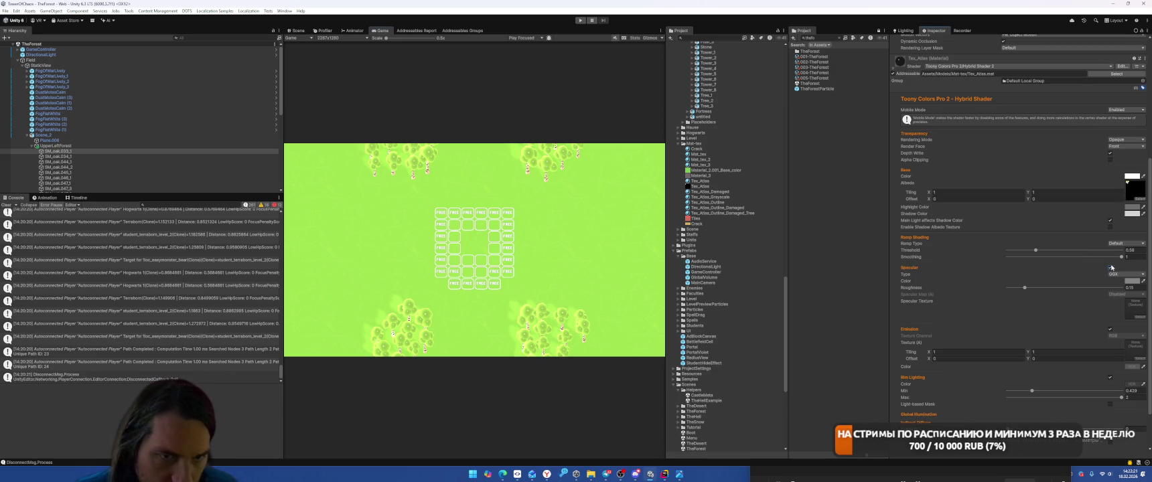
{"action": "left_click_drag", "start_coordinate": [1024, 288], "coordinate": [1001, 290]}
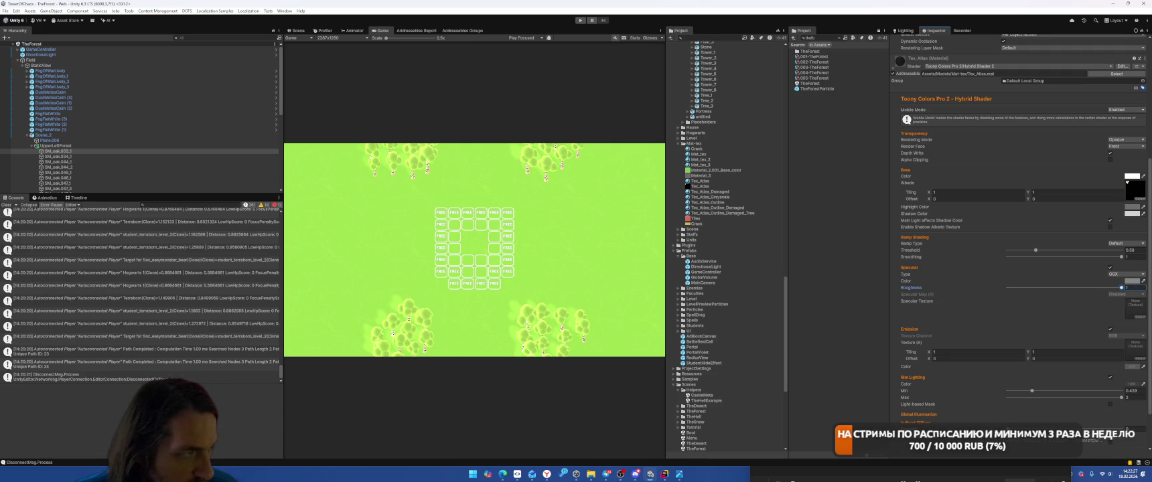
{"action": "left_click_drag", "start_coordinate": [1097, 286], "coordinate": [1082, 286]}
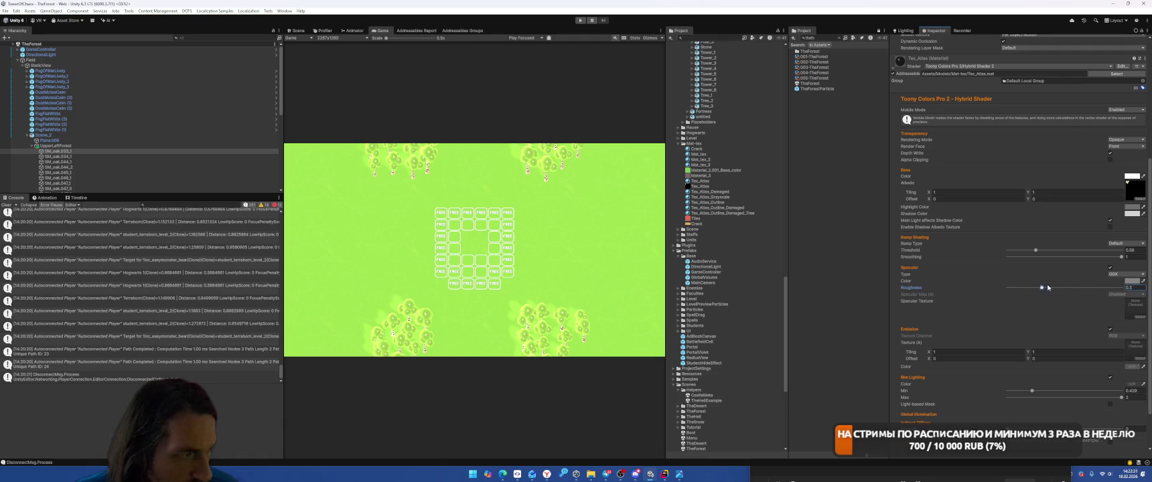
{"action": "left_click", "coordinate": [1134, 281]}
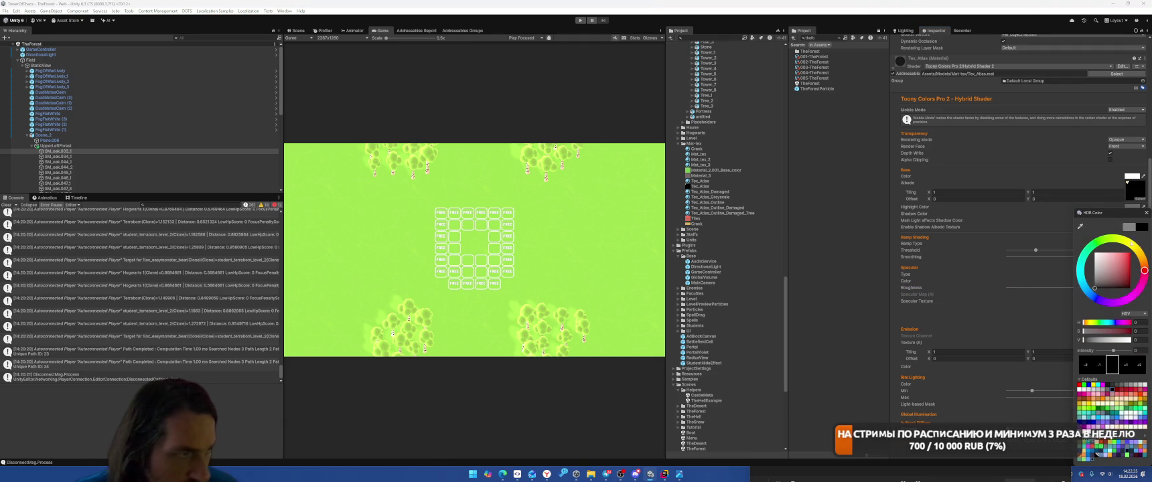
{"action": "left_click", "coordinate": [1146, 212]}
{"action": "left_click_drag", "start_coordinate": [1121, 288], "coordinate": [1097, 291]}
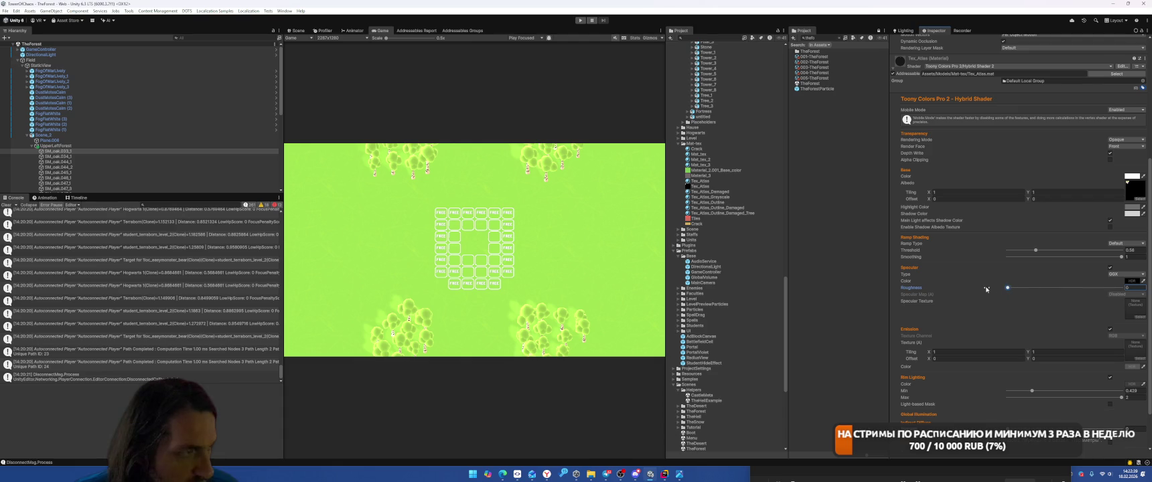
{"action": "left_click", "coordinate": [1133, 280]}
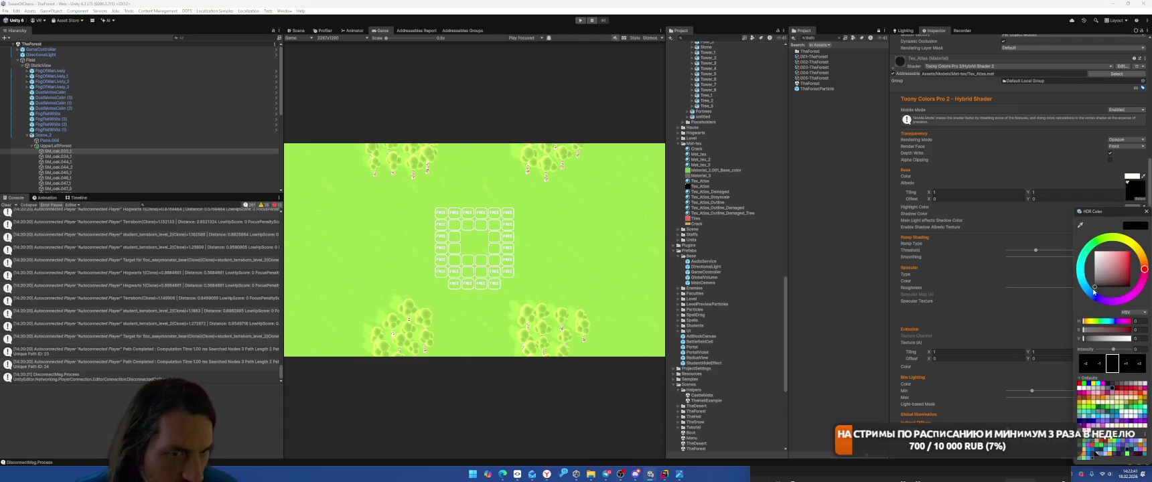
{"action": "left_click_drag", "start_coordinate": [1093, 283], "coordinate": [1094, 282]}
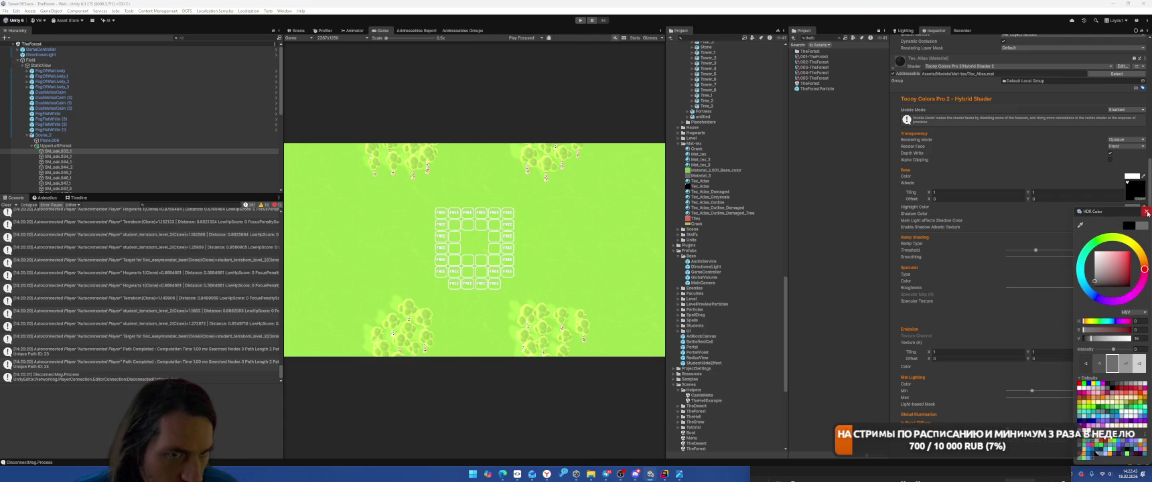
{"action": "left_click", "coordinate": [1147, 212]}
{"action": "left_click", "coordinate": [1102, 288]}
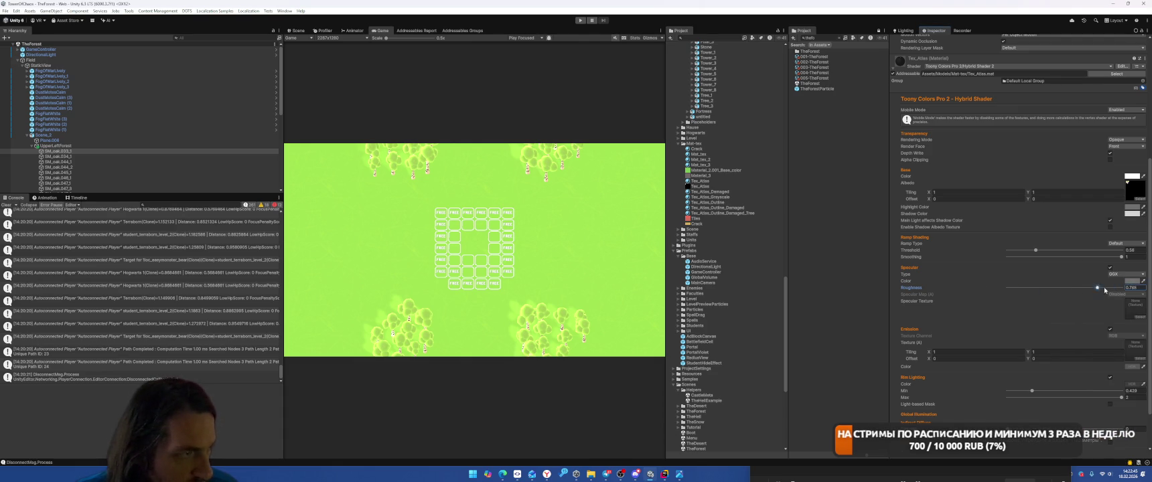
{"action": "left_click_drag", "start_coordinate": [1036, 288], "coordinate": [1069, 289]}
Step: Set the trees' HDR specular colour brightness to 1, then open the Boot scene
{"action": "left_click", "coordinate": [1133, 282]}
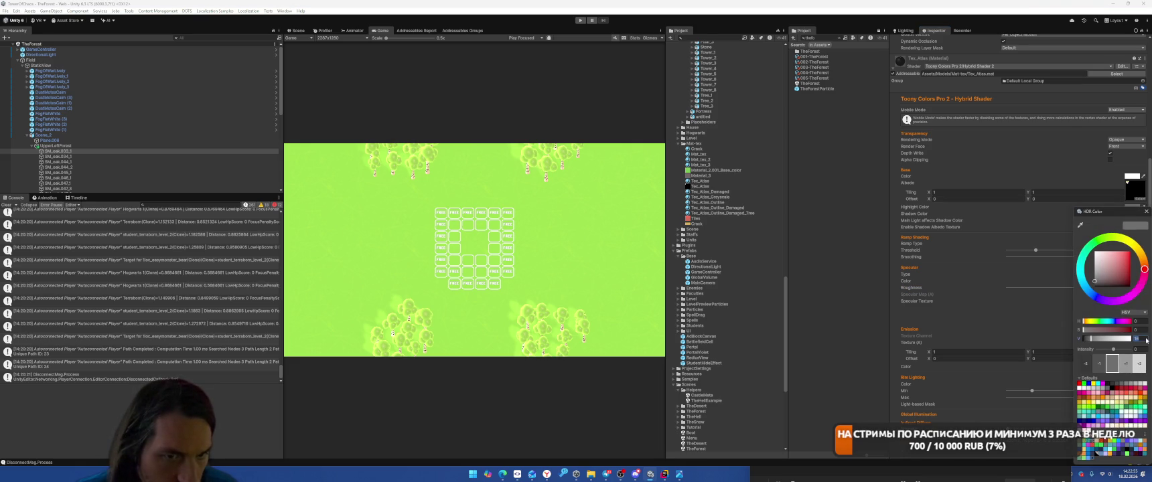
{"action": "key", "text": "BackSpace"}
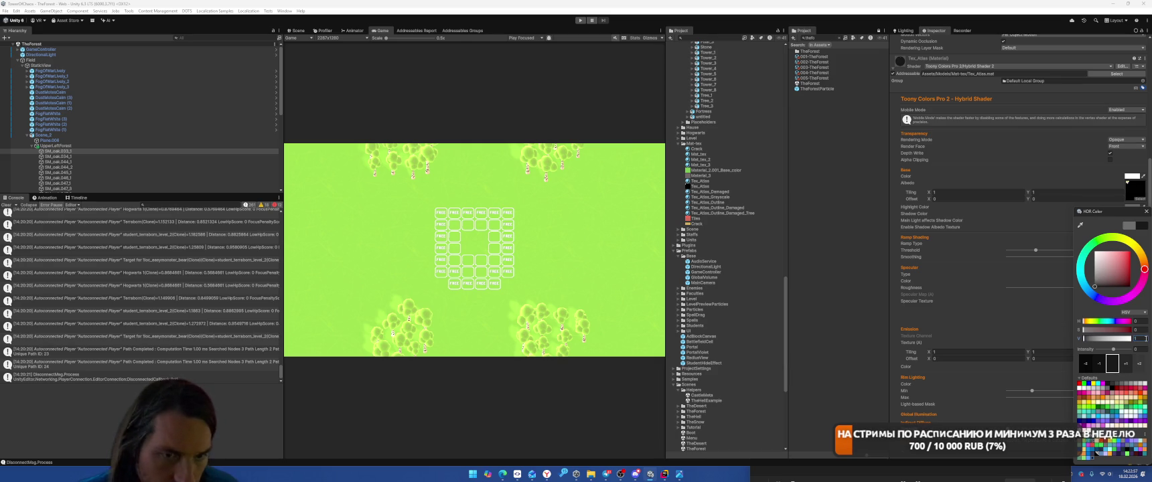
{"action": "type", "text": "1"}
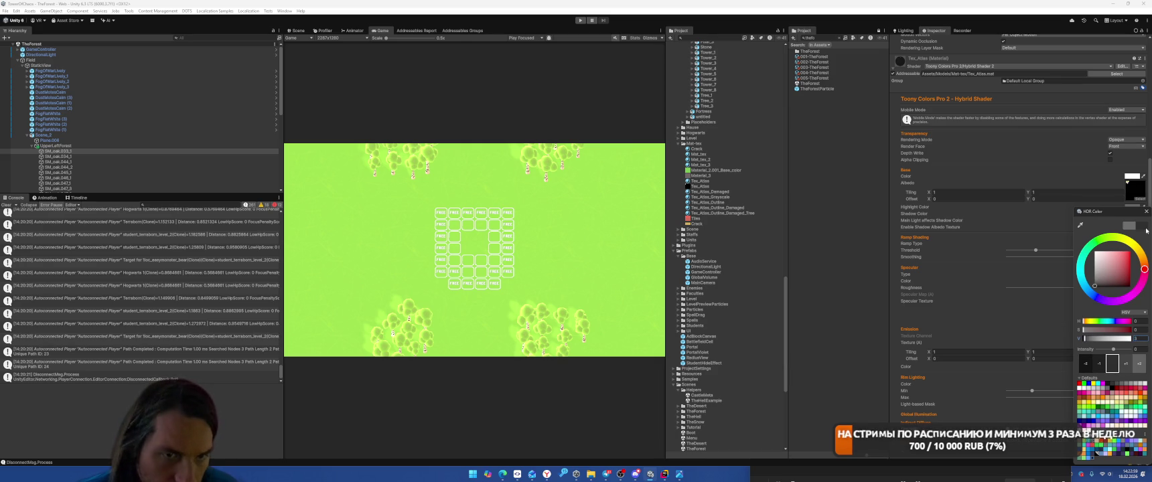
{"action": "left_click", "coordinate": [1145, 211]}
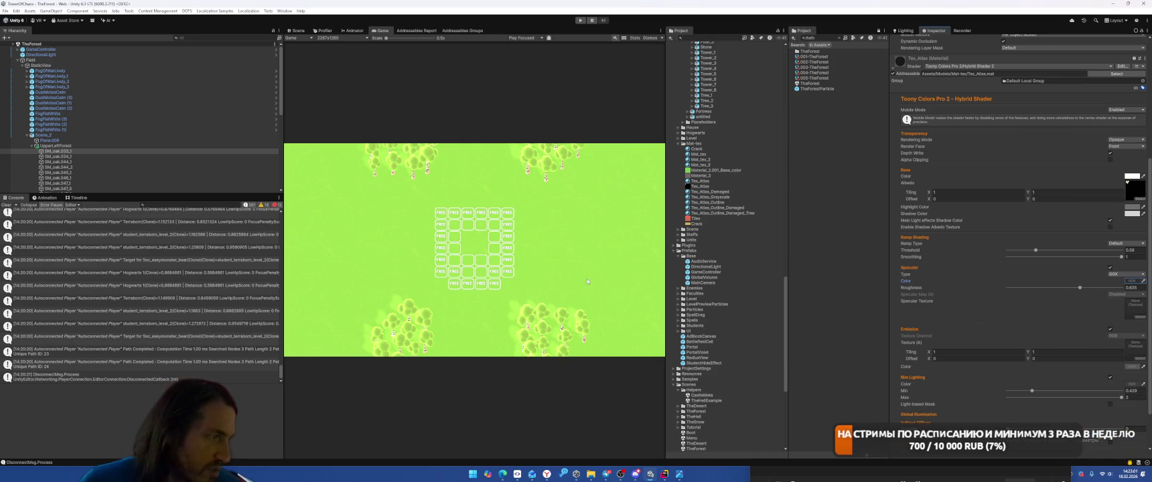
{"action": "type", "text": "Boot"}
{"action": "left_click", "coordinate": [805, 51]}
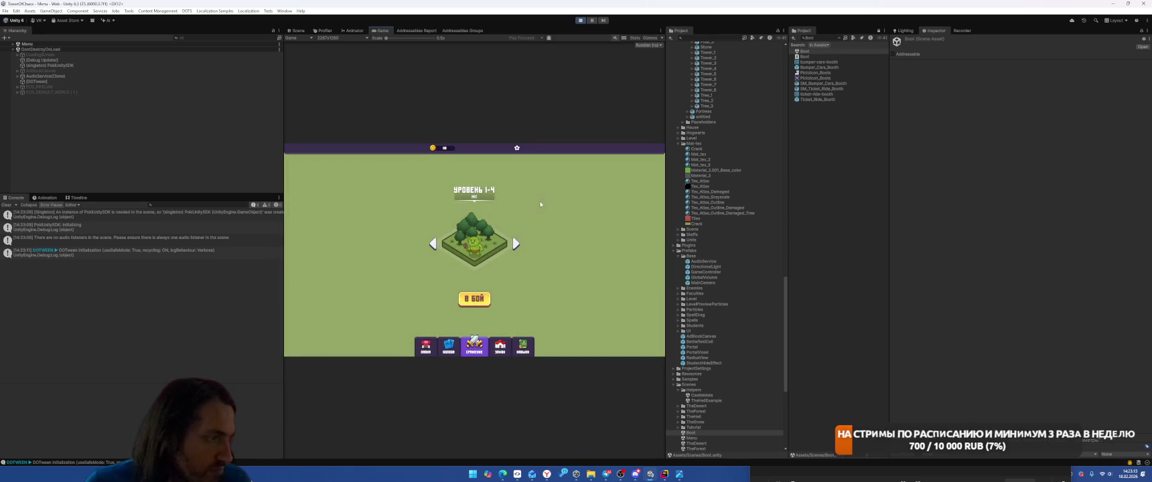
Step: Start level 1-4, play three unit cards onto the grid, then select Plane.008 in the Scene view
{"action": "left_click", "coordinate": [474, 299]}
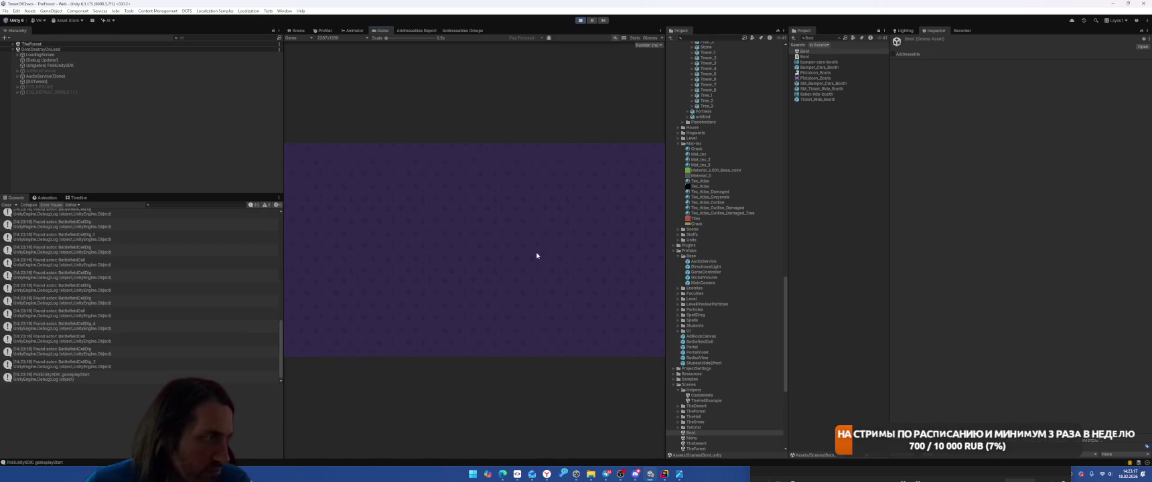
{"action": "left_click", "coordinate": [475, 320]}
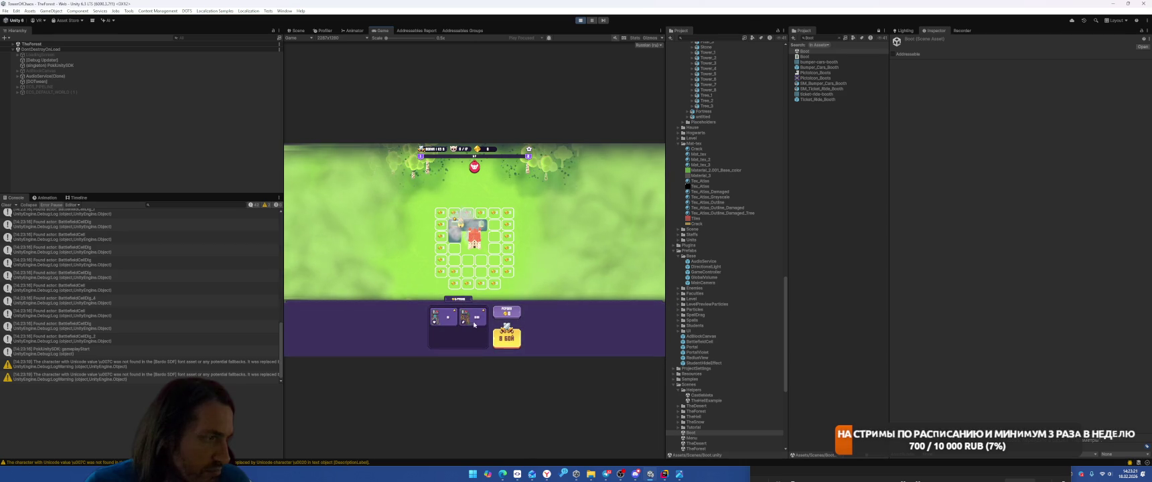
{"action": "left_click", "coordinate": [474, 325]}
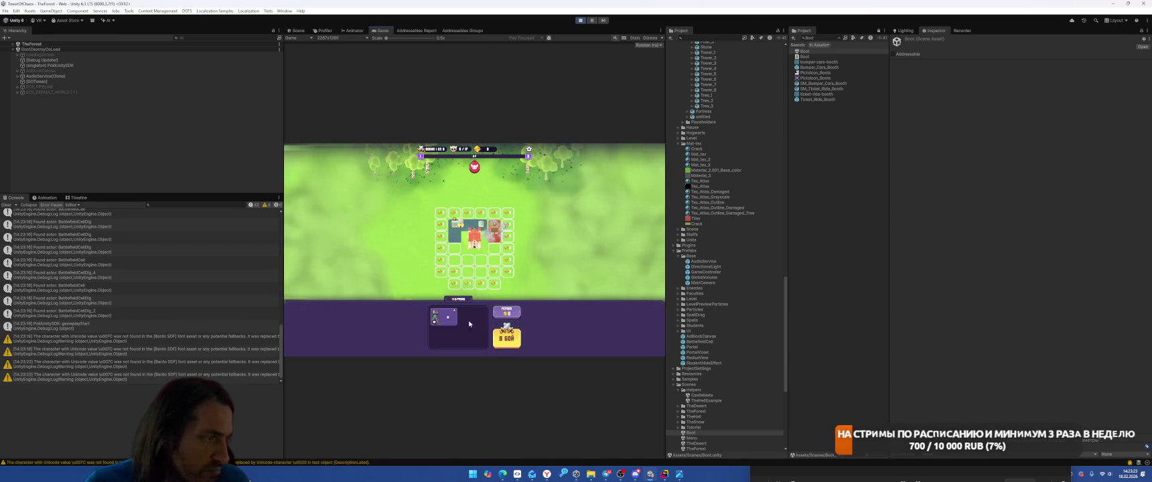
{"action": "left_click", "coordinate": [474, 324]}
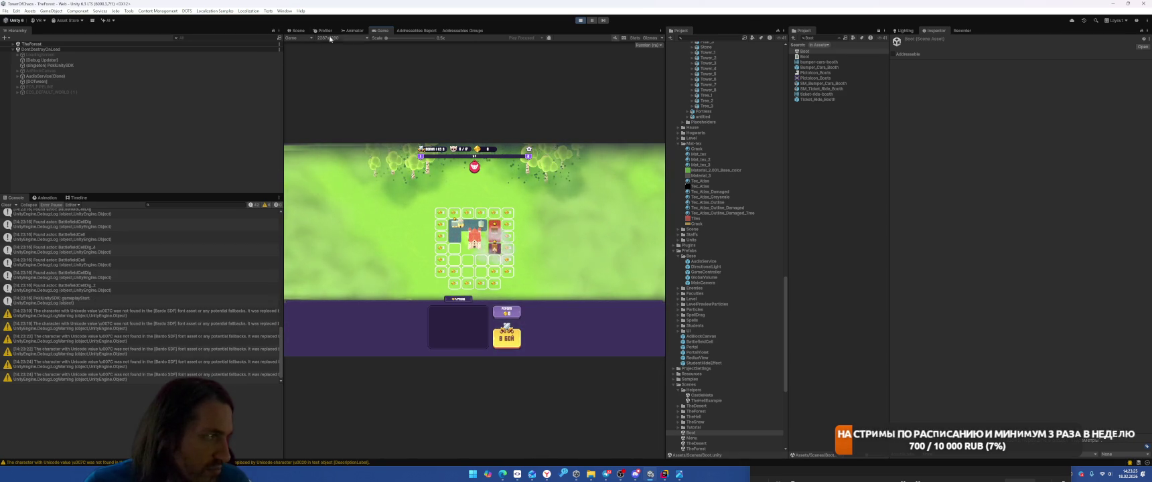
{"action": "left_click", "coordinate": [298, 31]}
{"action": "left_click", "coordinate": [586, 252]}
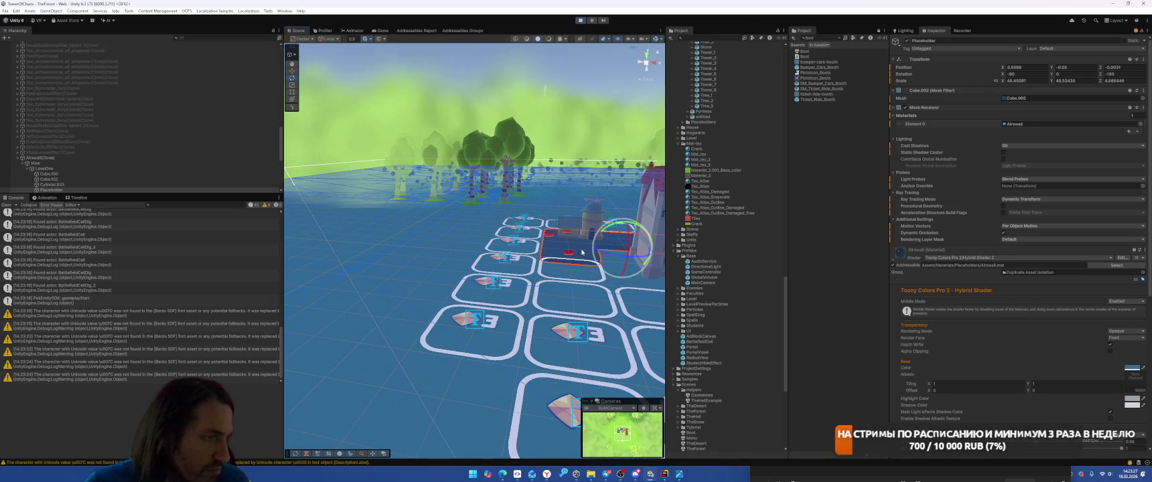
Step: Desaturate the Placeholder tile's Base Color, sample pale greens from the Game view, and shift the hue
{"action": "left_click", "coordinate": [586, 252]}
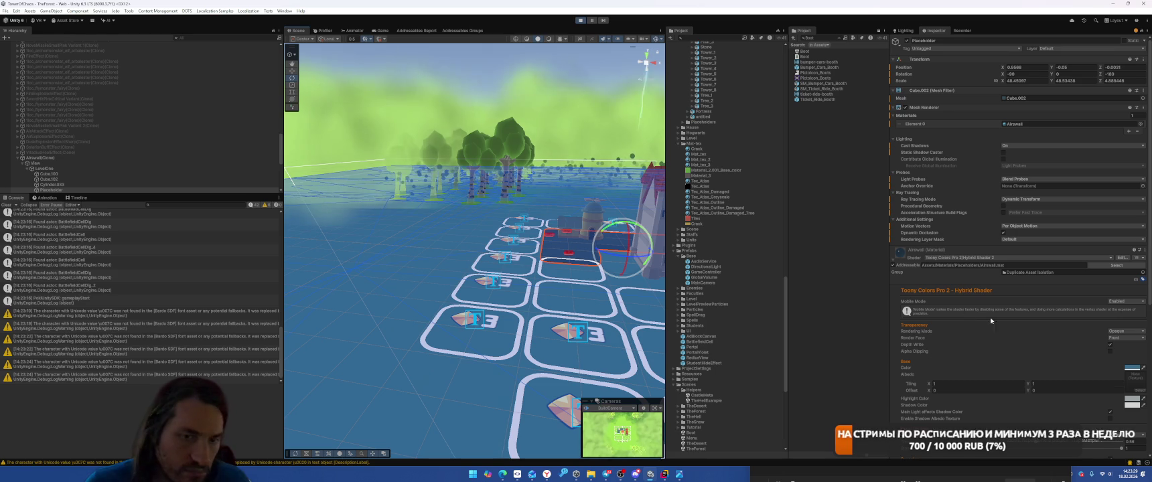
{"action": "left_click", "coordinate": [379, 30]}
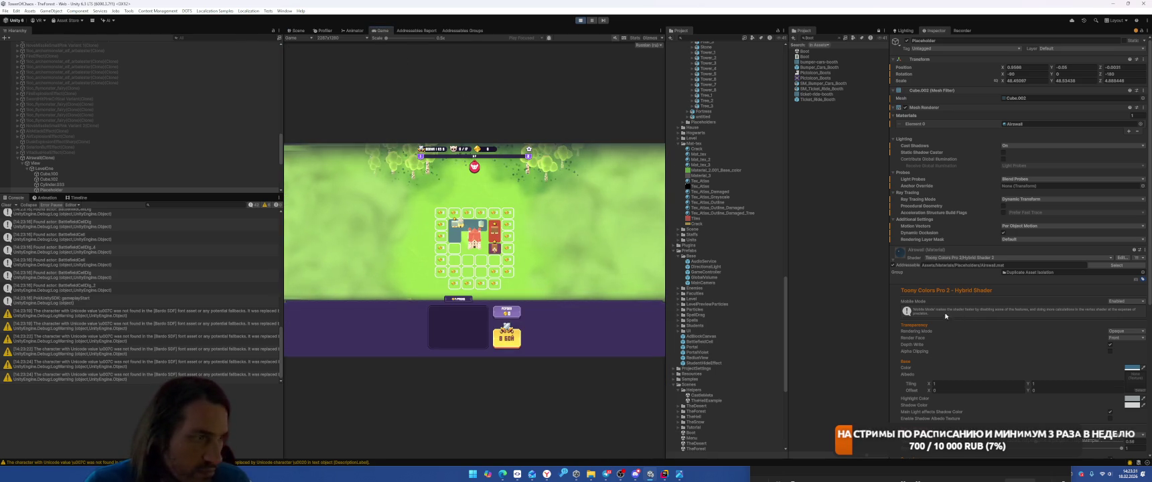
{"action": "left_click", "coordinate": [1129, 370]}
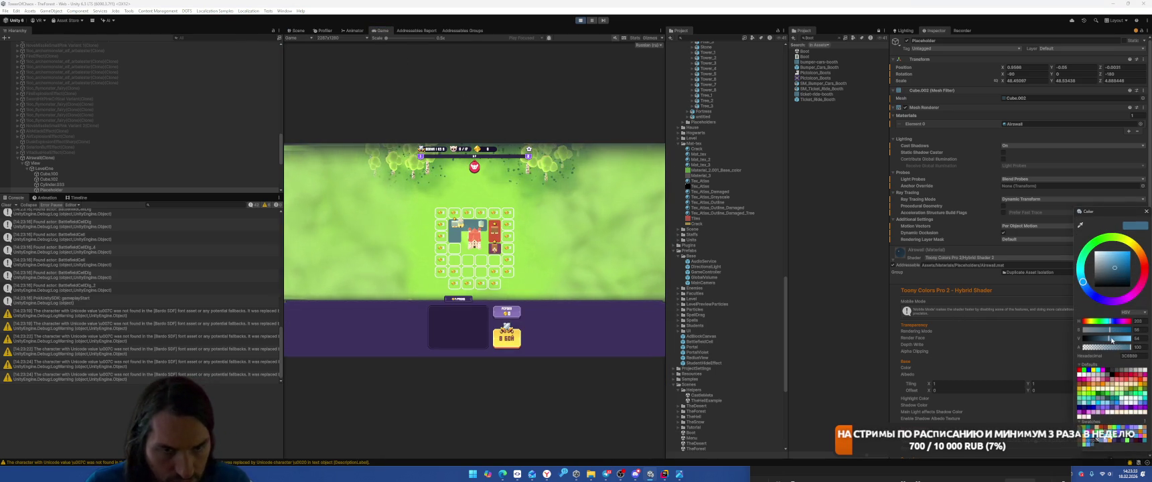
{"action": "mouse_move", "coordinate": [1110, 331]}
{"action": "left_mouse_down"}
{"action": "mouse_move", "coordinate": [1089, 330]}
{"action": "mouse_move", "coordinate": [1144, 330]}
{"action": "mouse_move", "coordinate": [1105, 339]}
{"action": "mouse_move", "coordinate": [1126, 338]}
{"action": "left_mouse_up"}
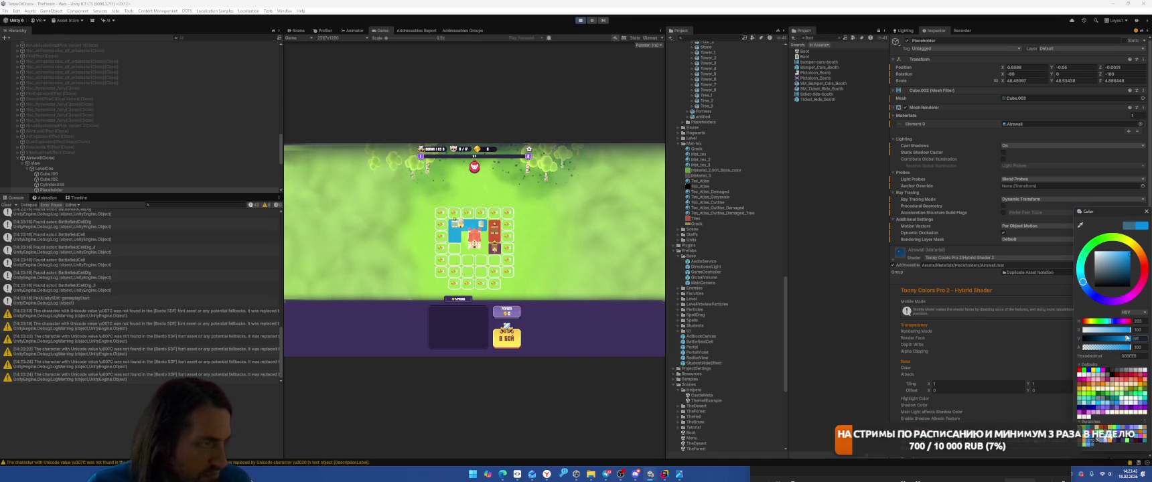
{"action": "left_click", "coordinate": [1079, 225]}
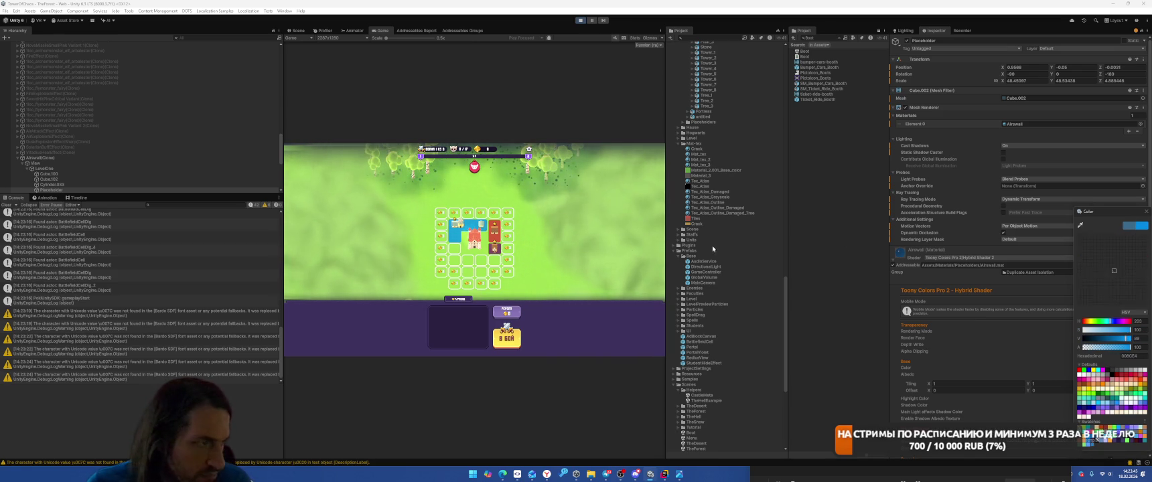
{"action": "left_click", "coordinate": [589, 214]}
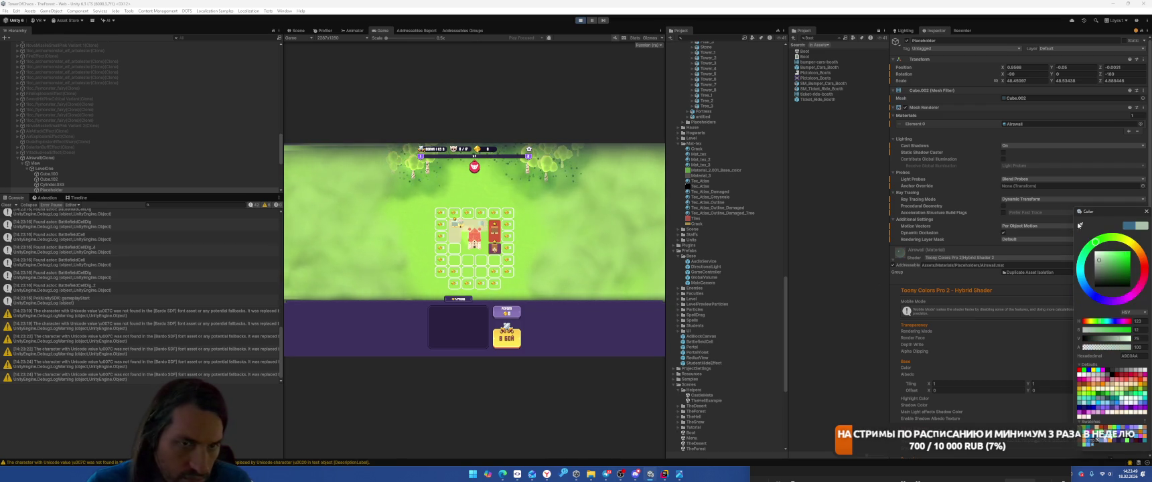
{"action": "left_click", "coordinate": [1079, 226]}
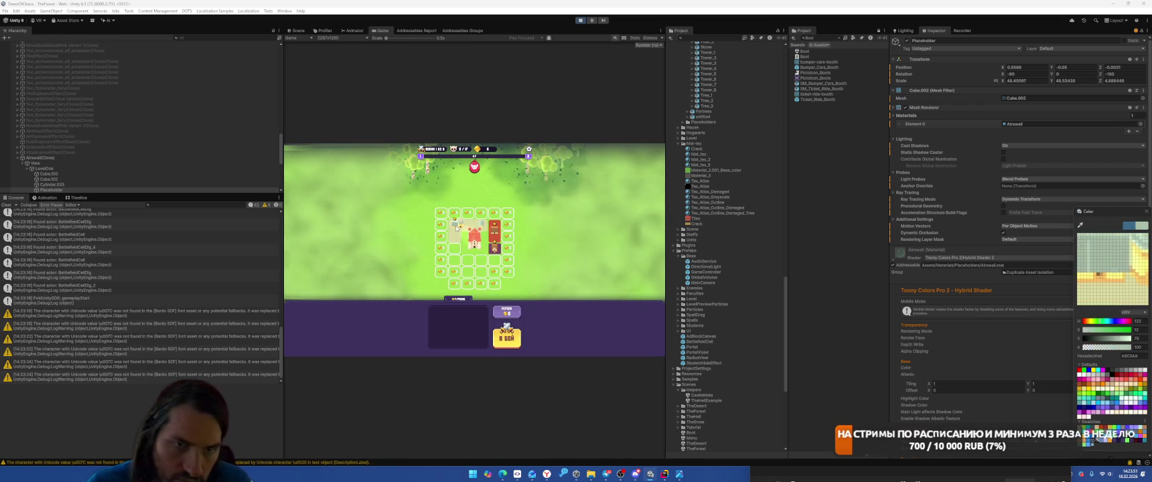
{"action": "left_click", "coordinate": [303, 208]}
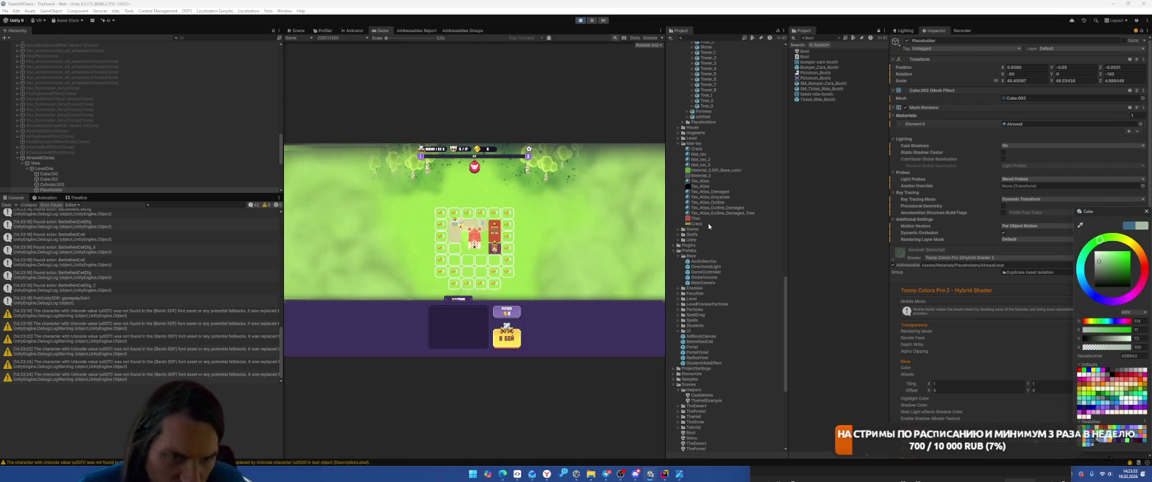
{"action": "left_click", "coordinate": [1113, 322]}
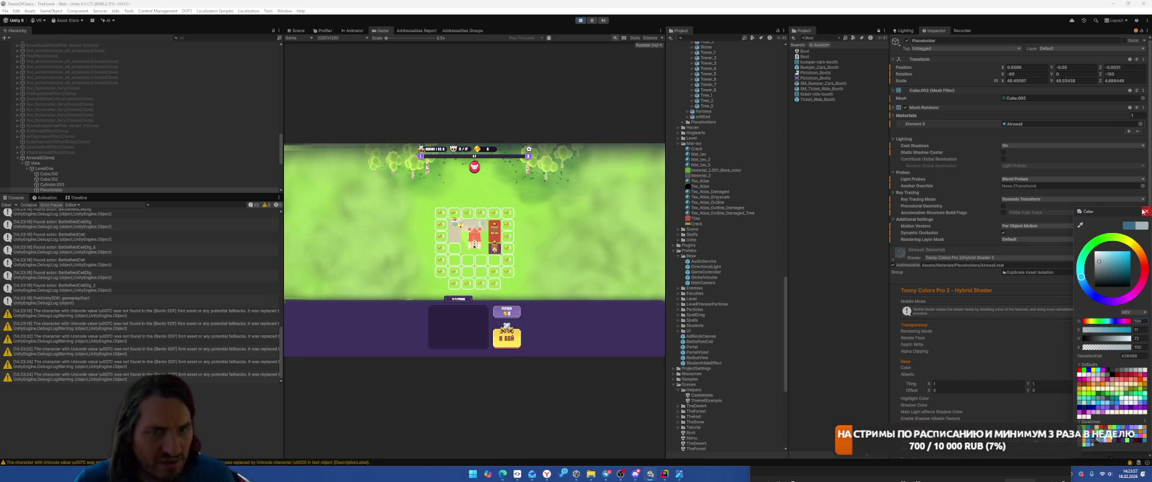
{"action": "left_click", "coordinate": [878, 301]}
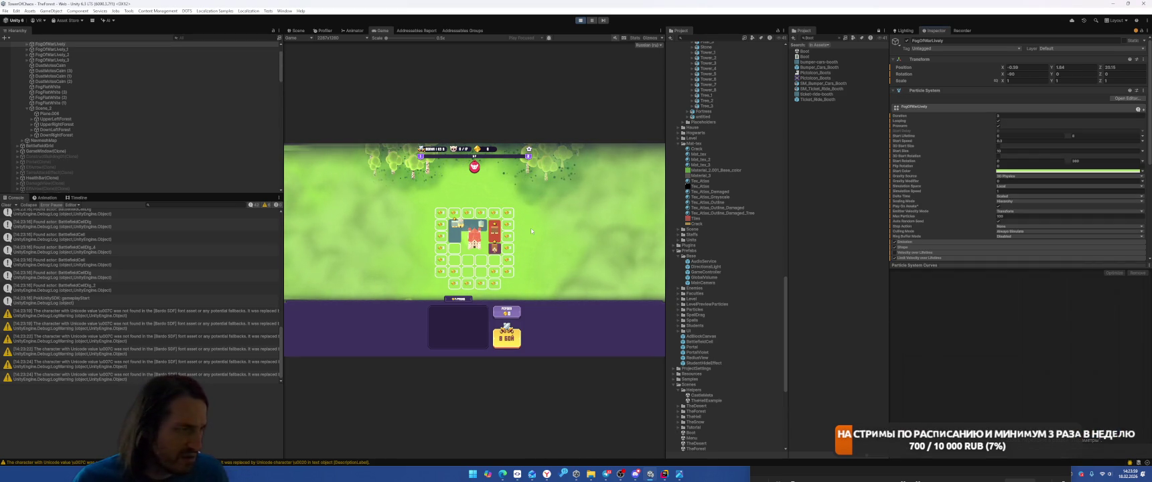
Step: Select Cube.100 in the Scene view, then return to the Game view and select Placeholder
{"action": "left_click", "coordinate": [298, 31]}
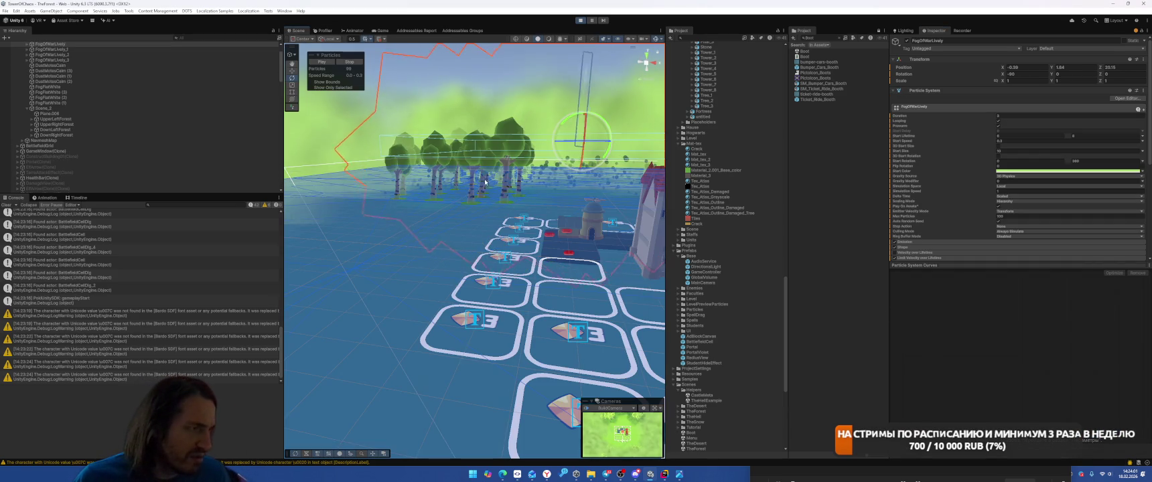
{"action": "left_click", "coordinate": [588, 223]}
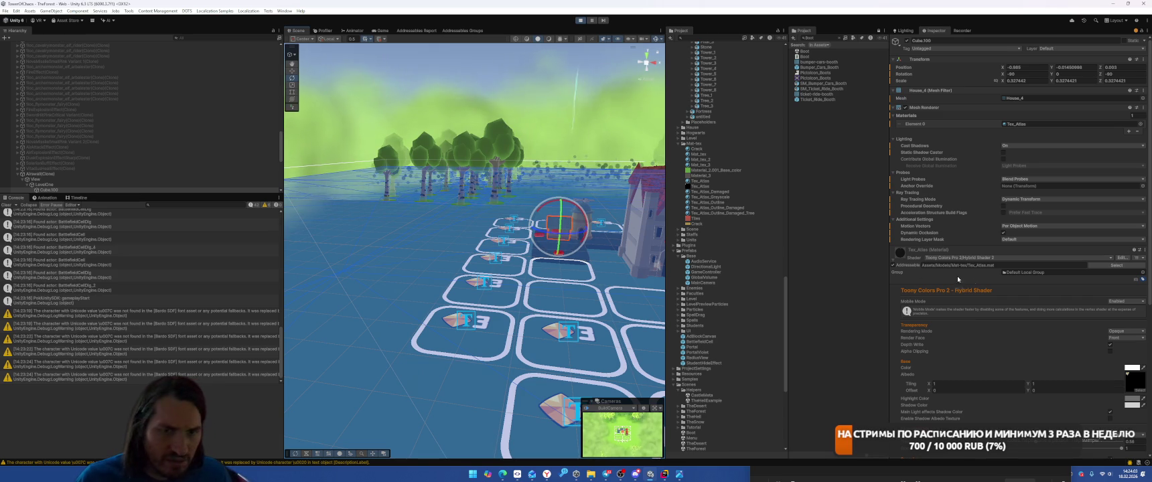
{"action": "left_click", "coordinate": [370, 31]}
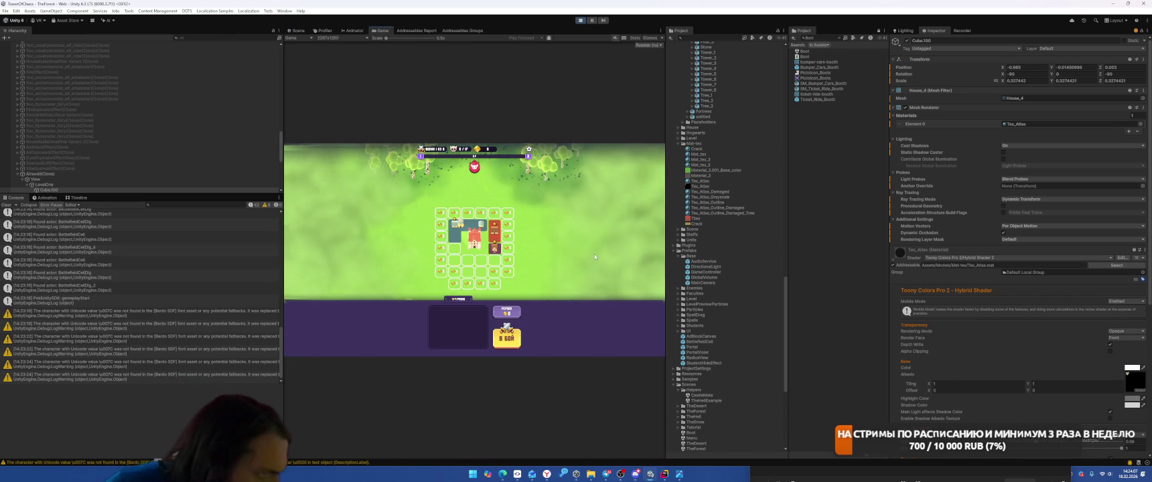
{"action": "scroll", "coordinate": [118, 178], "scroll_direction": "down", "scroll_amount": 3}
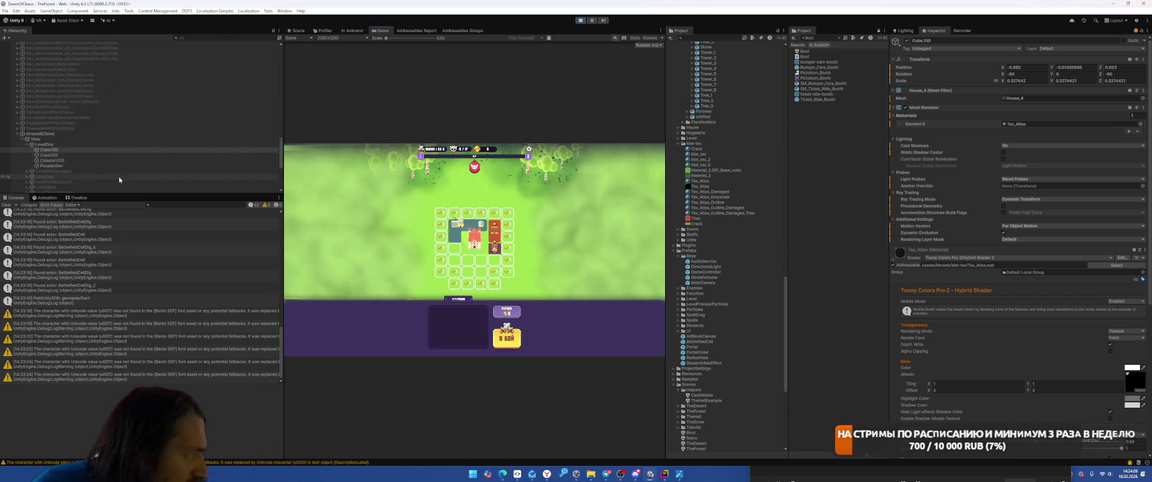
{"action": "left_click", "coordinate": [79, 147]}
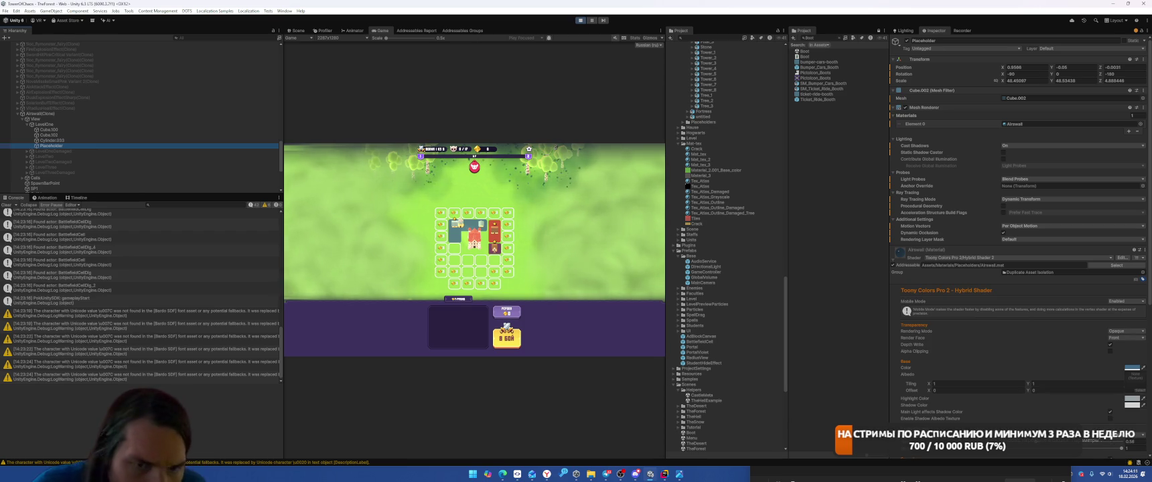
Step: Set the Placeholder's Base Color to full saturation with V 82, giving blue 0080D1
{"action": "left_click", "coordinate": [1132, 368]}
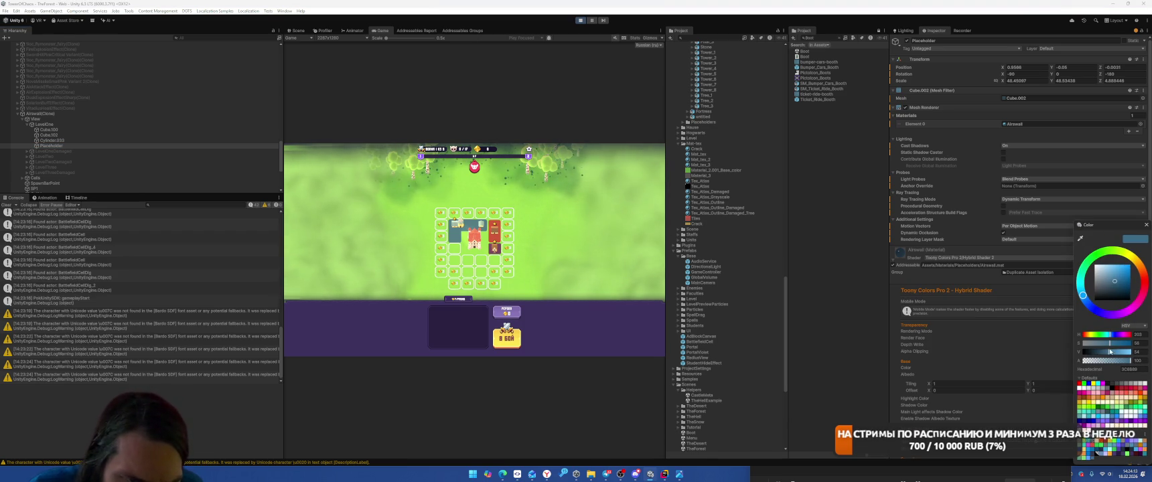
{"action": "mouse_move", "coordinate": [1111, 344]}
{"action": "left_mouse_down"}
{"action": "mouse_move", "coordinate": [1133, 344]}
{"action": "mouse_move", "coordinate": [1121, 353]}
{"action": "mouse_move", "coordinate": [1131, 355]}
{"action": "left_mouse_up"}
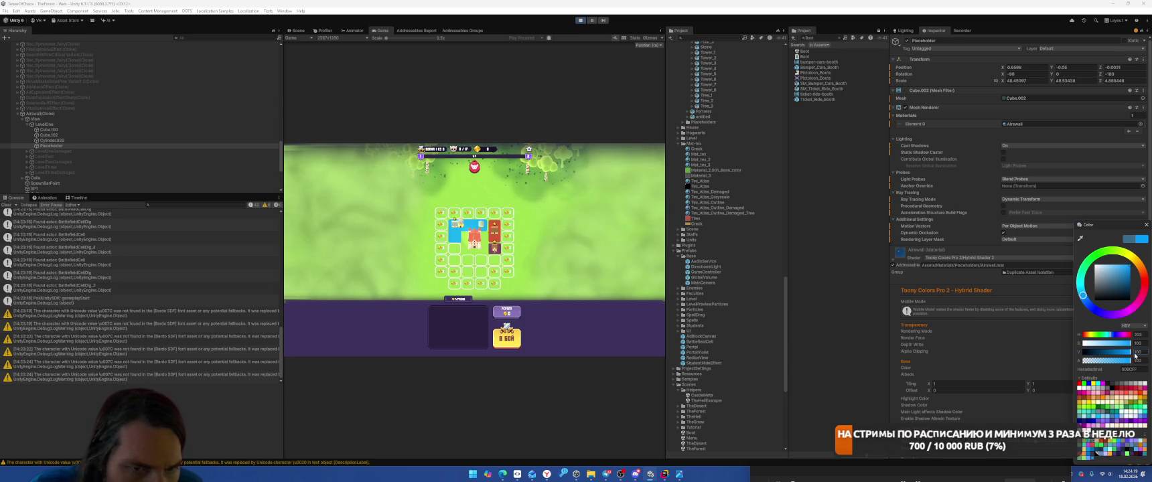
{"action": "left_click_drag", "start_coordinate": [1131, 358], "coordinate": [1132, 356]}
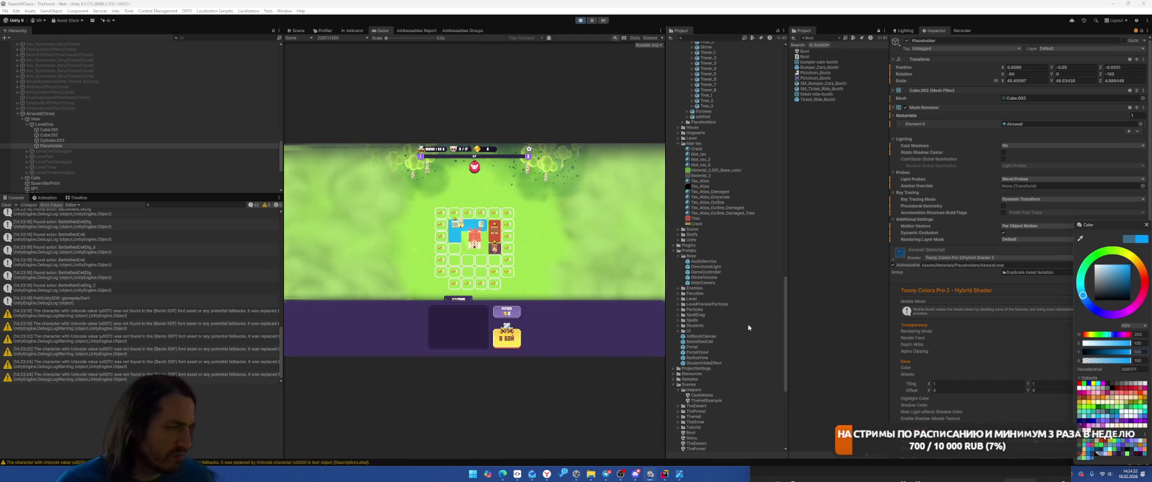
Step: Switch to the Scene view and orbit in close to the house and its purple base
{"action": "left_click", "coordinate": [295, 31]}
{"action": "mouse_move", "coordinate": [295, 31]}
{"action": "left_mouse_down"}
{"action": "mouse_move", "coordinate": [130, 18]}
{"action": "mouse_move", "coordinate": [284, 61]}
{"action": "mouse_move", "coordinate": [453, 146]}
{"action": "mouse_move", "coordinate": [375, 32]}
{"action": "left_mouse_up"}
{"action": "left_click", "coordinate": [379, 31]}
{"action": "mouse_move", "coordinate": [539, 142]}
{"action": "left_mouse_down"}
{"action": "mouse_move", "coordinate": [631, 276]}
{"action": "mouse_move", "coordinate": [431, 325]}
{"action": "left_mouse_up"}
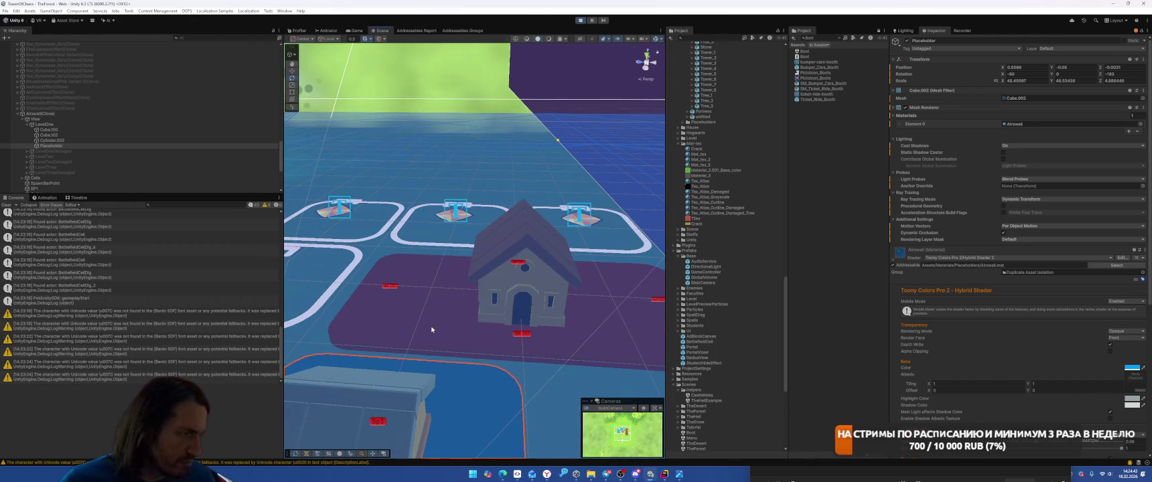
Step: Brighten the Terraborn Placeholder plane's reddish base colour to V 79 (CA5844)
{"action": "left_click", "coordinate": [431, 325]}
{"action": "left_click", "coordinate": [364, 31]}
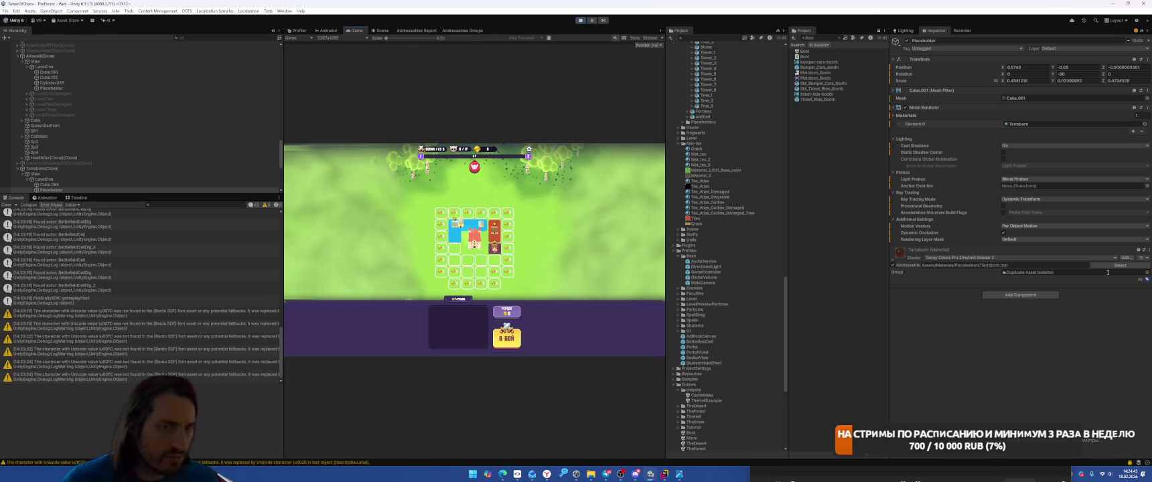
{"action": "scroll", "coordinate": [962, 257], "scroll_direction": "down", "scroll_amount": 5}
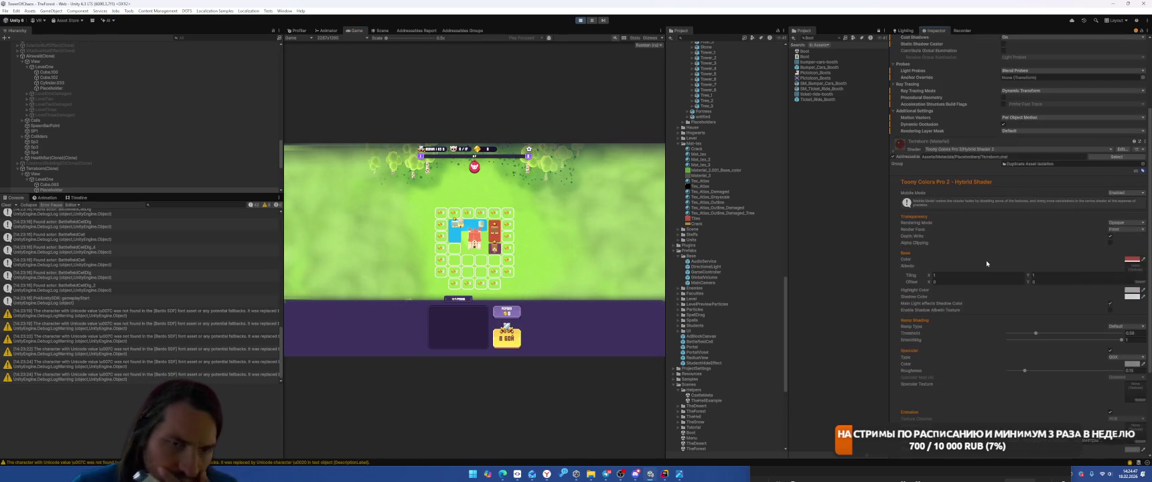
{"action": "left_click", "coordinate": [1132, 187]}
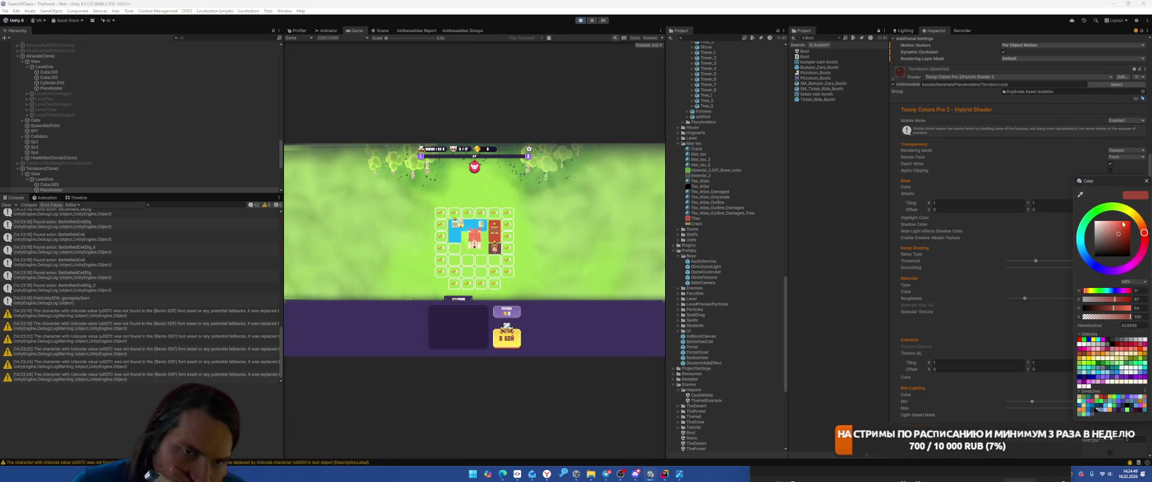
{"action": "left_click_drag", "start_coordinate": [1112, 309], "coordinate": [1135, 308]}
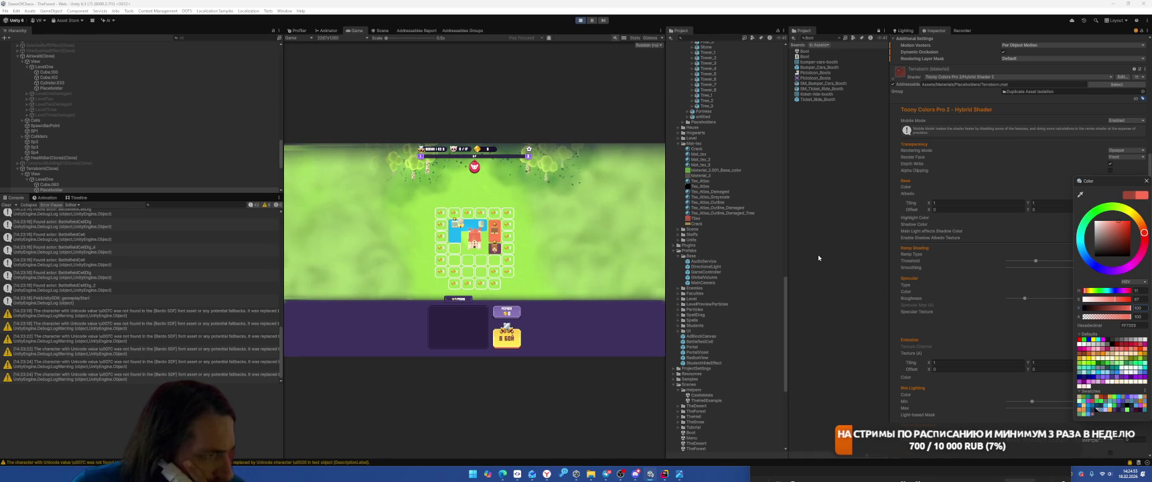
Step: Filter the Hierarchy by the name 'Game'
{"action": "scroll", "coordinate": [170, 99], "scroll_direction": "up", "scroll_amount": 10}
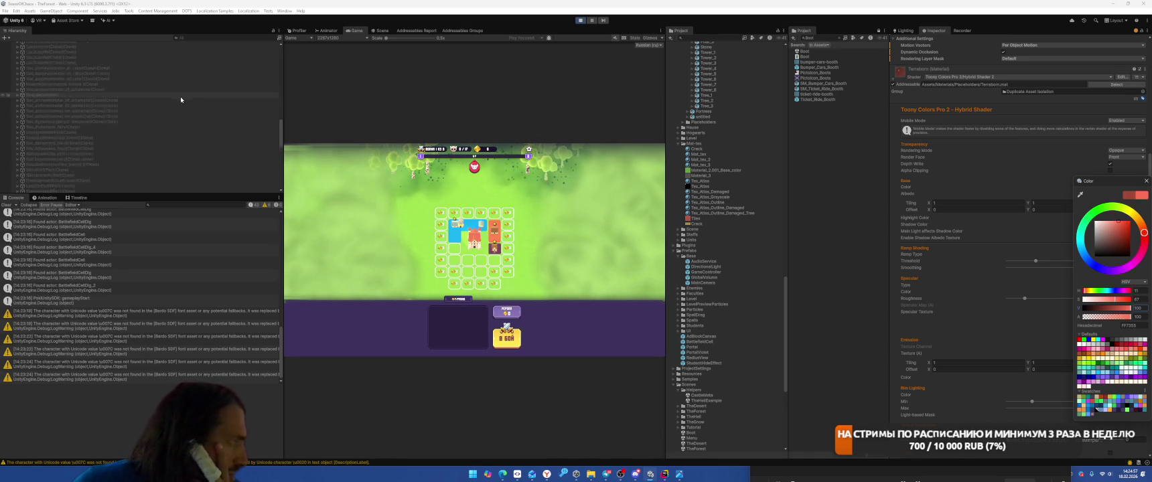
{"action": "left_click", "coordinate": [255, 38]}
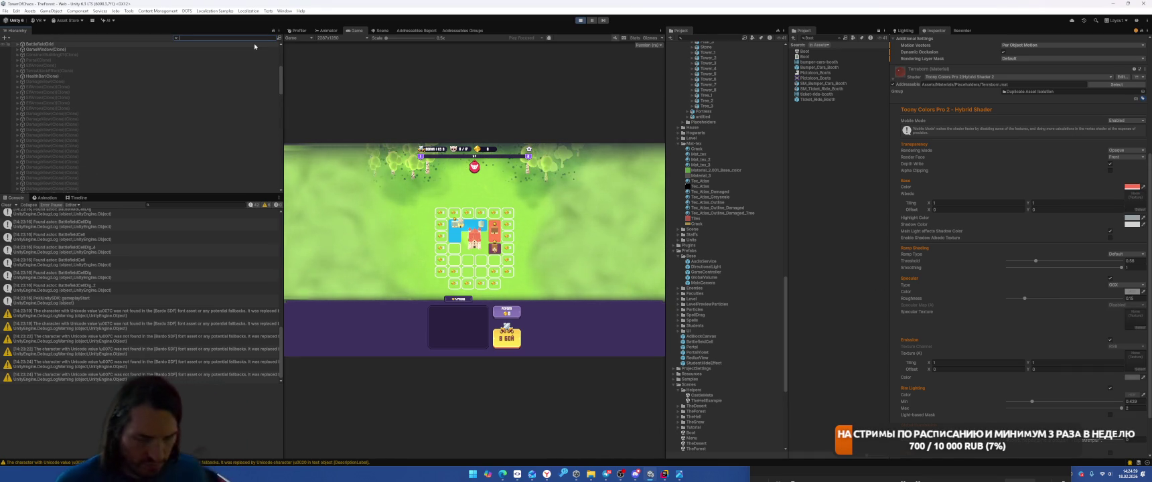
{"action": "type", "text": "bordGame"}
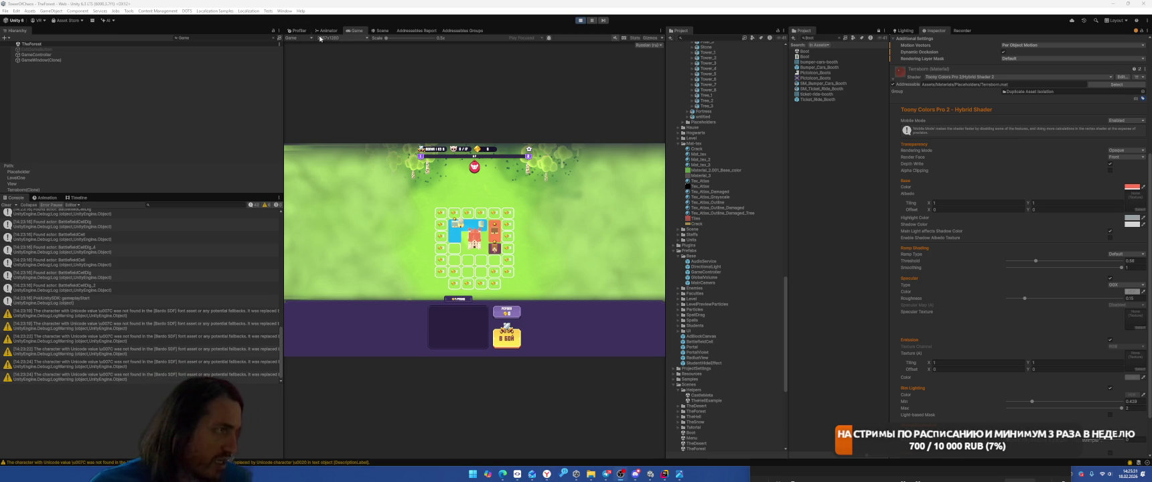
Step: Select a Placeholder tile on the board and expand its Toony Colors Pro material settings
{"action": "mouse_move", "coordinate": [404, 67]}
{"action": "left_mouse_down"}
{"action": "mouse_move", "coordinate": [453, 179]}
{"action": "mouse_move", "coordinate": [421, 282]}
{"action": "left_mouse_up"}
{"action": "left_click", "coordinate": [417, 299]}
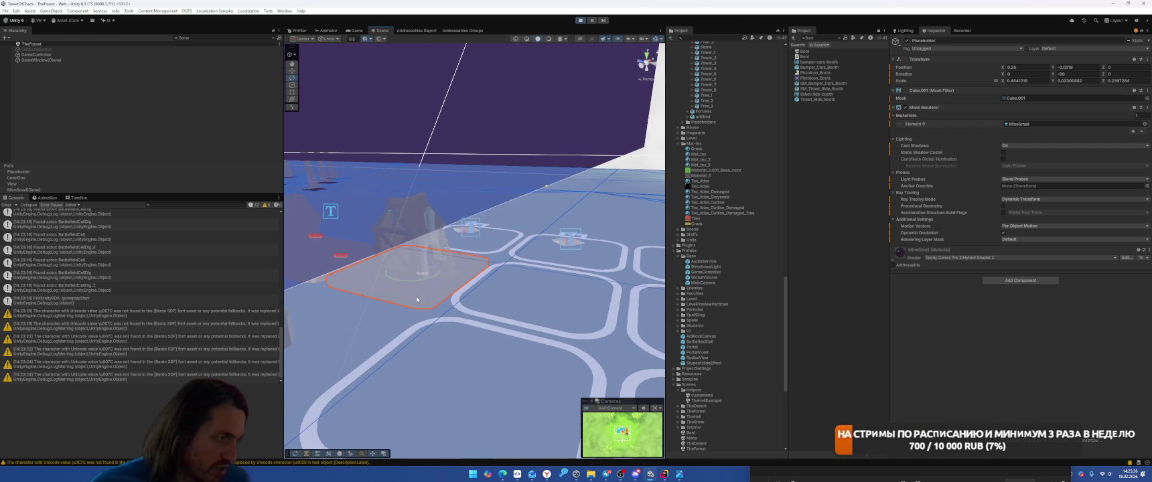
{"action": "left_click", "coordinate": [902, 260]}
{"action": "key", "text": "ctrl+2"}
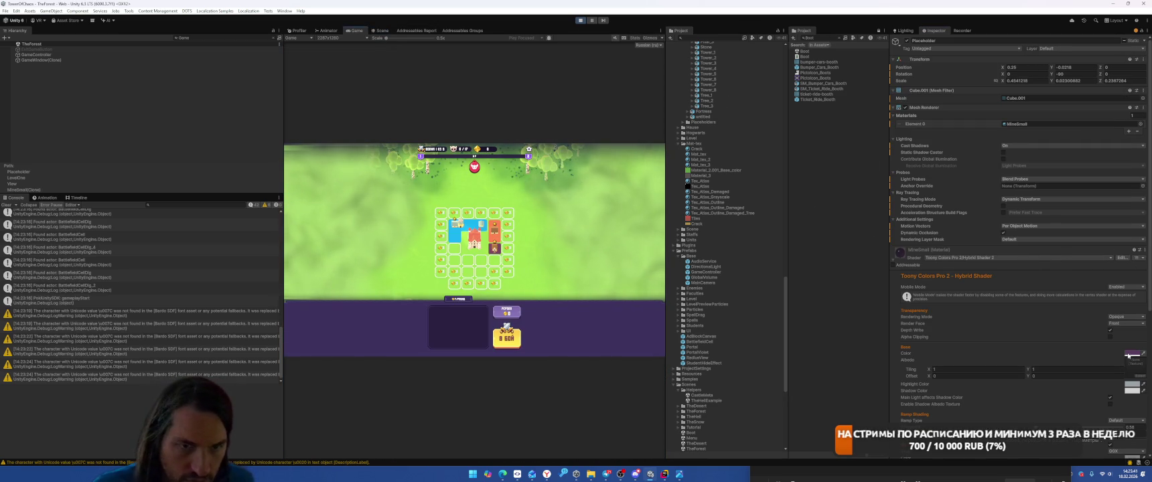
Step: Tint the material's base colour pink-purple, lowering V from 85 to 73
{"action": "left_click", "coordinate": [1131, 356]}
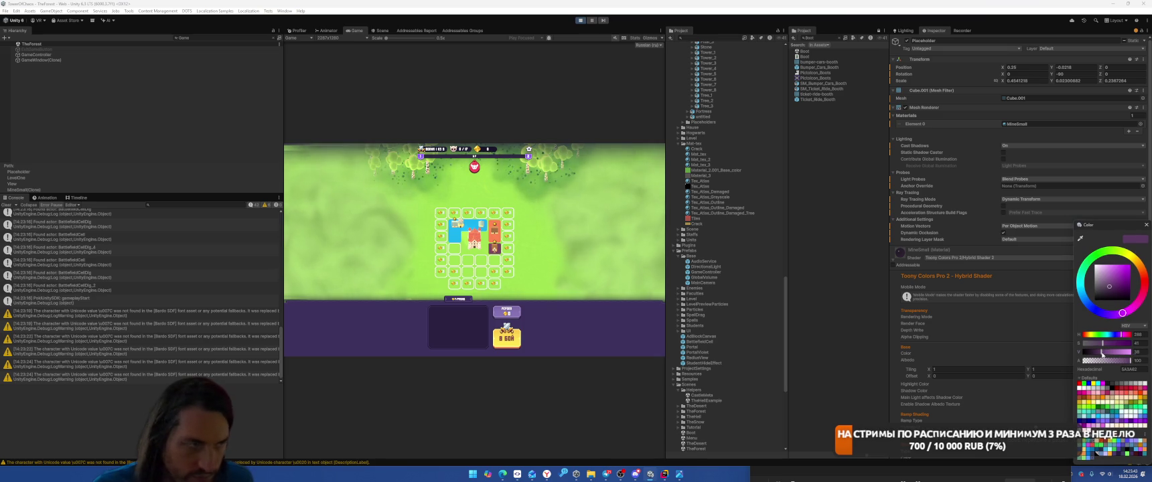
{"action": "left_click", "coordinate": [1126, 354]}
{"action": "mouse_move", "coordinate": [1127, 355]}
{"action": "left_mouse_down"}
{"action": "mouse_move", "coordinate": [1116, 343]}
{"action": "mouse_move", "coordinate": [1133, 347]}
{"action": "left_mouse_up"}
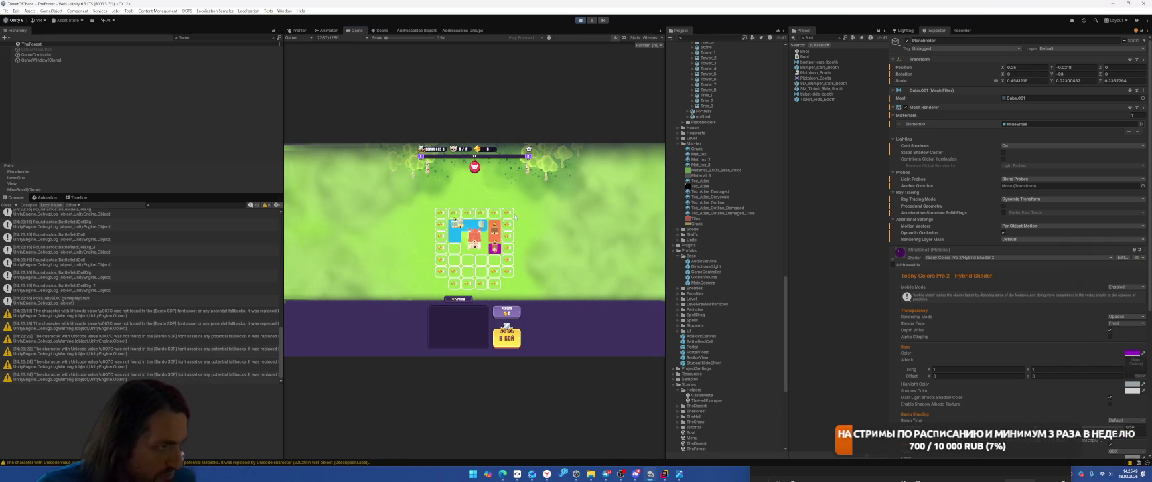
{"action": "left_click", "coordinate": [379, 31]}
{"action": "mouse_move", "coordinate": [476, 128]}
{"action": "left_mouse_down"}
{"action": "mouse_move", "coordinate": [419, 116]}
{"action": "mouse_move", "coordinate": [406, 129]}
{"action": "mouse_move", "coordinate": [410, 176]}
{"action": "left_mouse_up"}
Step: Rotate the Cube decoration around its Y axis
{"action": "key", "text": "d"}
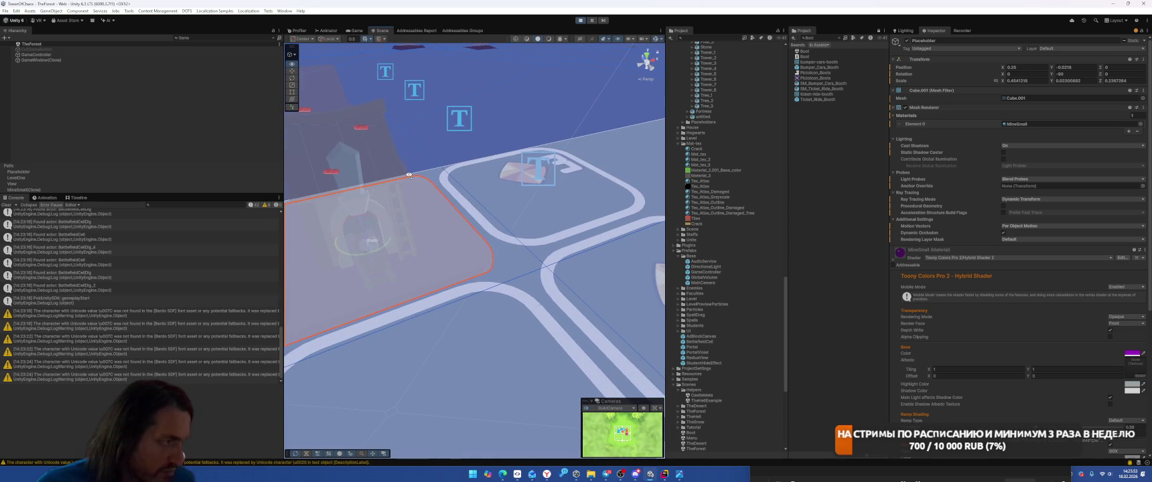
{"action": "left_click", "coordinate": [337, 221]}
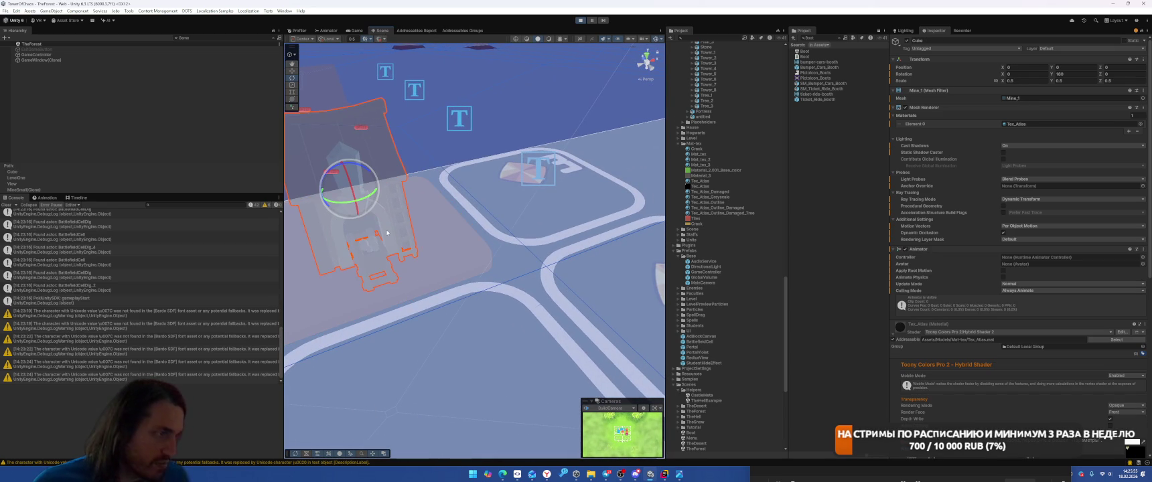
{"action": "left_click_drag", "start_coordinate": [370, 205], "coordinate": [346, 215]}
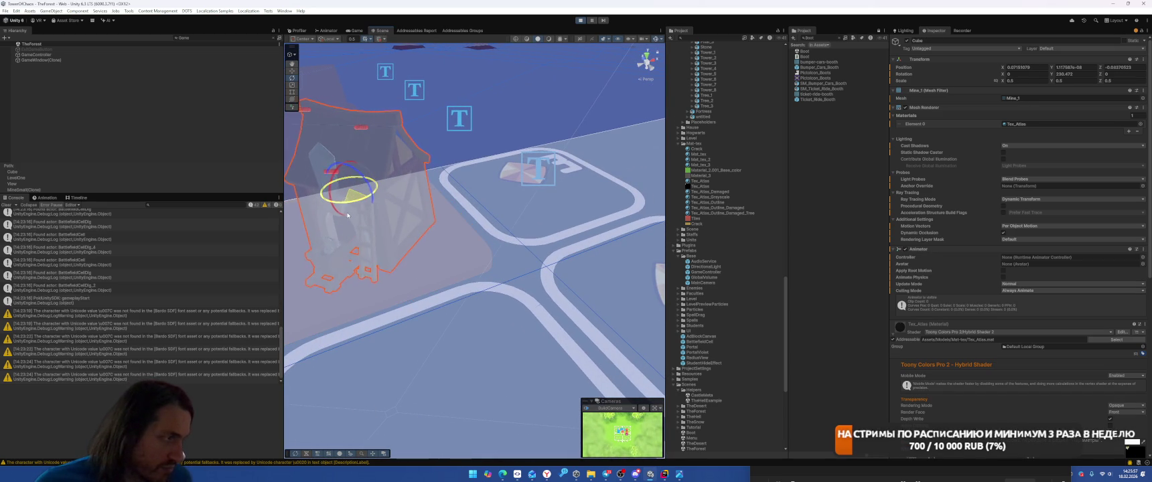
Step: Playtest a battle at 0.5x game view scale, cast the Tornado spell, then stop play mode
{"action": "left_click", "coordinate": [355, 31]}
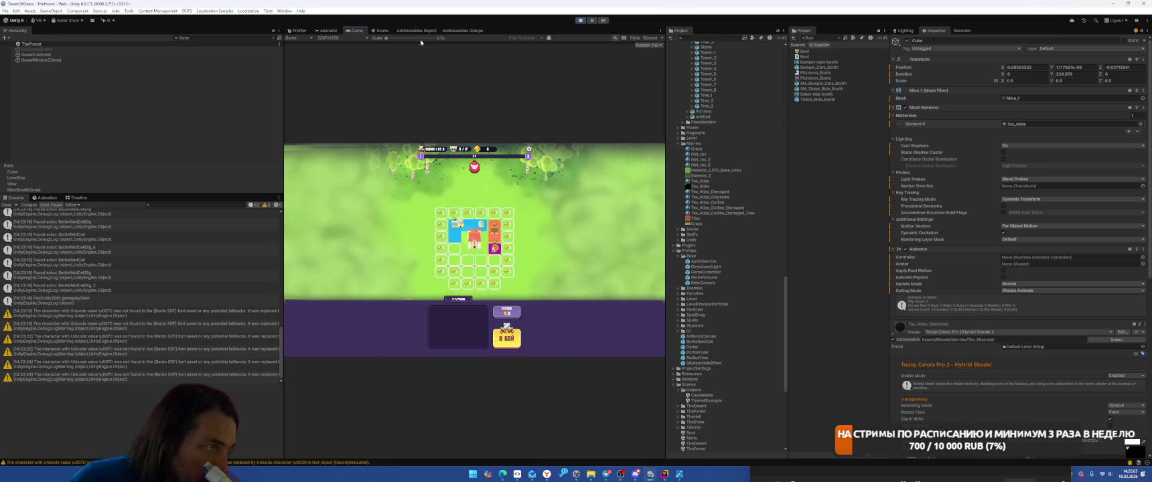
{"action": "left_click_drag", "start_coordinate": [426, 39], "coordinate": [372, 45]}
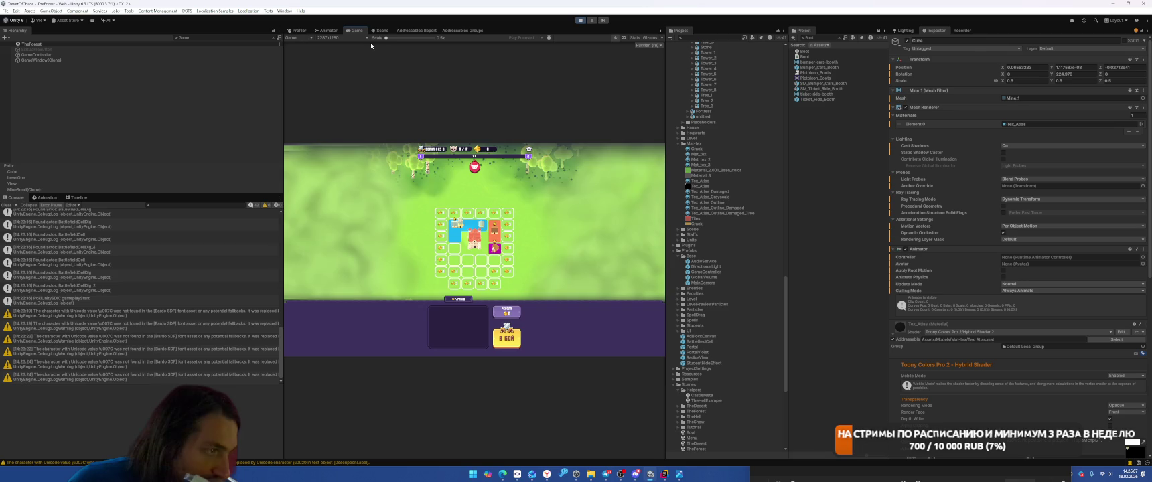
{"action": "left_click", "coordinate": [507, 339]}
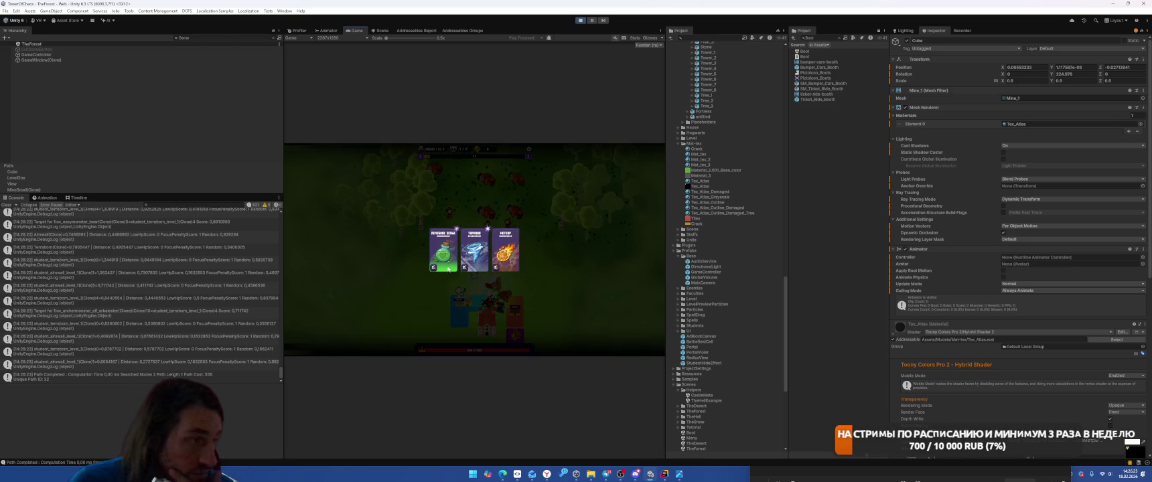
{"action": "left_click", "coordinate": [474, 249]}
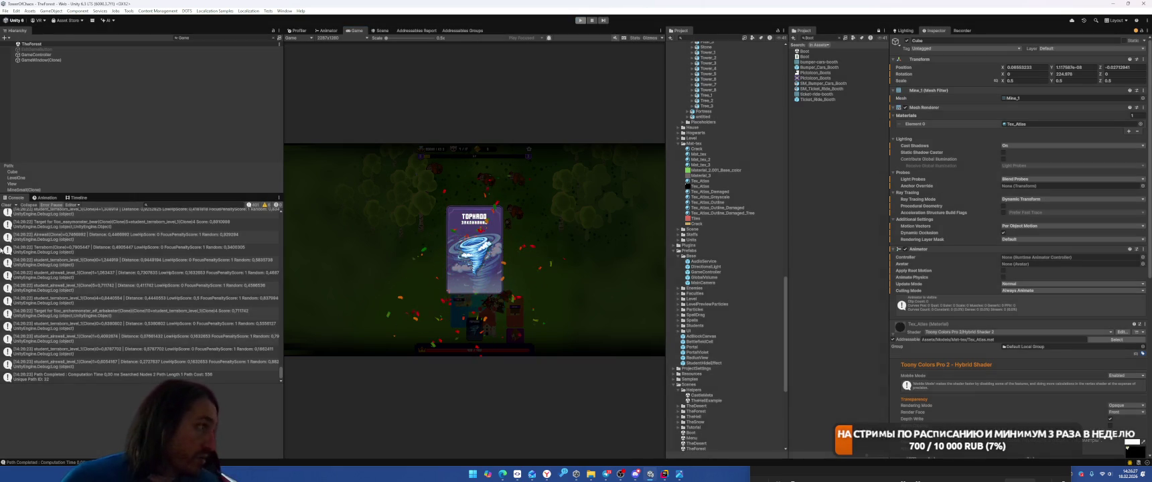
{"action": "key", "text": "ctrl+p"}
{"action": "left_click", "coordinate": [5, 11]}
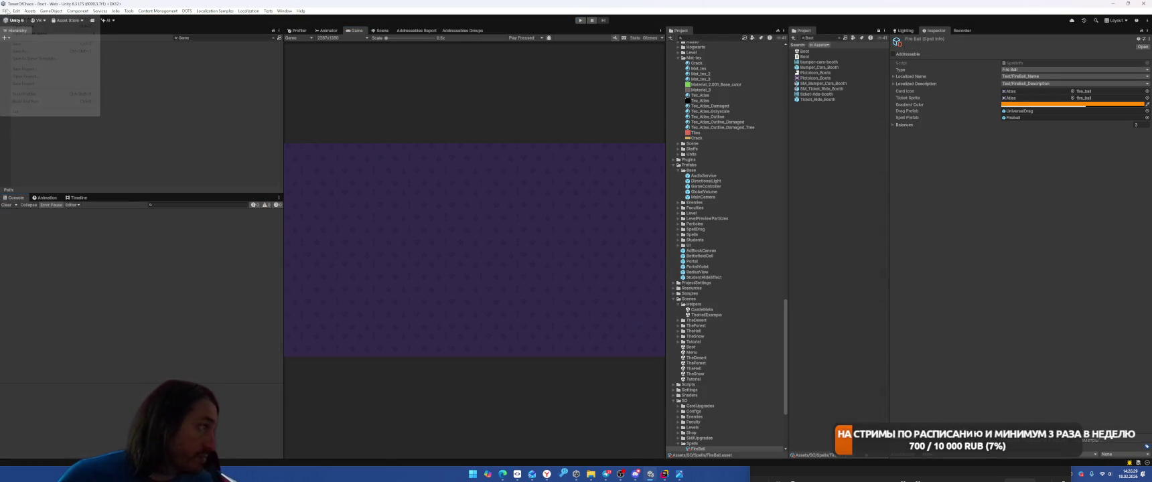
Step: Check the Web player settings in Build Profiles, keeping Memory Growth Mode on Geometric
{"action": "left_click", "coordinate": [27, 93]}
{"action": "left_click", "coordinate": [386, 90]}
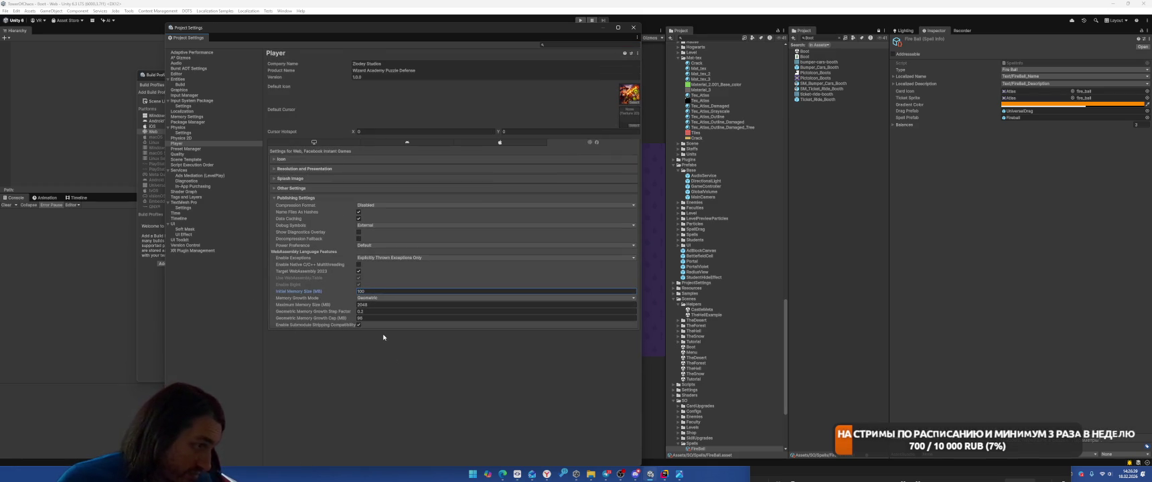
{"action": "left_click", "coordinate": [379, 298]}
{"action": "left_click", "coordinate": [391, 314]}
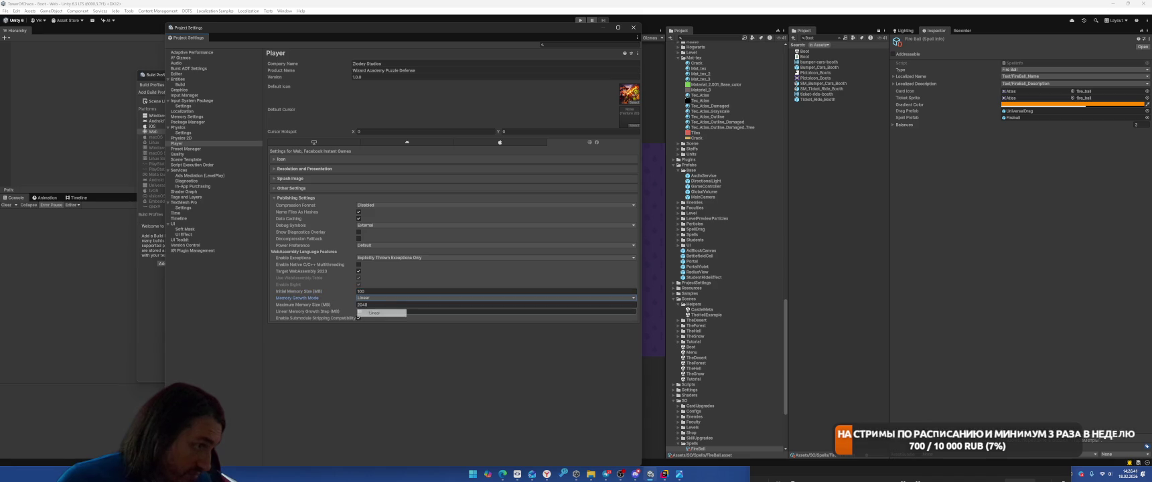
{"action": "key", "text": "ctrl+z"}
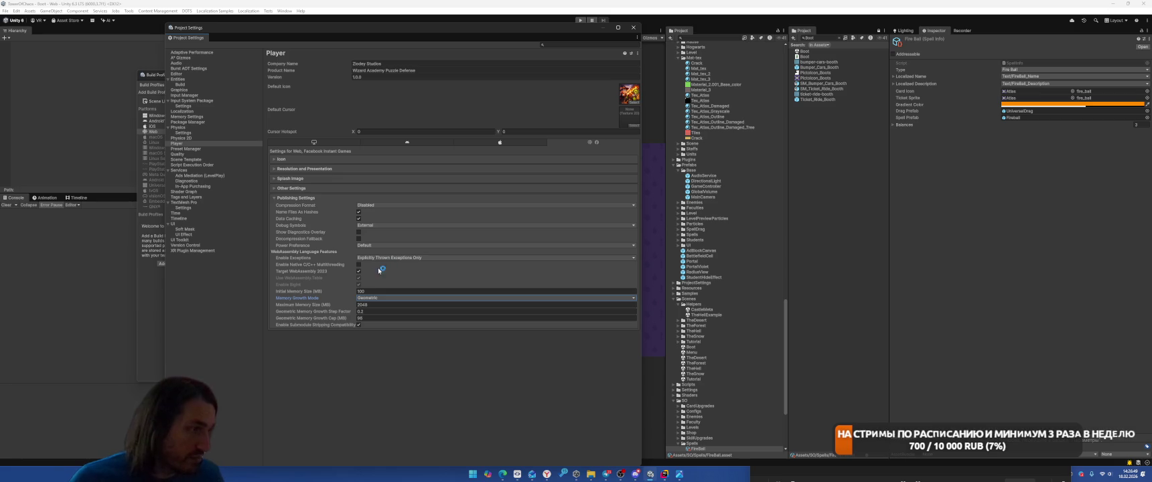
{"action": "left_click", "coordinate": [633, 28]}
Step: Start a Web Build And Run into the confirmed output folder
{"action": "left_click", "coordinate": [4, 12]}
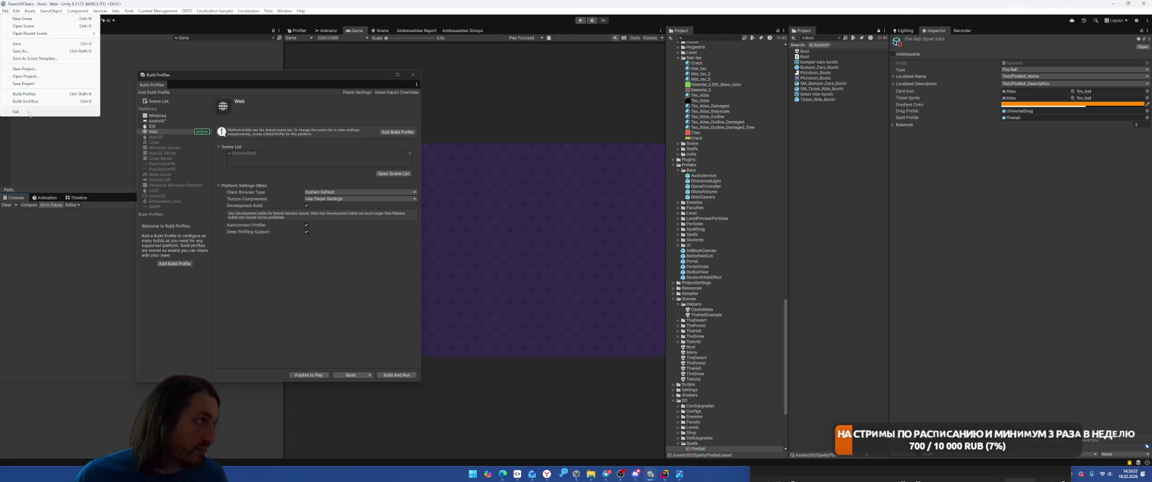
{"action": "left_click", "coordinate": [27, 102]}
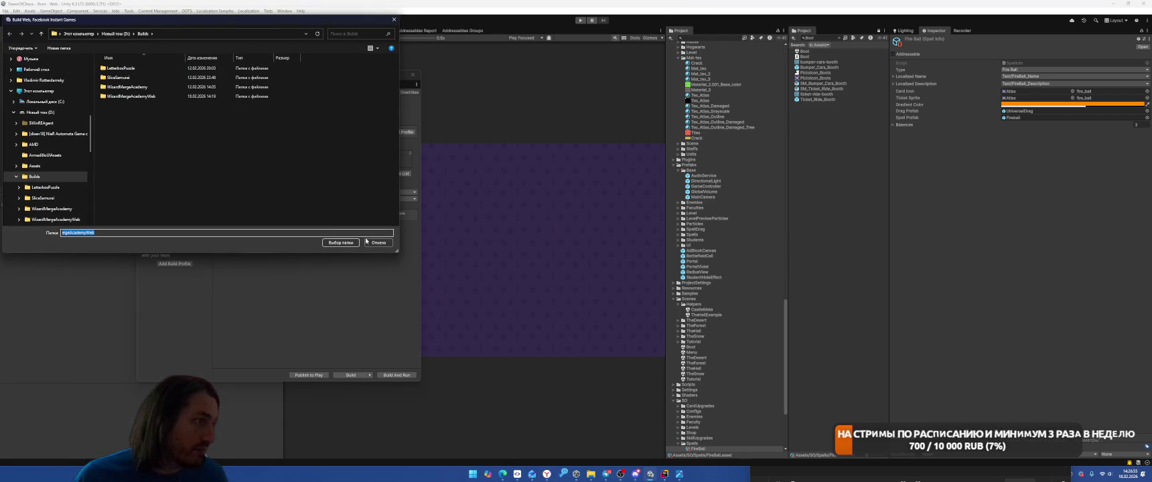
{"action": "key", "text": "Return"}
{"action": "key", "text": "alt+Tab"}
{"action": "key", "text": "shift"}
{"action": "key", "text": "shift"}
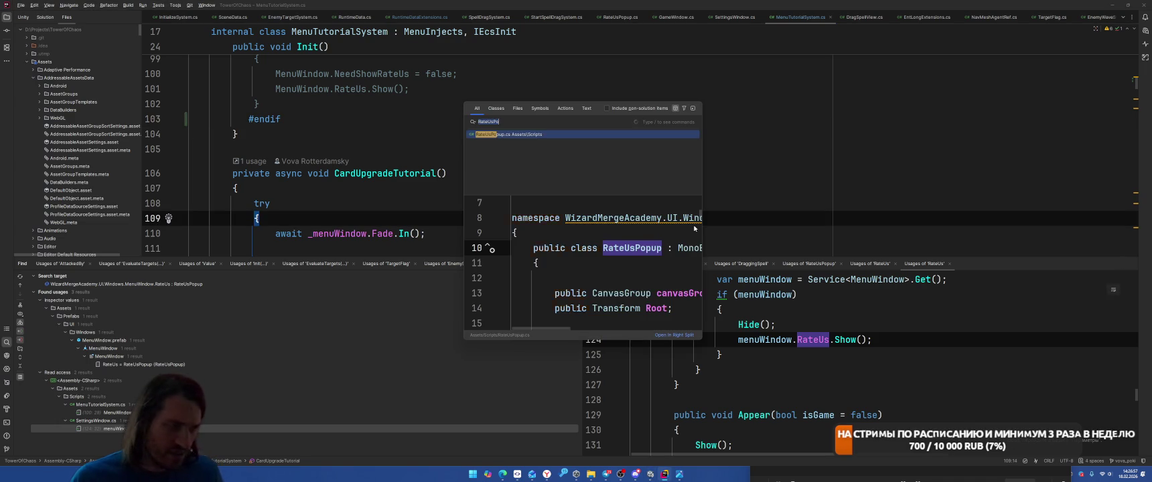
Step: Search for StartGameSystem.cs in Rider and open it
{"action": "type", "text": "Tut"}
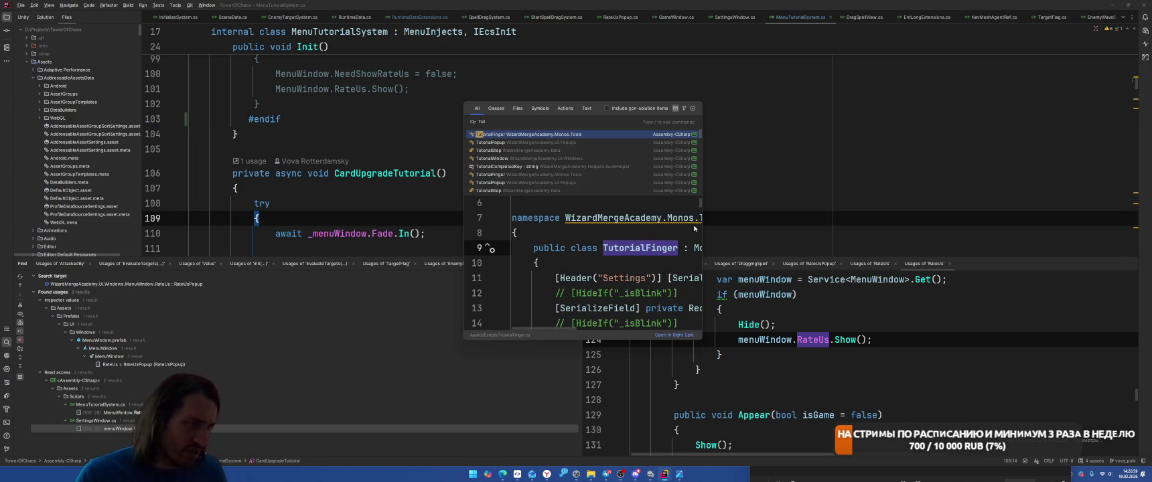
{"action": "key", "text": "shift"}
{"action": "key", "text": "shift"}
{"action": "type", "text": "al"}
{"action": "key", "text": "shift"}
{"action": "key", "text": "shift"}
{"action": "type", "text": "StartGam"}
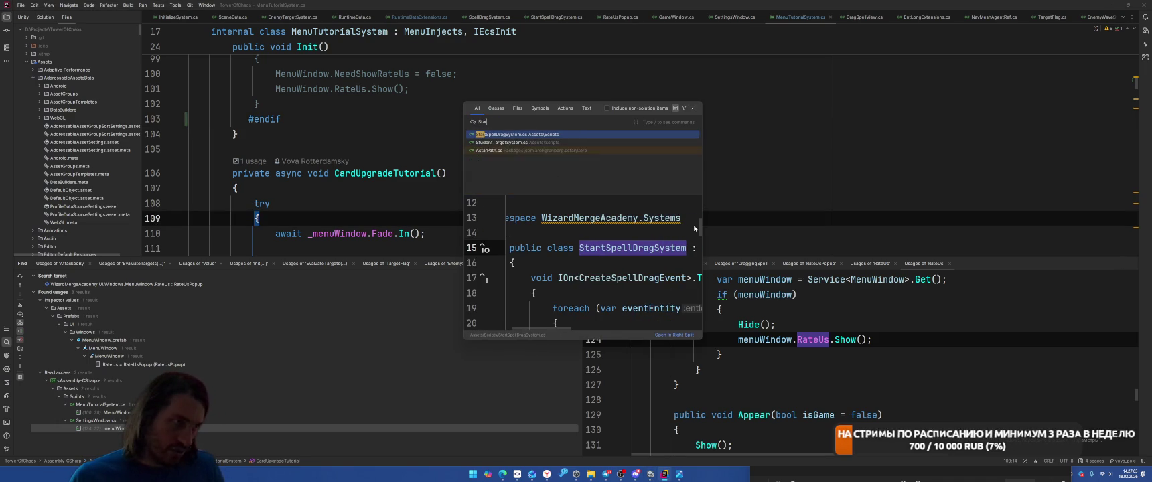
{"action": "key", "text": "Return"}
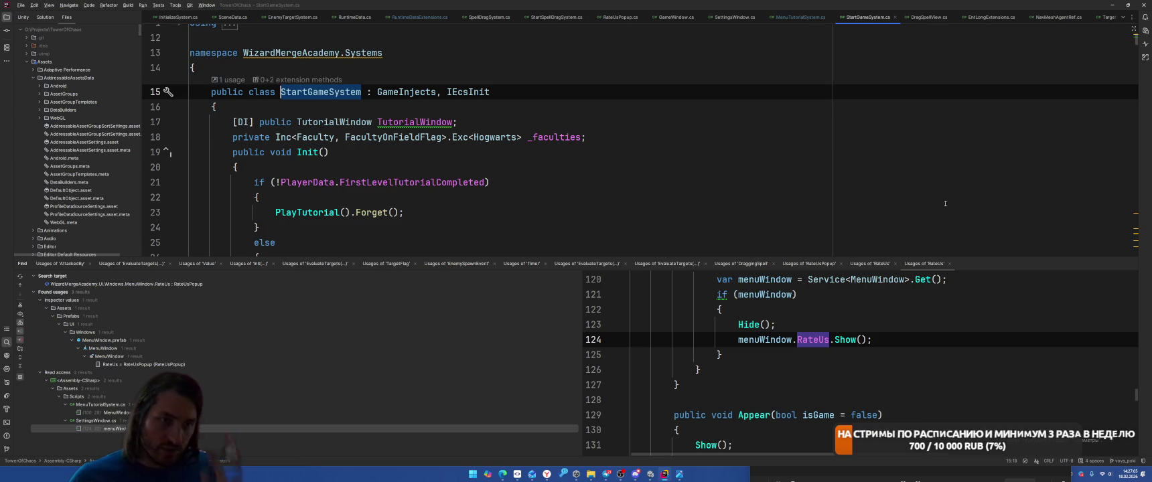
Step: Read through PlayTutorial and jump to the ShowDragBuilding method declaration
{"action": "key", "text": "shift+Escape"}
{"action": "scroll", "coordinate": [1105, 269], "scroll_direction": "down", "scroll_amount": 20}
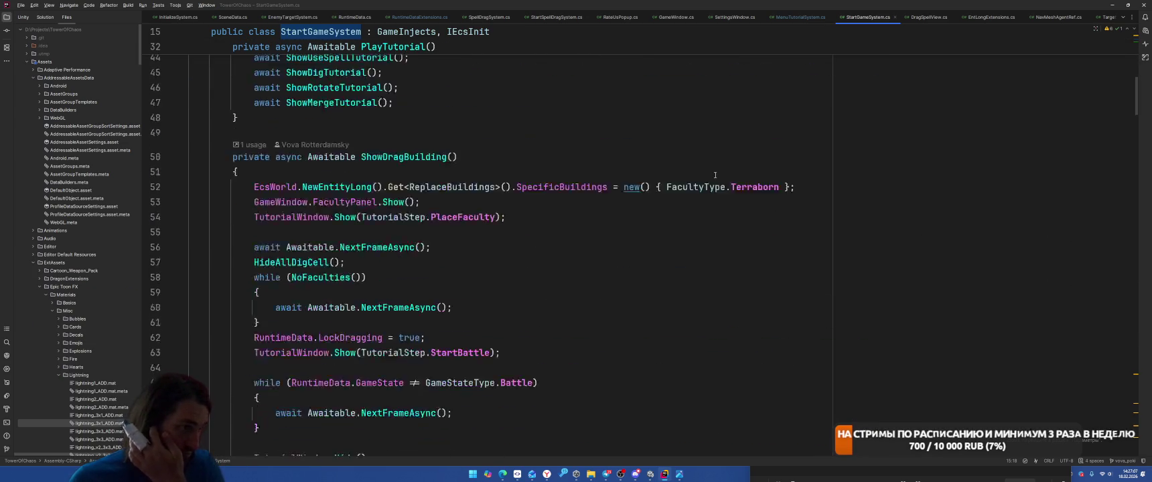
{"action": "scroll", "coordinate": [715, 185], "scroll_direction": "down", "scroll_amount": 15}
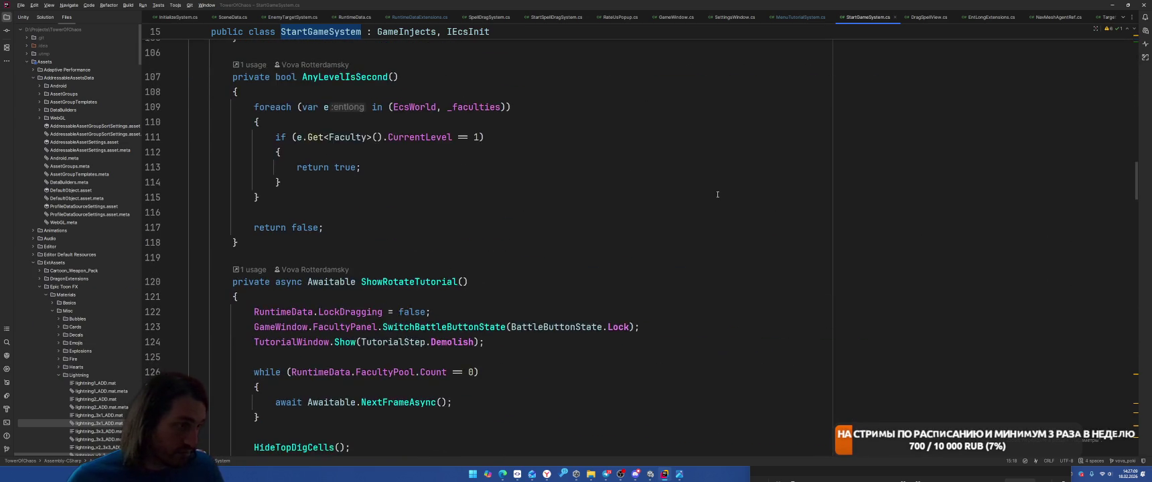
{"action": "scroll", "coordinate": [717, 198], "scroll_direction": "up", "scroll_amount": 5}
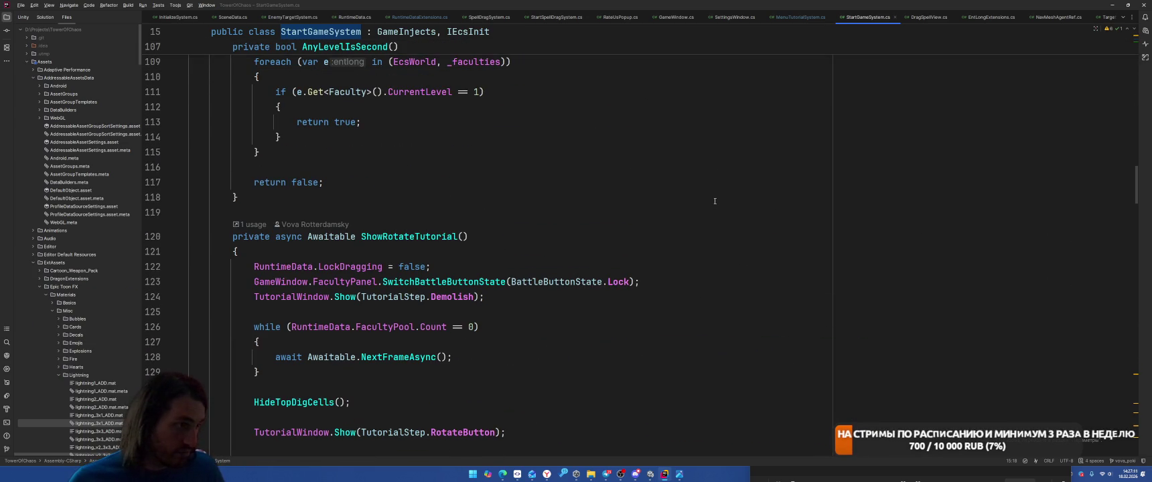
{"action": "left_click", "coordinate": [372, 327]}
{"action": "scroll", "coordinate": [620, 279], "scroll_direction": "down", "scroll_amount": 4}
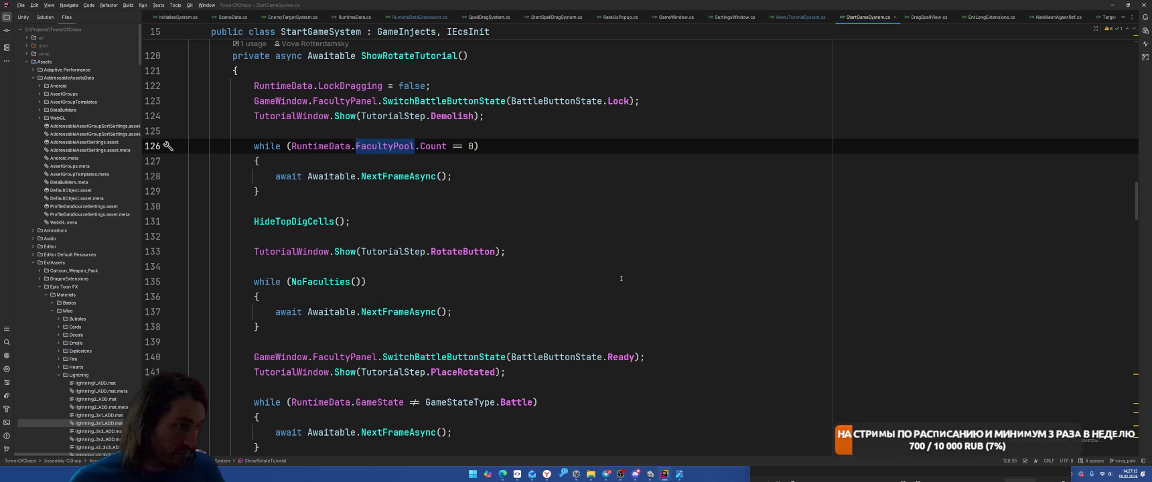
{"action": "scroll", "coordinate": [623, 278], "scroll_direction": "up", "scroll_amount": 11}
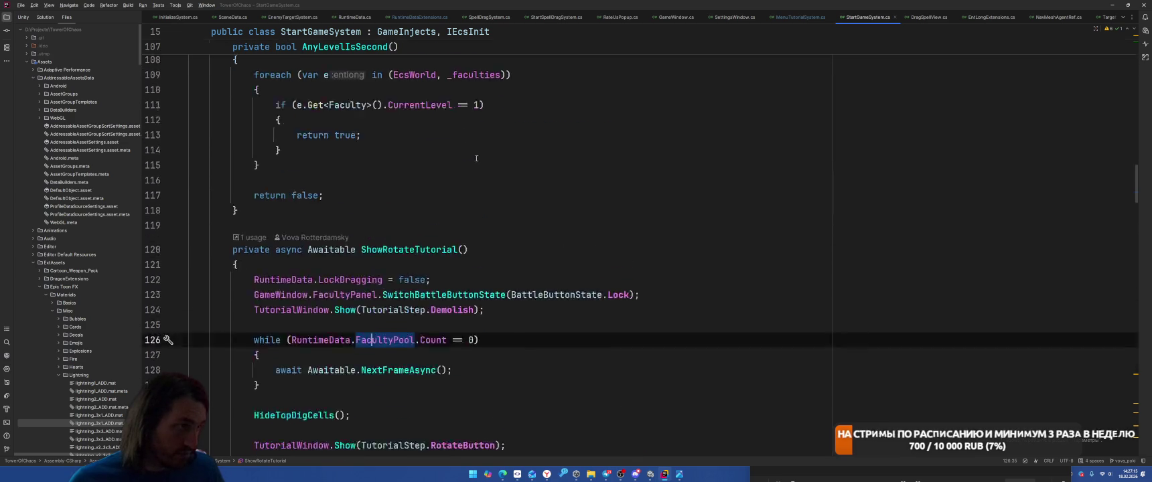
{"action": "scroll", "coordinate": [654, 267], "scroll_direction": "up", "scroll_amount": 4}
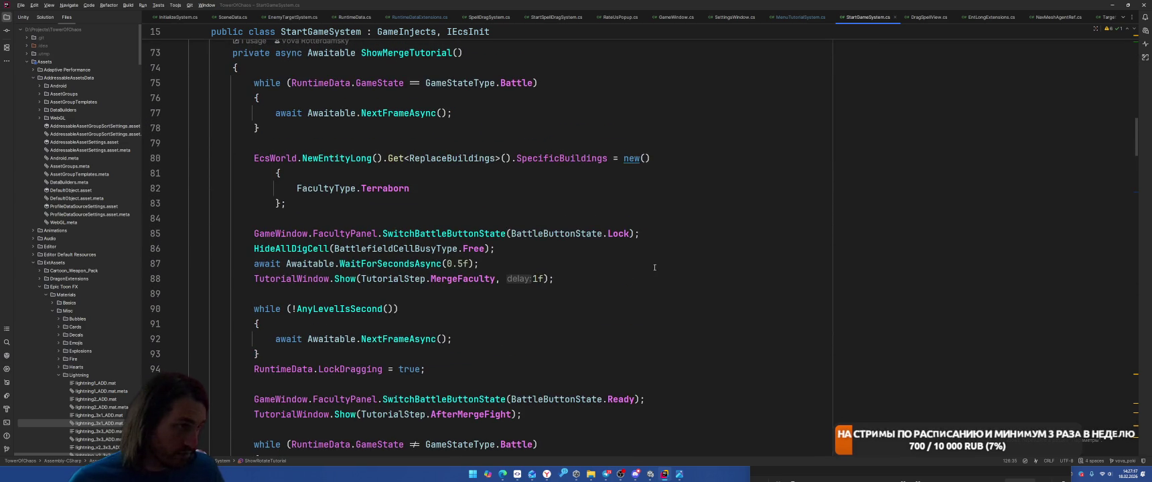
{"action": "scroll", "coordinate": [654, 267], "scroll_direction": "up", "scroll_amount": 9}
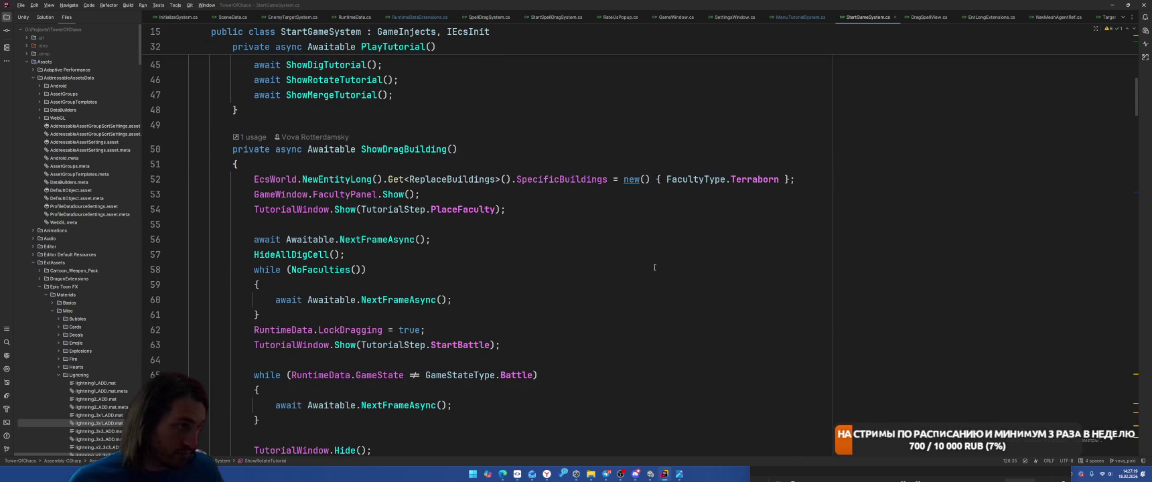
{"action": "scroll", "coordinate": [654, 267], "scroll_direction": "up", "scroll_amount": 7}
{"action": "scroll", "coordinate": [629, 229], "scroll_direction": "up", "scroll_amount": 4}
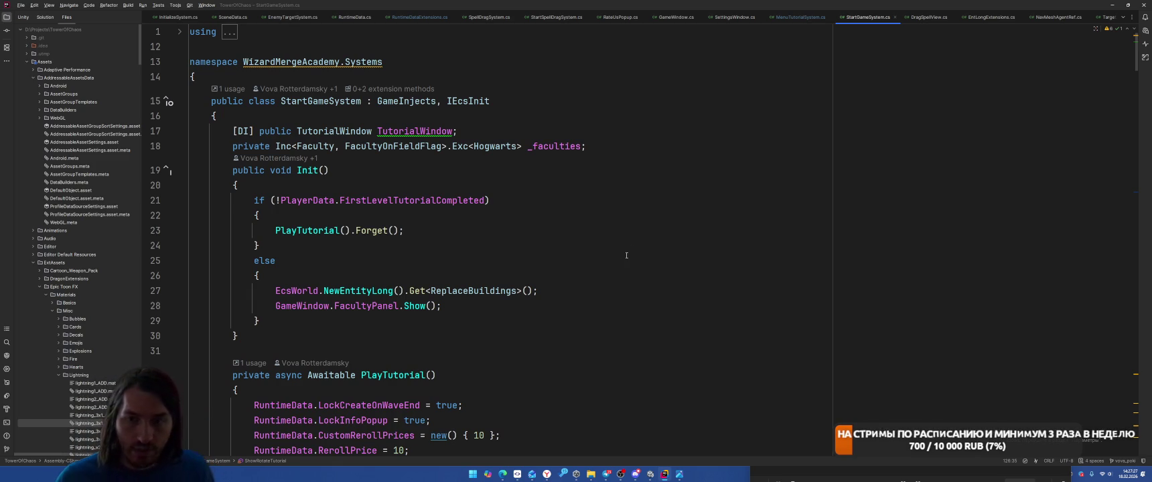
{"action": "scroll", "coordinate": [485, 223], "scroll_direction": "down", "scroll_amount": 3}
{"action": "scroll", "coordinate": [486, 223], "scroll_direction": "down", "scroll_amount": 2}
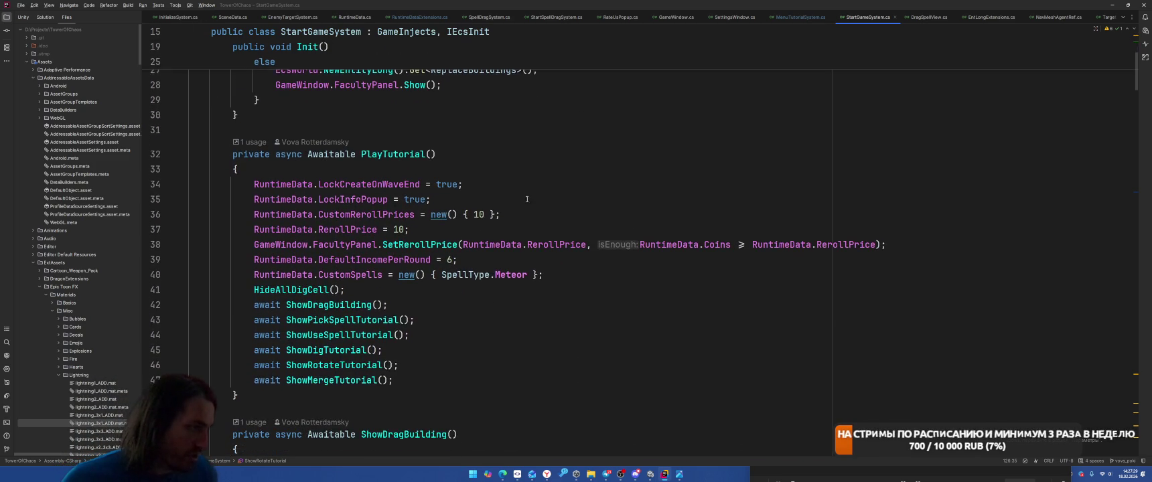
{"action": "left_click", "coordinate": [328, 300], "text": "ctrl"}
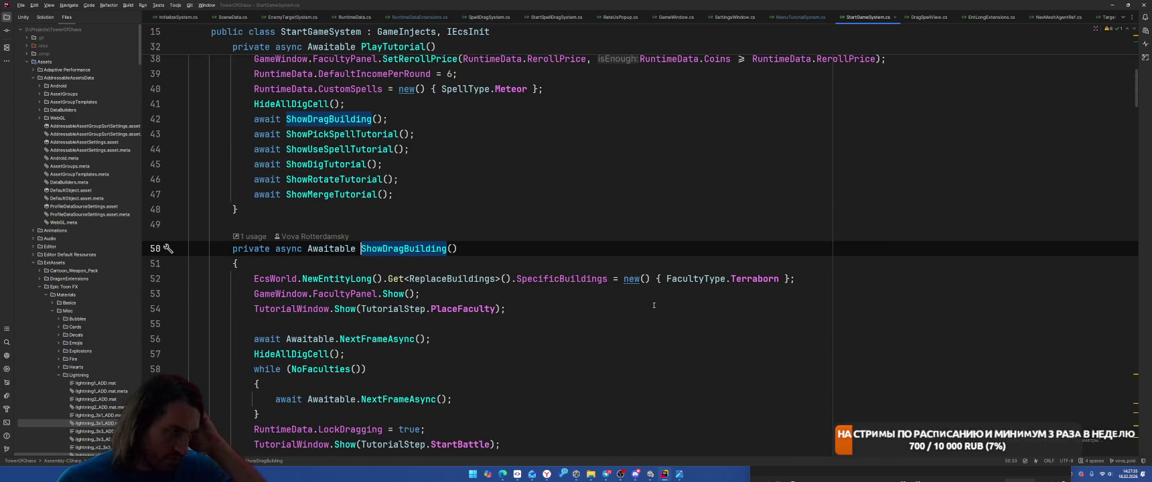
Step: Inspect the tutorial window's Show method in TutorialWindow.cs, then return to StartGameSystem.cs
{"action": "left_click", "coordinate": [344, 309], "text": "ctrl"}
{"action": "scroll", "coordinate": [587, 216], "scroll_direction": "down", "scroll_amount": 5}
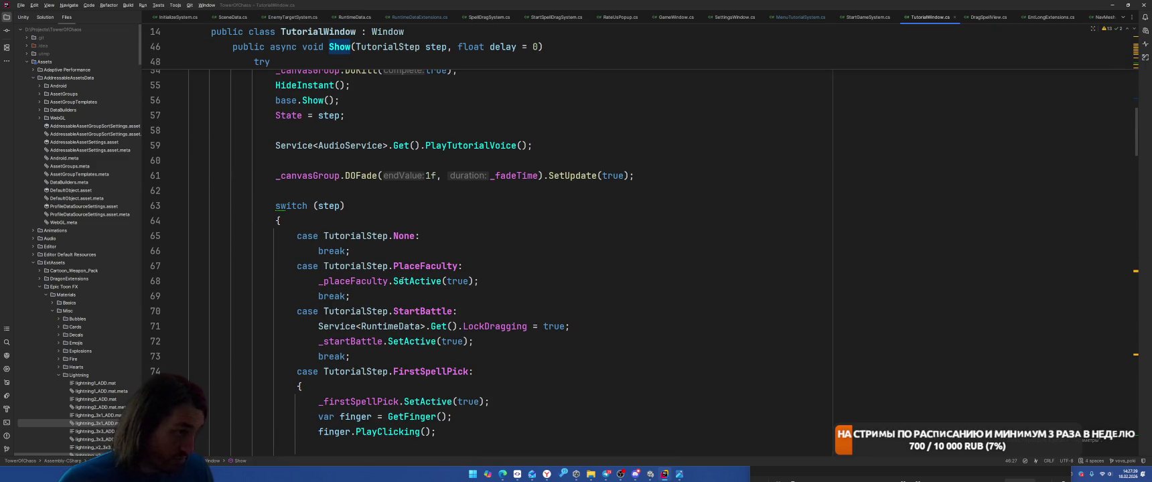
{"action": "scroll", "coordinate": [360, 281], "scroll_direction": "down", "scroll_amount": 15}
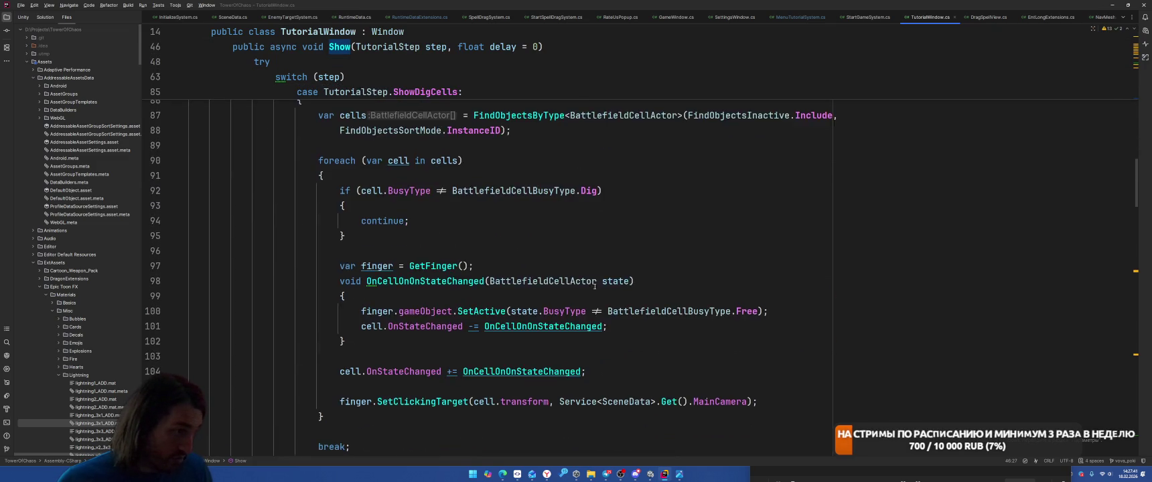
{"action": "scroll", "coordinate": [626, 288], "scroll_direction": "down", "scroll_amount": 3}
{"action": "key", "text": "ctrl+alt+Left"}
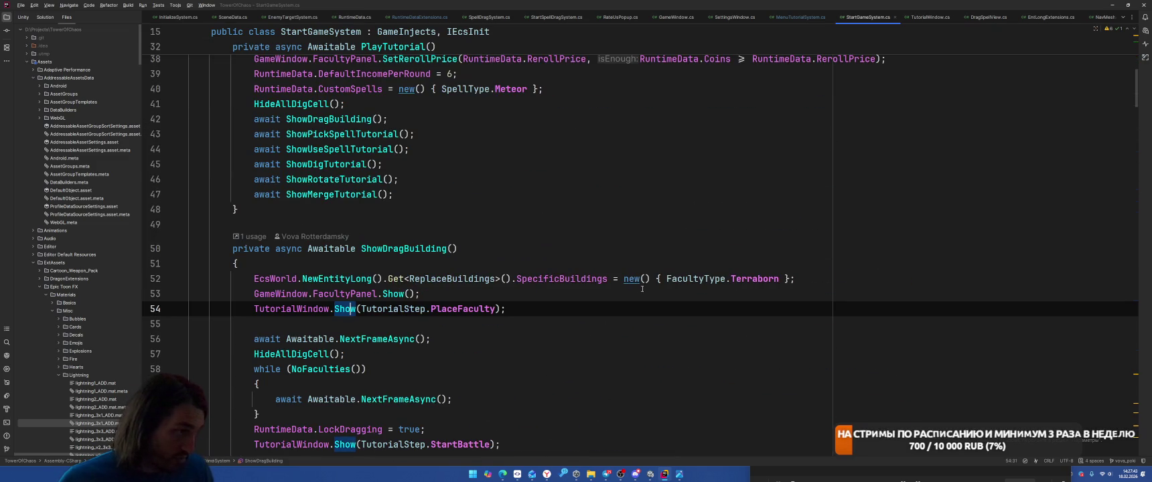
Step: Search the file for 'Pool' to find ShowRotateTutorial's FacultyPool wait
{"action": "scroll", "coordinate": [634, 312], "scroll_direction": "down", "scroll_amount": 3}
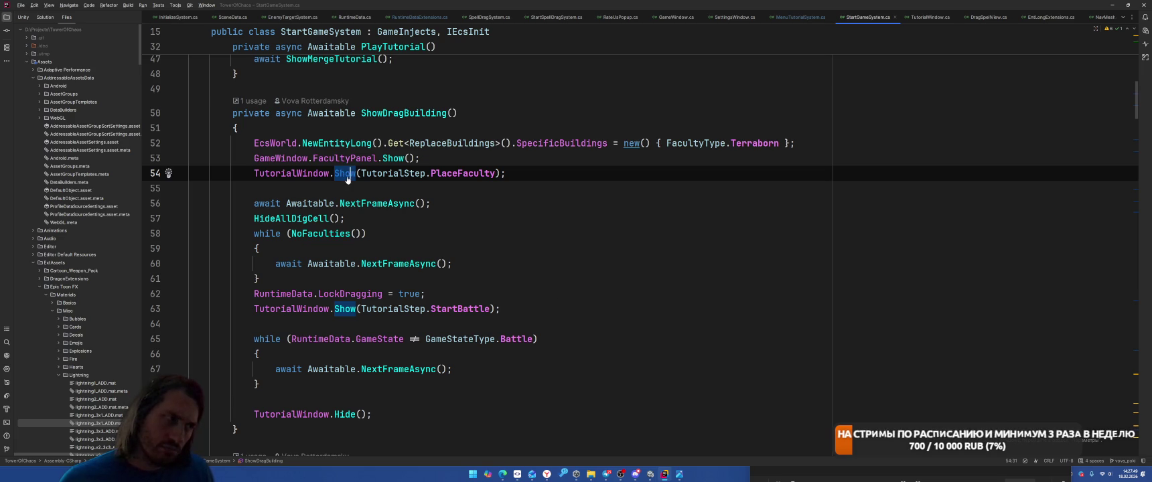
{"action": "scroll", "coordinate": [700, 260], "scroll_direction": "down", "scroll_amount": 8}
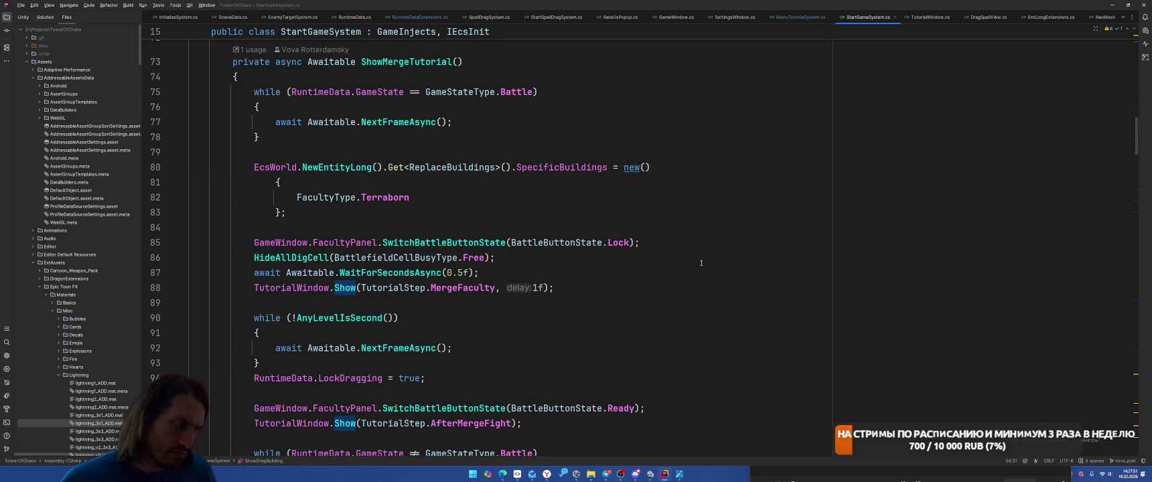
{"action": "key", "text": "ctrl+f"}
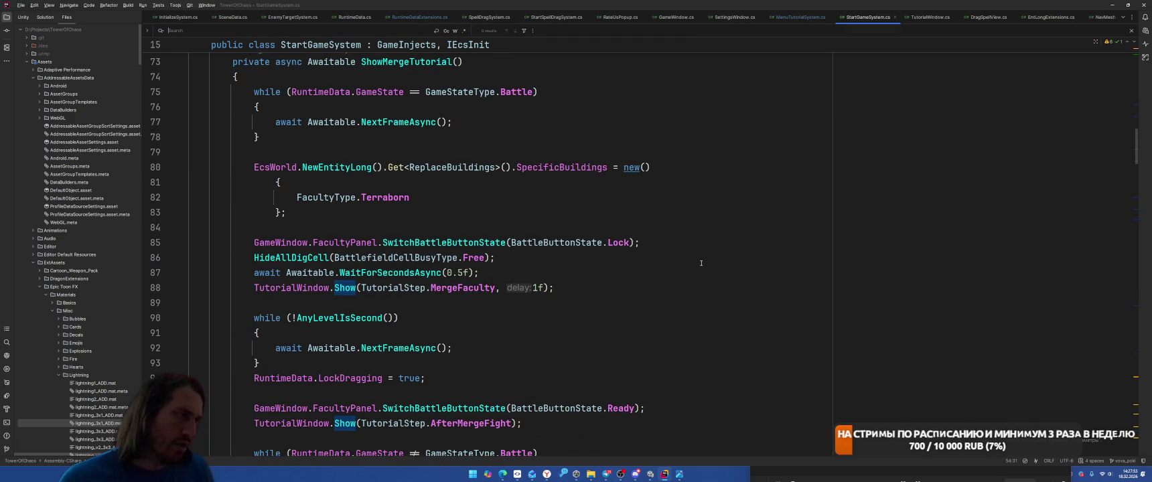
{"action": "type", "text": "Pool"}
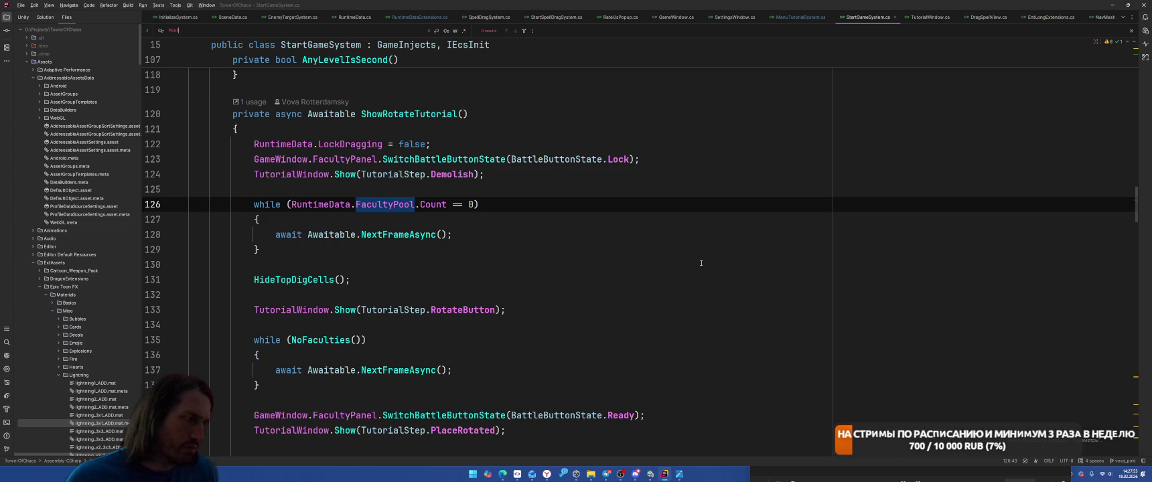
{"action": "key", "text": "Escape"}
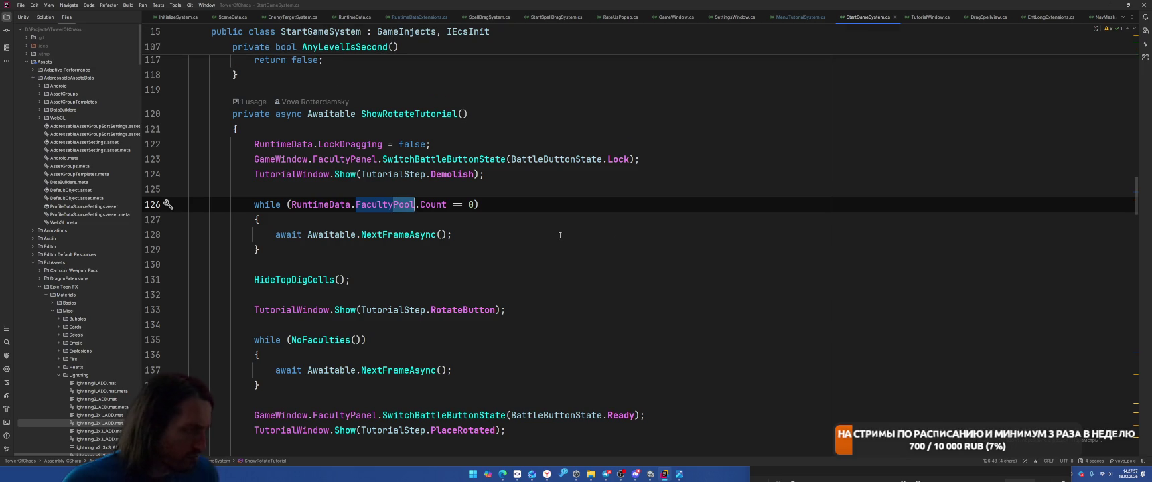
Step: Find usages of FacultyPool and open its Add usage in RuntimeDataExtensions
{"action": "right_click", "coordinate": [383, 204]}
{"action": "left_click", "coordinate": [409, 259]}
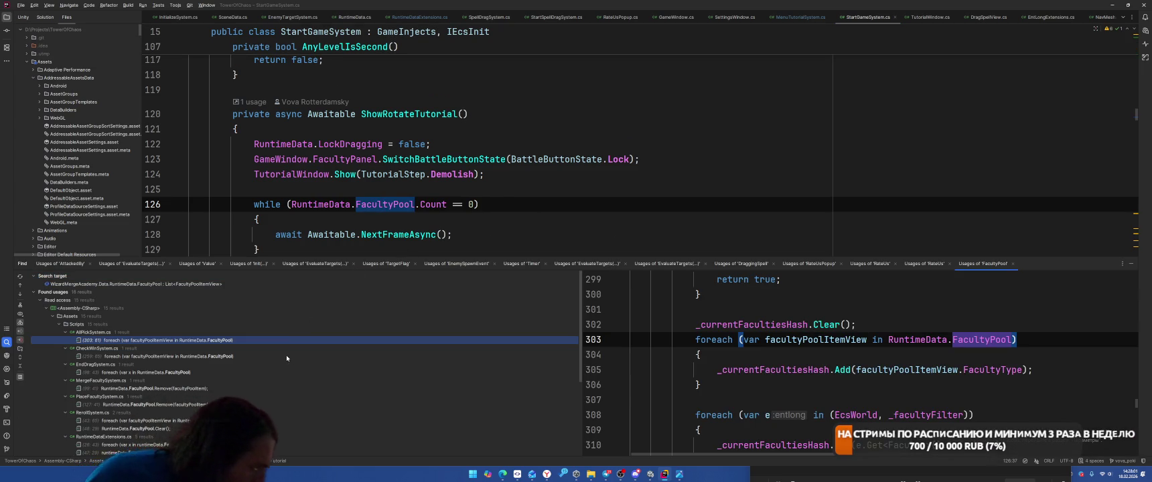
{"action": "scroll", "coordinate": [285, 370], "scroll_direction": "down", "scroll_amount": 5}
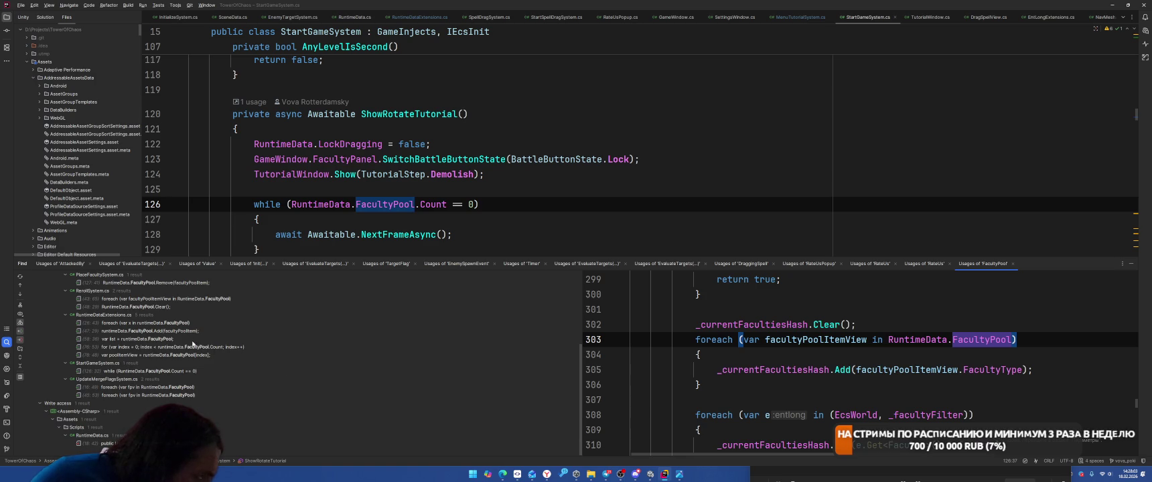
{"action": "double_click", "coordinate": [167, 331]}
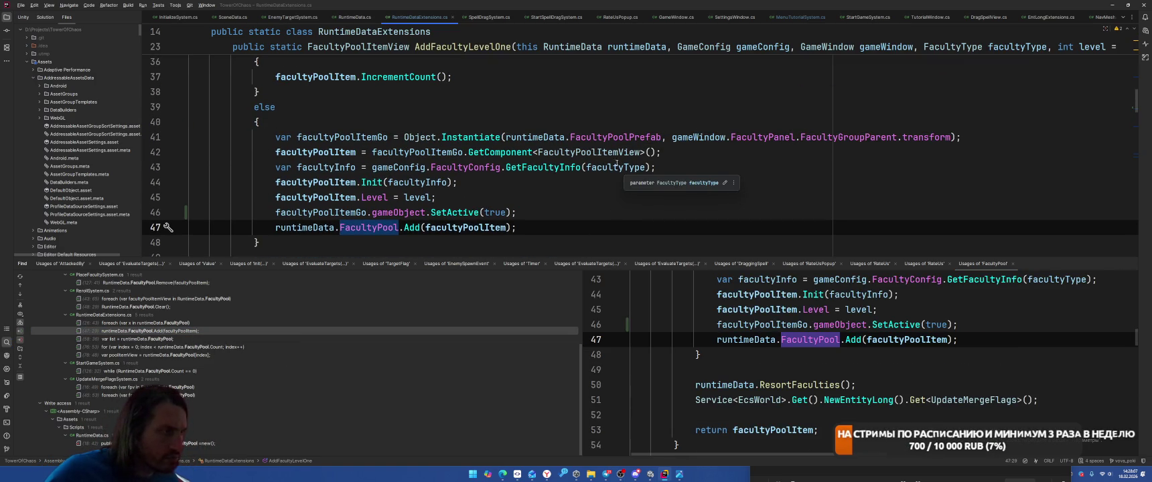
{"action": "left_click", "coordinate": [442, 227]}
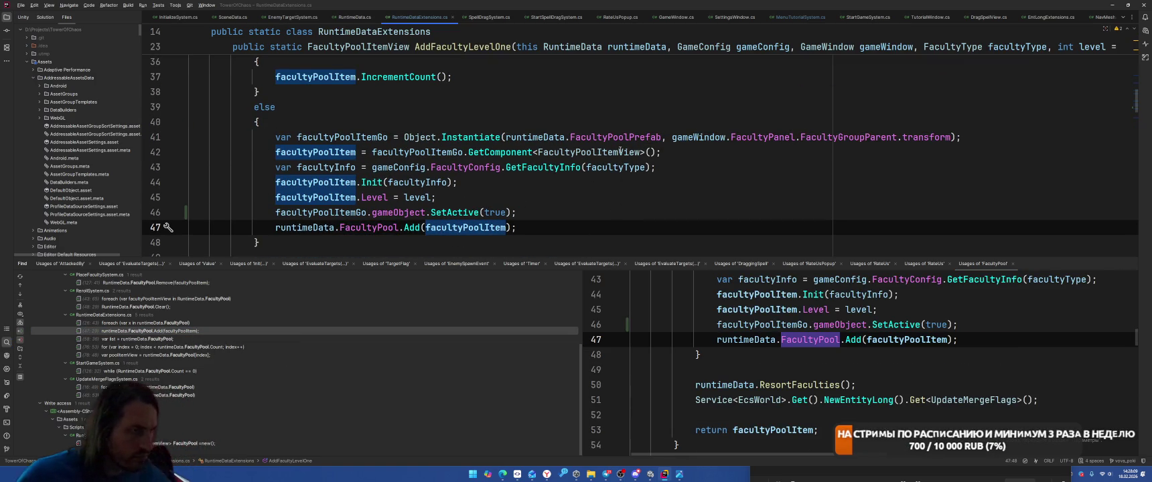
{"action": "scroll", "coordinate": [629, 201], "scroll_direction": "down", "scroll_amount": 4}
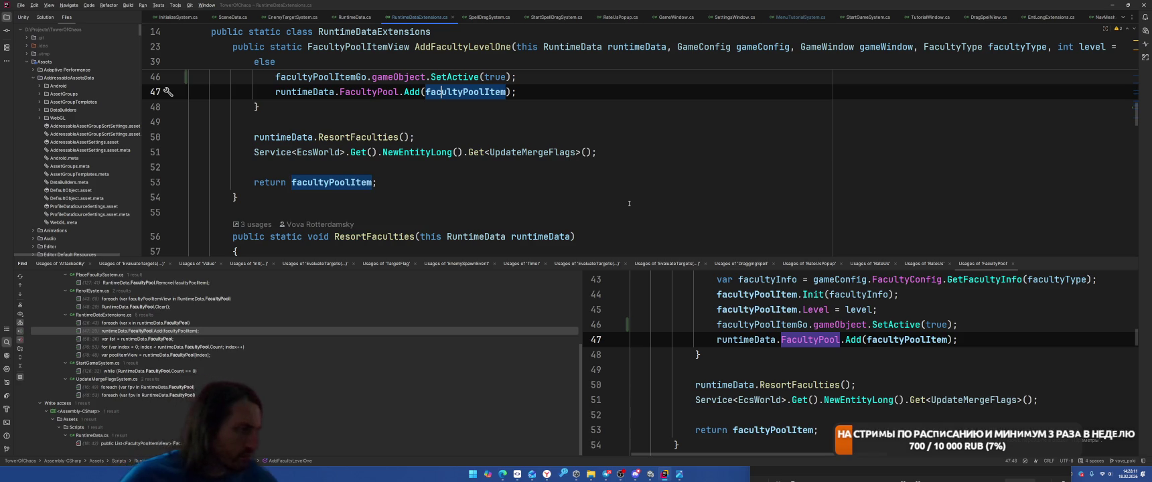
{"action": "scroll", "coordinate": [629, 203], "scroll_direction": "up", "scroll_amount": 6}
{"action": "scroll", "coordinate": [642, 203], "scroll_direction": "down", "scroll_amount": 6}
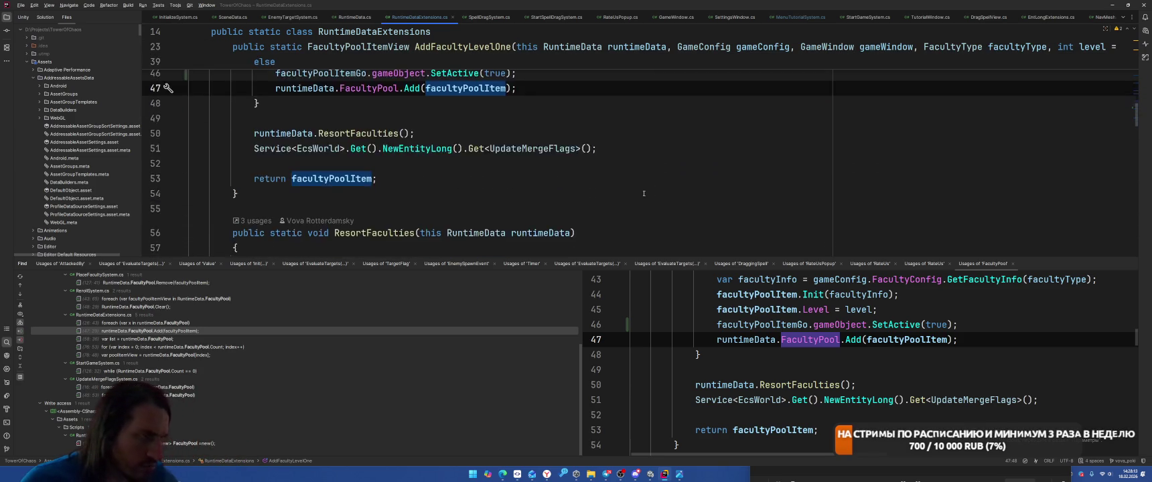
{"action": "scroll", "coordinate": [641, 204], "scroll_direction": "up", "scroll_amount": 3}
Step: From FacultyPool's declaration, find FacultyPoolItemView usages and open the TutorialWindow.cs line 119 result
{"action": "left_click", "coordinate": [368, 236], "text": "ctrl"}
{"action": "right_click", "coordinate": [310, 144]}
{"action": "left_click", "coordinate": [339, 200]}
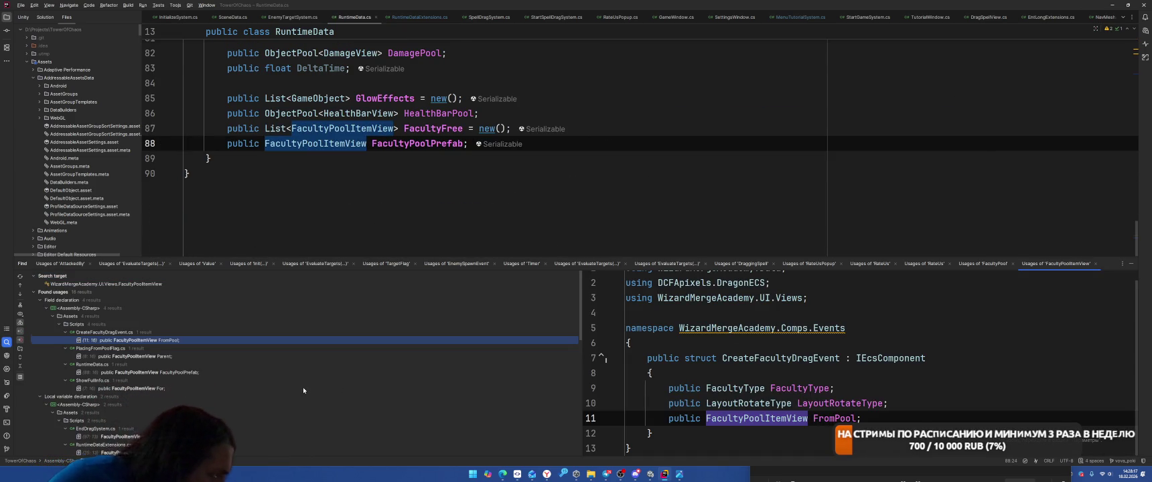
{"action": "scroll", "coordinate": [303, 388], "scroll_direction": "down", "scroll_amount": 5}
{"action": "scroll", "coordinate": [335, 355], "scroll_direction": "down", "scroll_amount": 5}
{"action": "scroll", "coordinate": [338, 351], "scroll_direction": "down", "scroll_amount": 5}
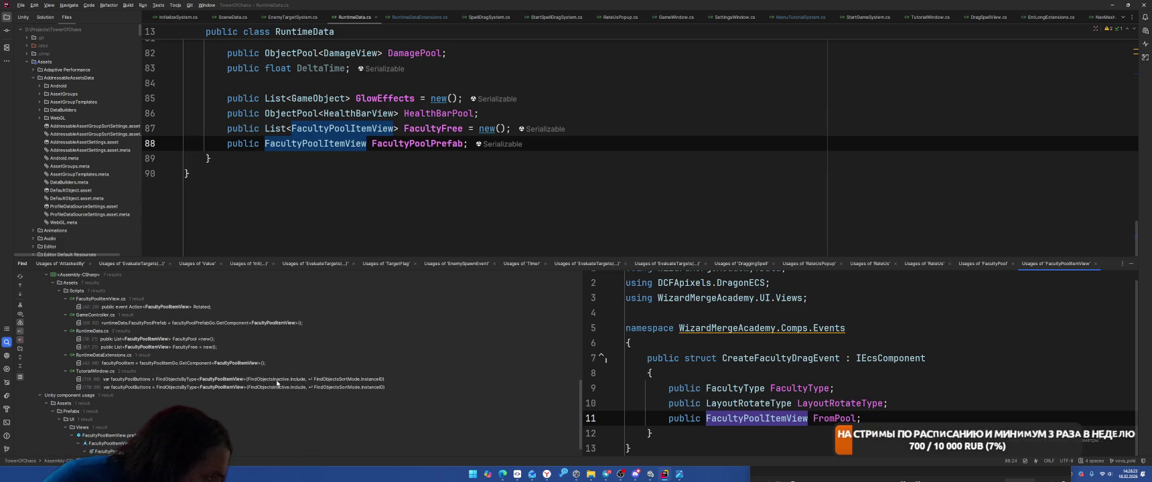
{"action": "left_click", "coordinate": [275, 379]}
{"action": "double_click", "coordinate": [276, 380]}
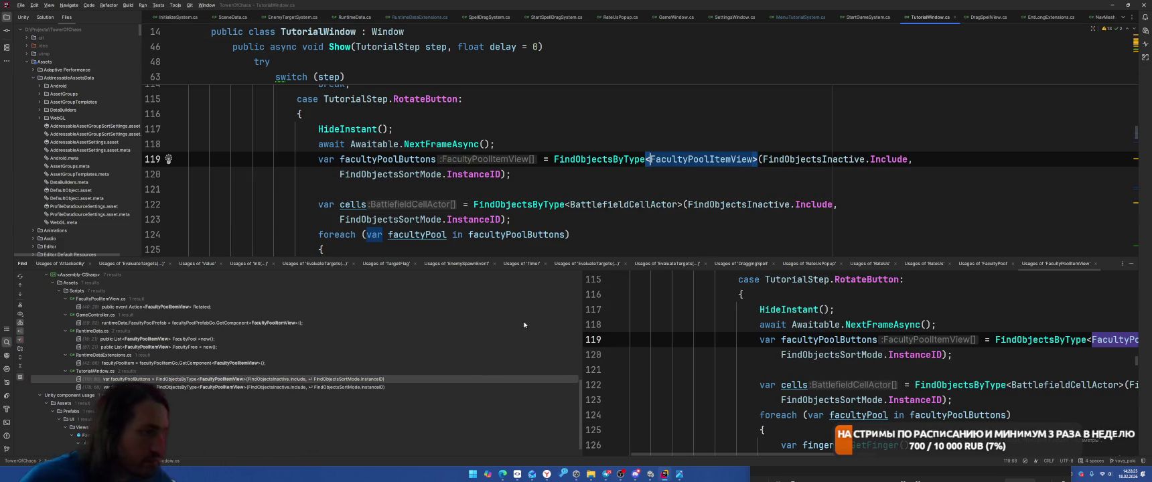
Step: Change line 119's FindObjectsInactive.Include to Exclude
{"action": "double_click", "coordinate": [889, 160]}
{"action": "type", "text": "Ex"}
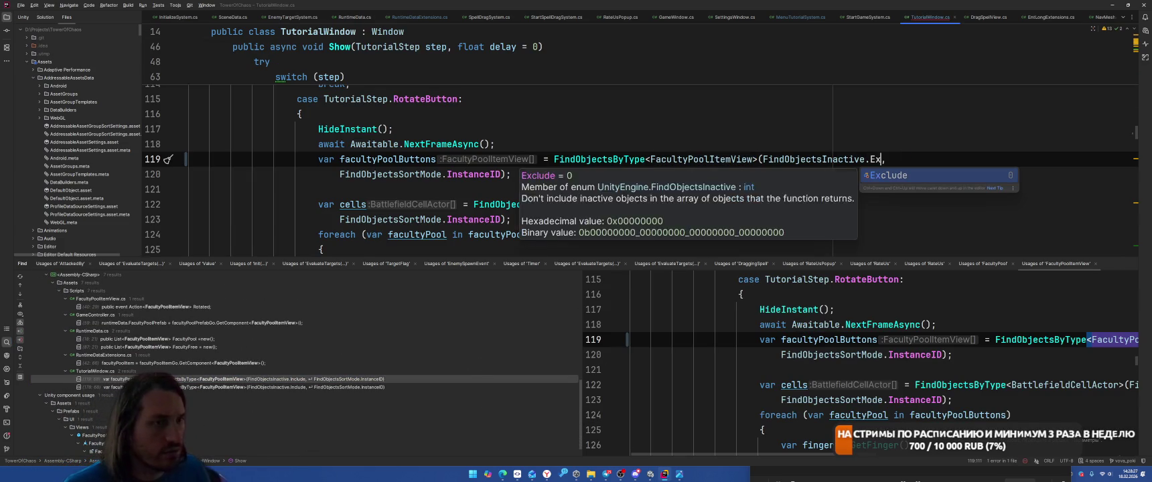
{"action": "key", "text": "Return"}
{"action": "double_click", "coordinate": [814, 204]}
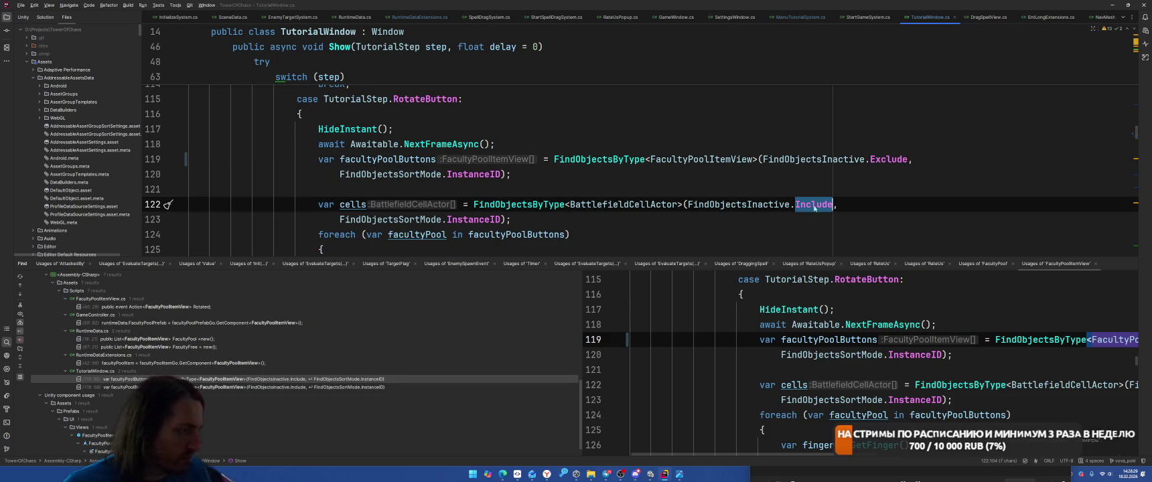
Step: Change the line 178 FacultyPoolItemView lookup to FindObjectsInactive.Exclude too
{"action": "key", "text": "ctrl+alt+Down"}
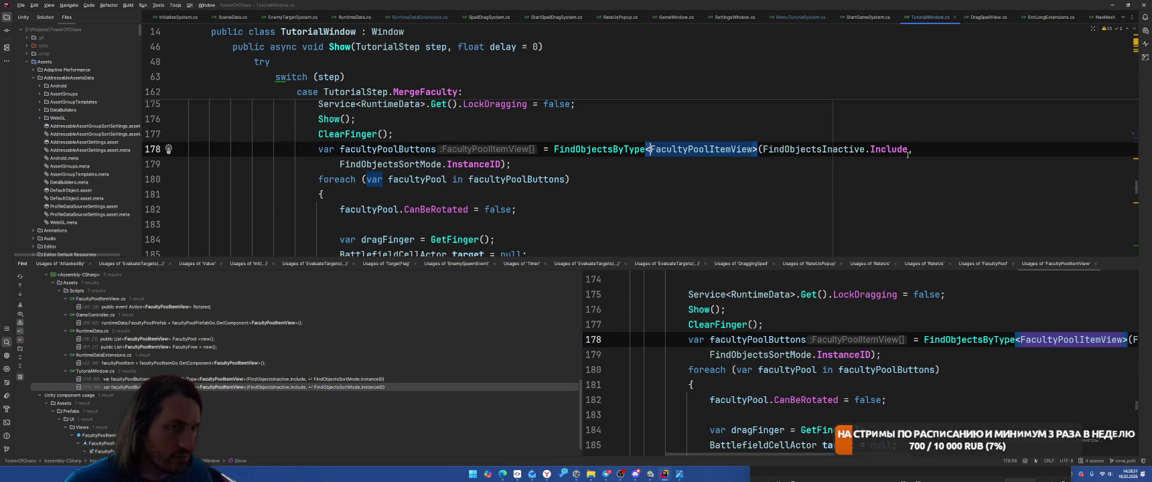
{"action": "double_click", "coordinate": [889, 149]}
{"action": "type", "text": "Ex"}
{"action": "key", "text": "Return"}
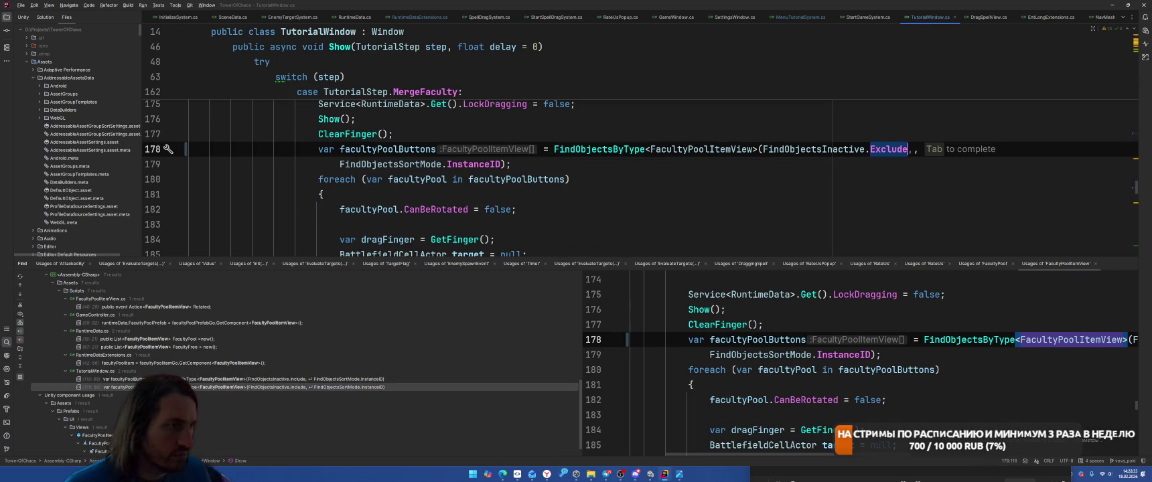
{"action": "scroll", "coordinate": [813, 200], "scroll_direction": "down", "scroll_amount": 3}
{"action": "key", "text": "alt+Tab"}
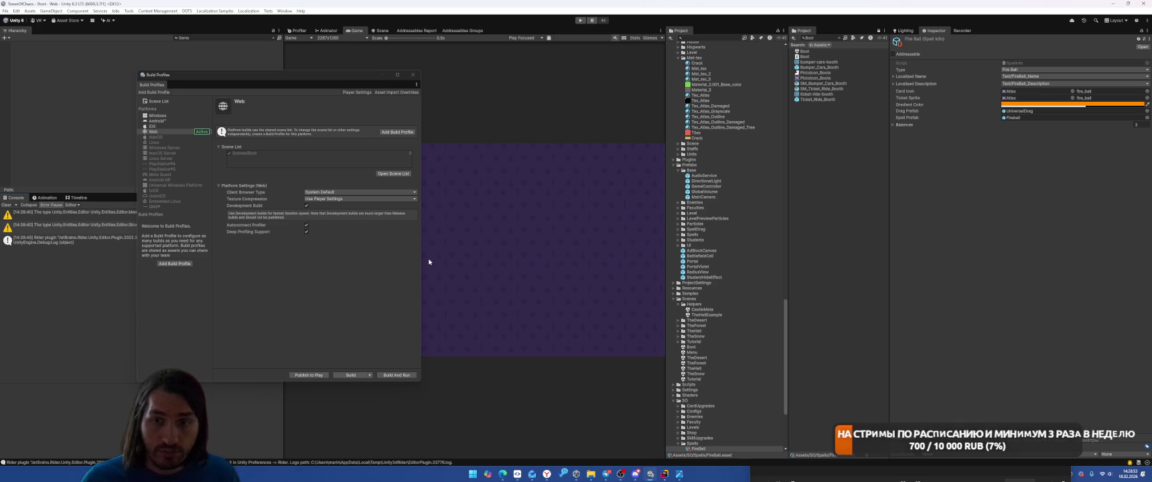
Step: Clear the Console, then Build And Run the Web profile into the selected folder
{"action": "left_click", "coordinate": [6, 205]}
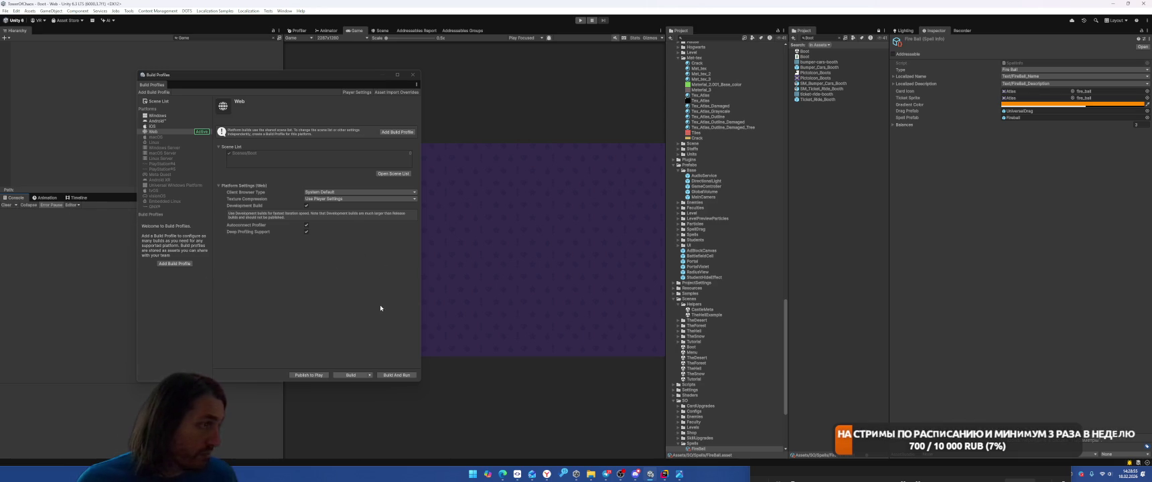
{"action": "left_click", "coordinate": [395, 375]}
{"action": "left_click", "coordinate": [339, 243]}
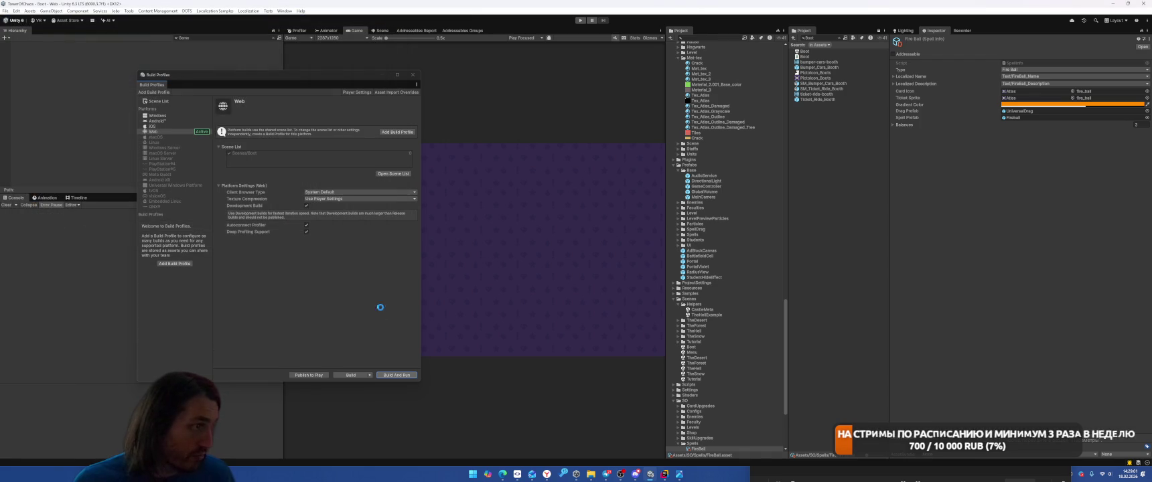